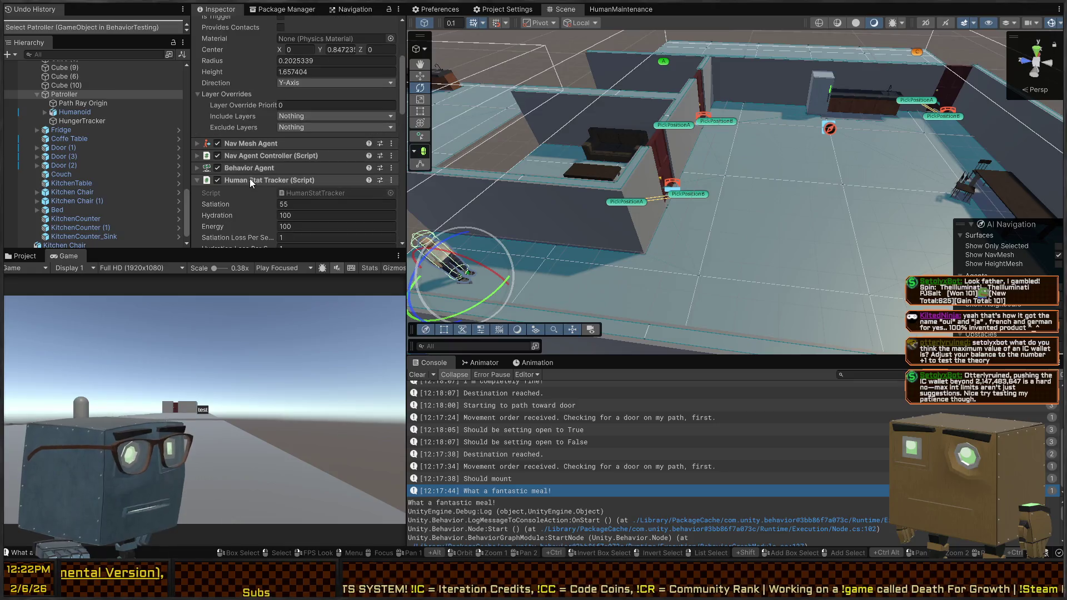
Collapse the Patroller's components and move Behavior Agent below Animator Bool Controller.
scroll(275, 179, down, 3)
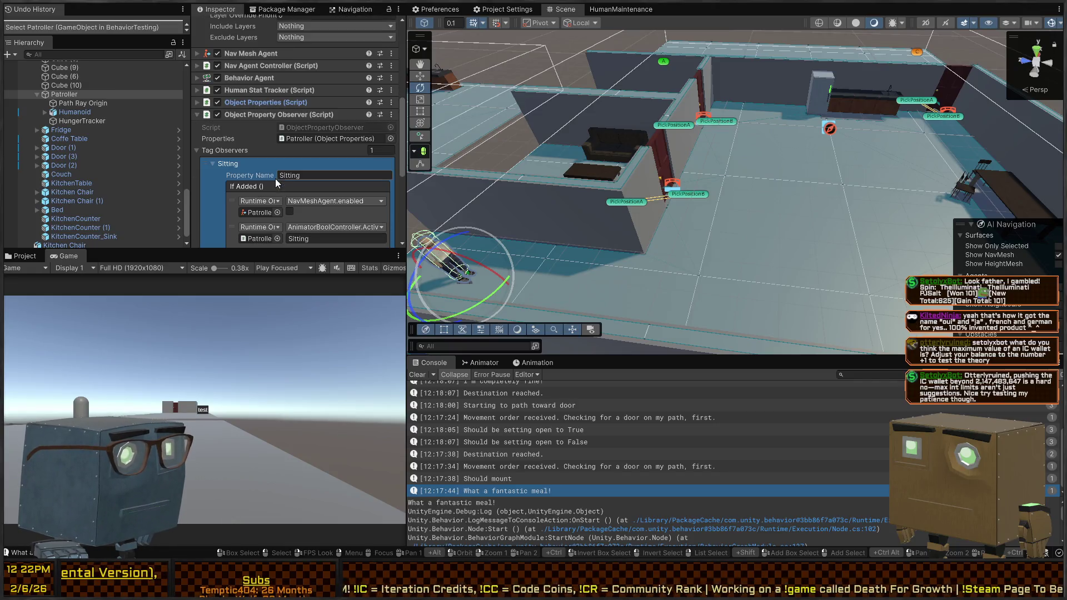
click(251, 114)
click(236, 190)
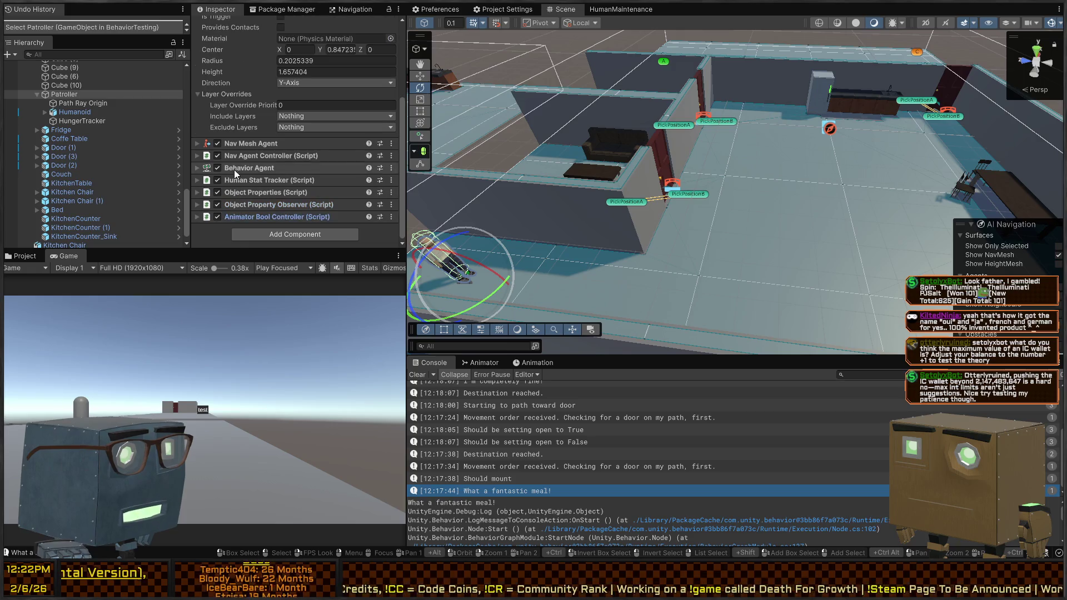
drag(239, 166, 214, 226)
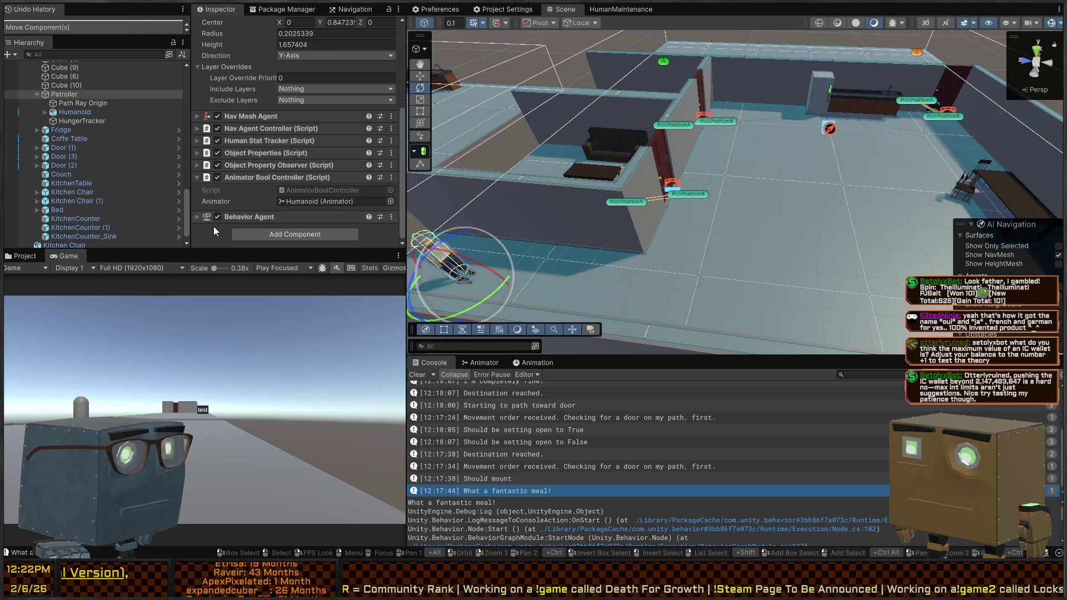
click(229, 174)
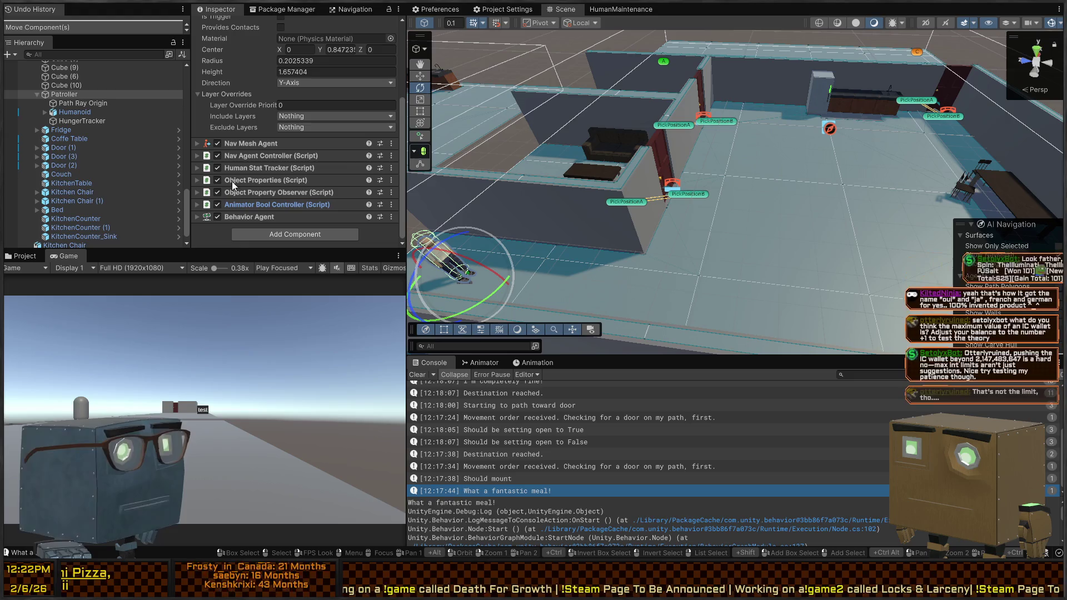
Expand the Behavior Agent to view its blackboard values, then disable it.
mouse_move(639, 161)
mouse_down()
mouse_move(648, 138)
mouse_move(484, 159)
mouse_move(479, 172)
mouse_up()
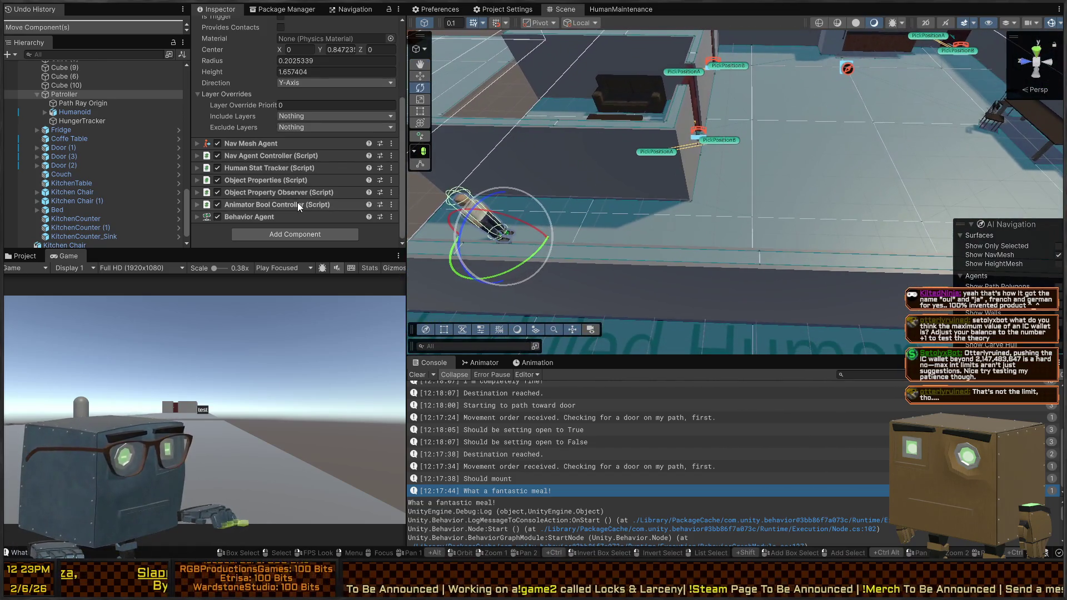
click(261, 217)
scroll(250, 145, down, 5)
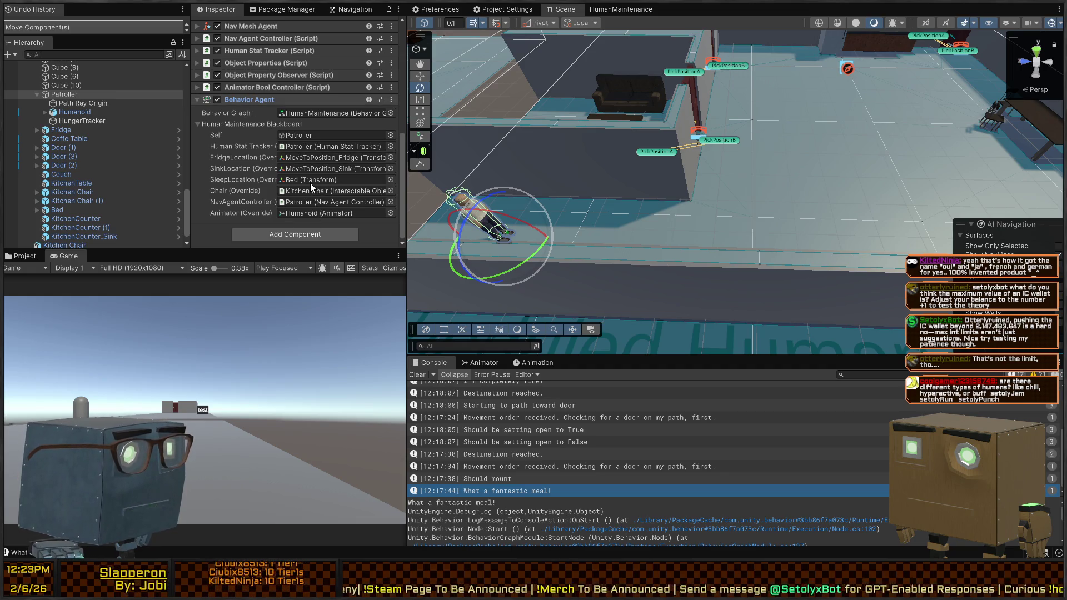
click(218, 99)
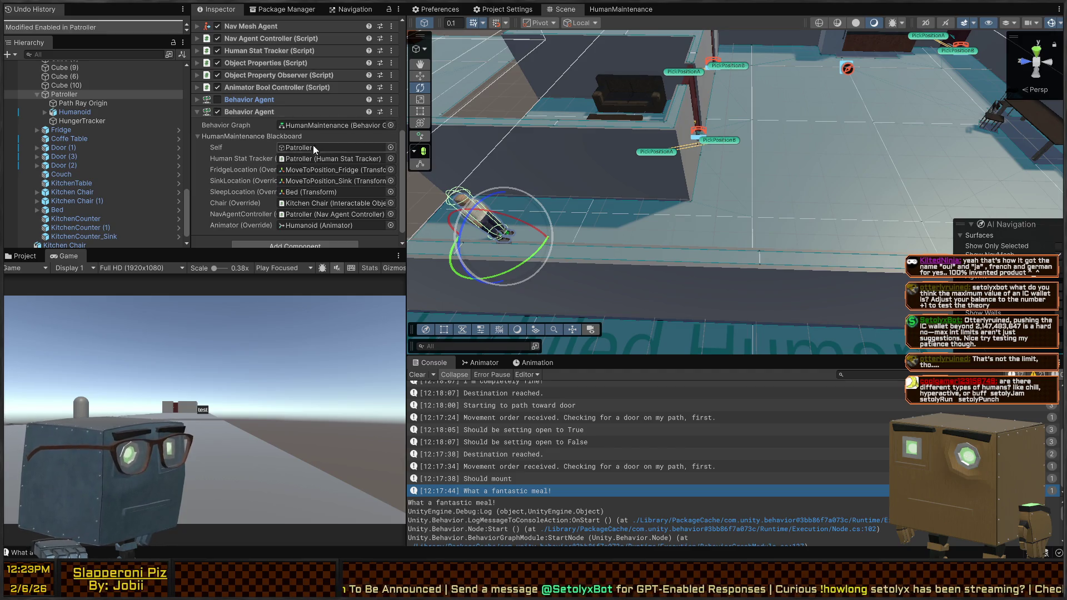
Find and select the Patrol graph in Subgraphs > Idle Movement Patterns.
click(320, 125)
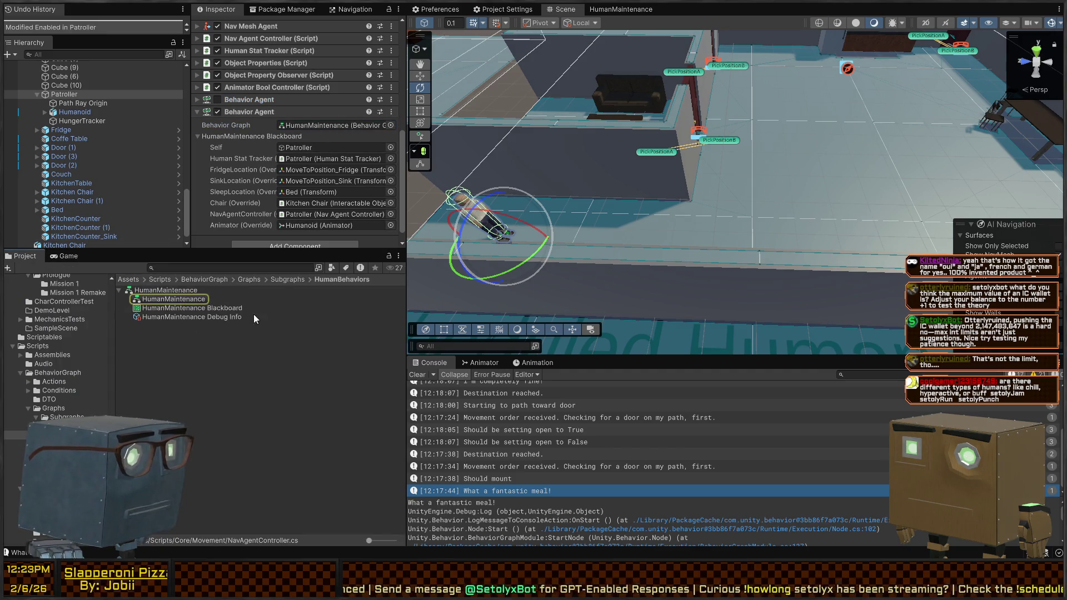
click(290, 279)
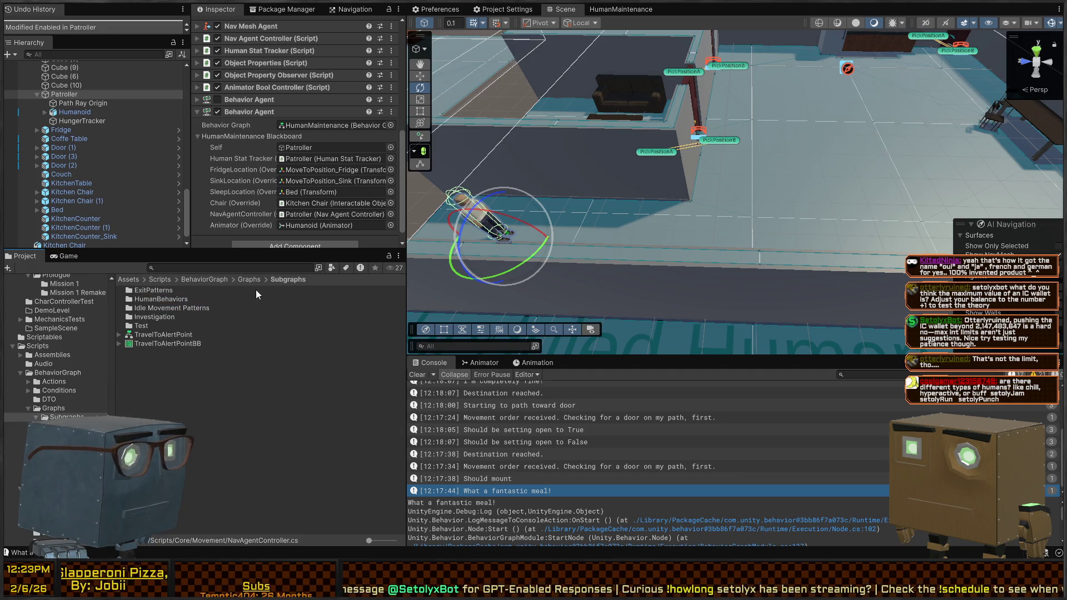
double_click(151, 308)
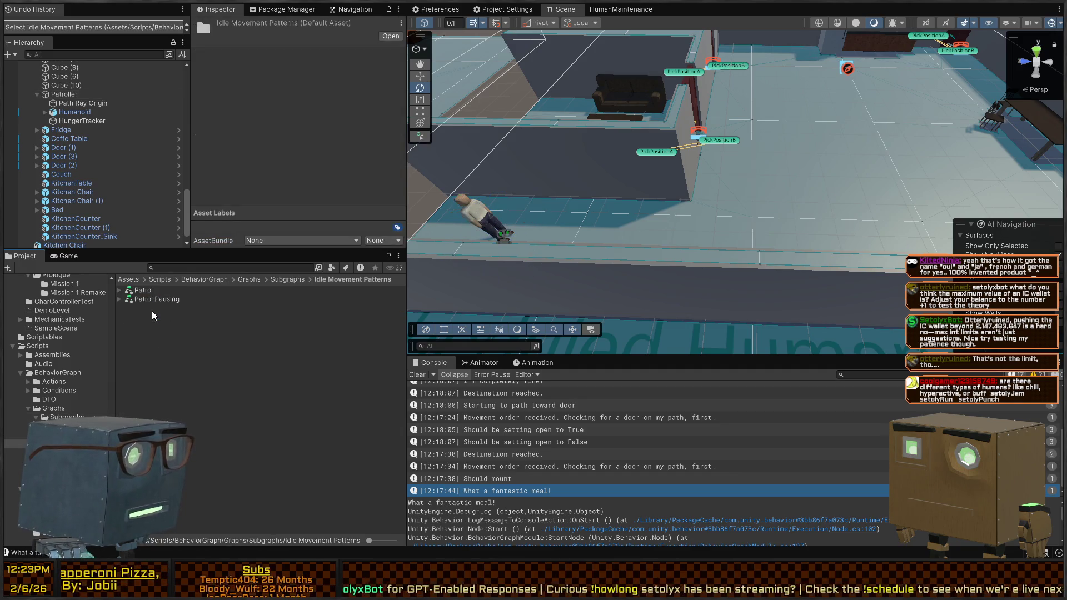
click(145, 298)
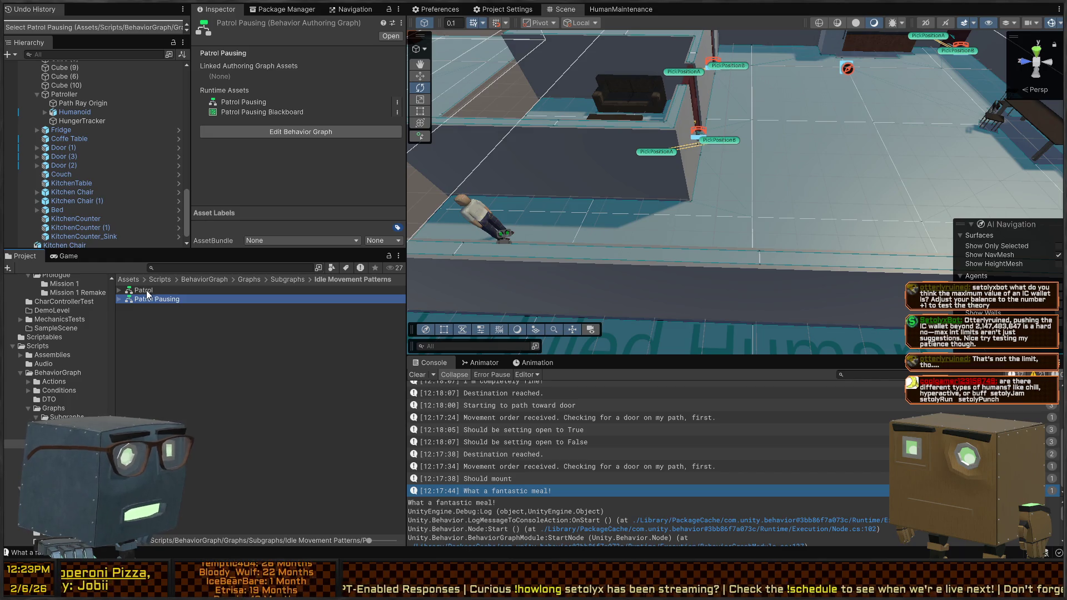
click(146, 291)
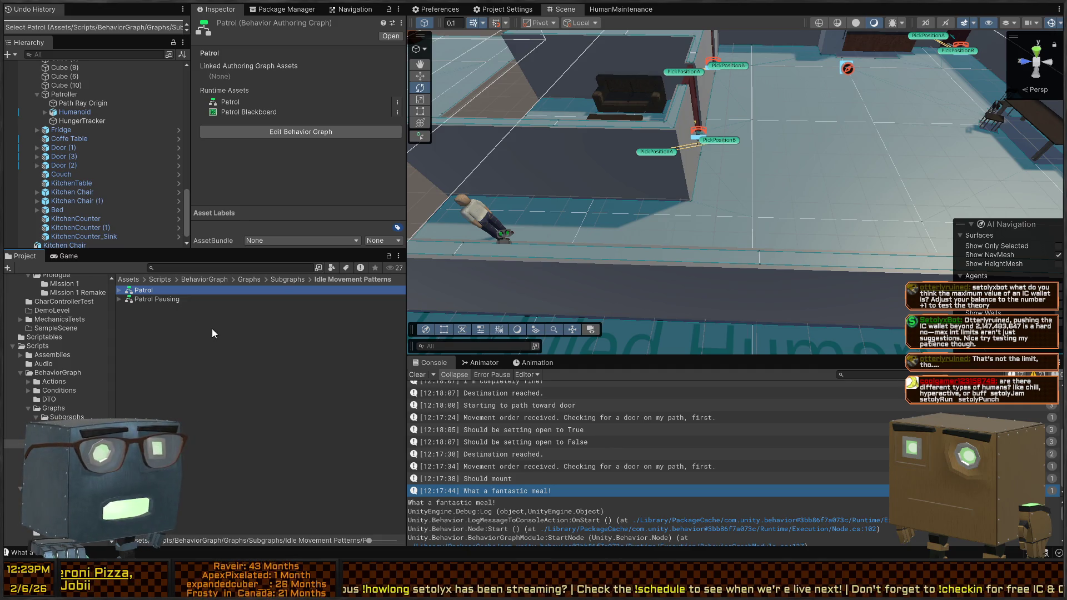
Duplicate Patrol, rename the copy 'HungryPatroller', and open it.
key(ctrl+d)
key(F2)
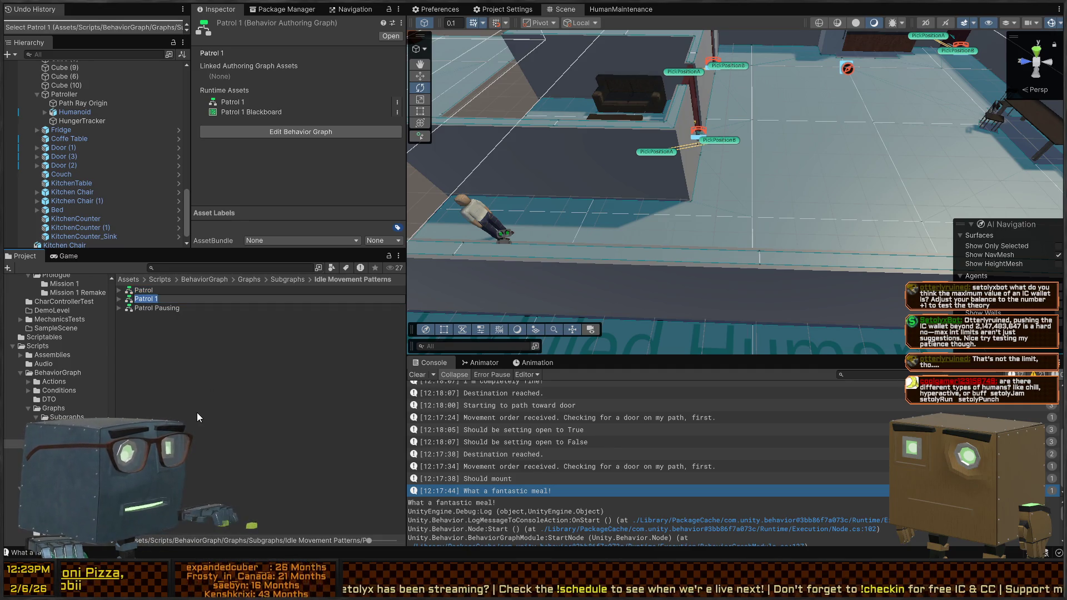
text(HungryPatroller)
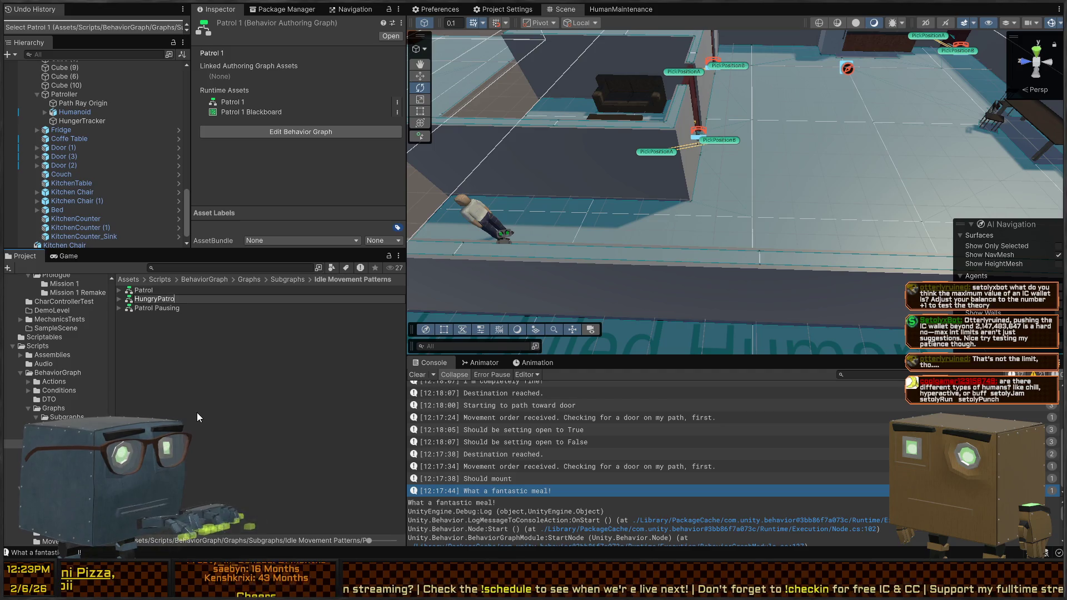
key(Return)
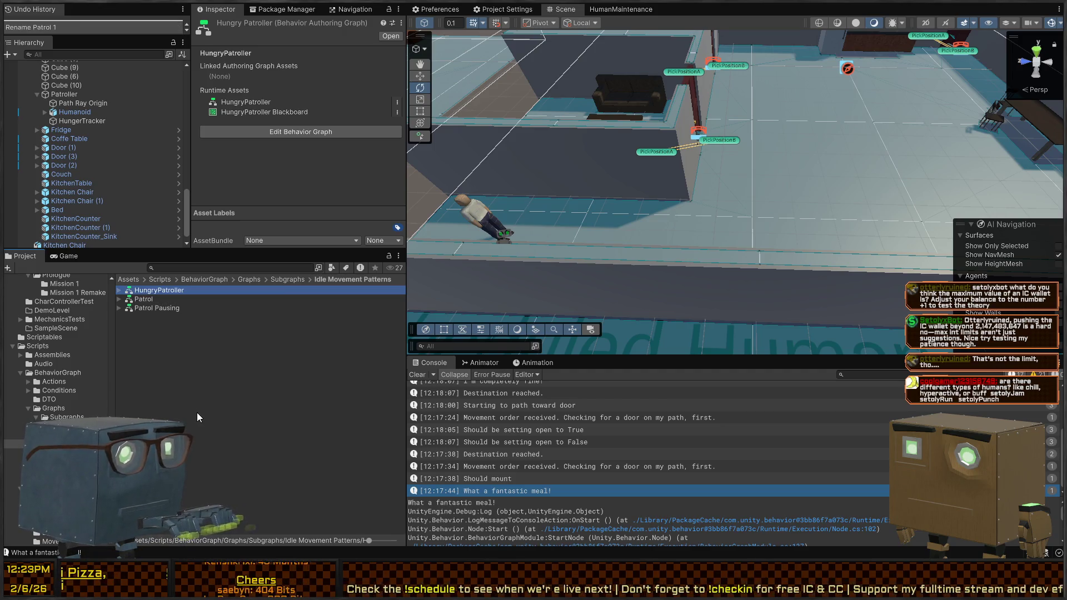
key(Return)
Move the four patrol nodes aside, delete their On Start link, and return to Subgraphs.
scroll(879, 188, down, 3)
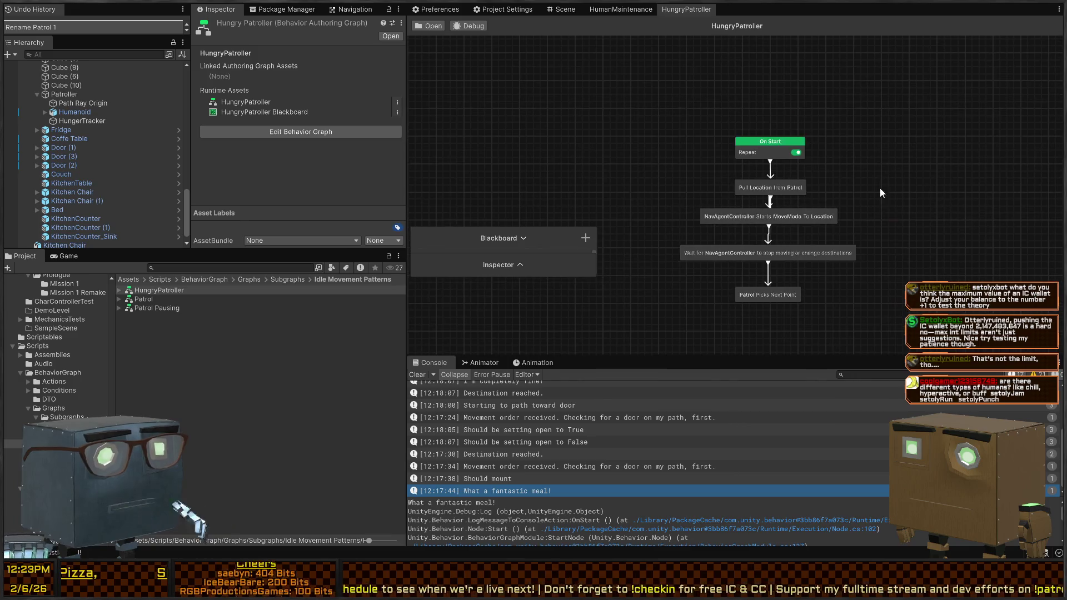
drag(912, 281, 692, 168)
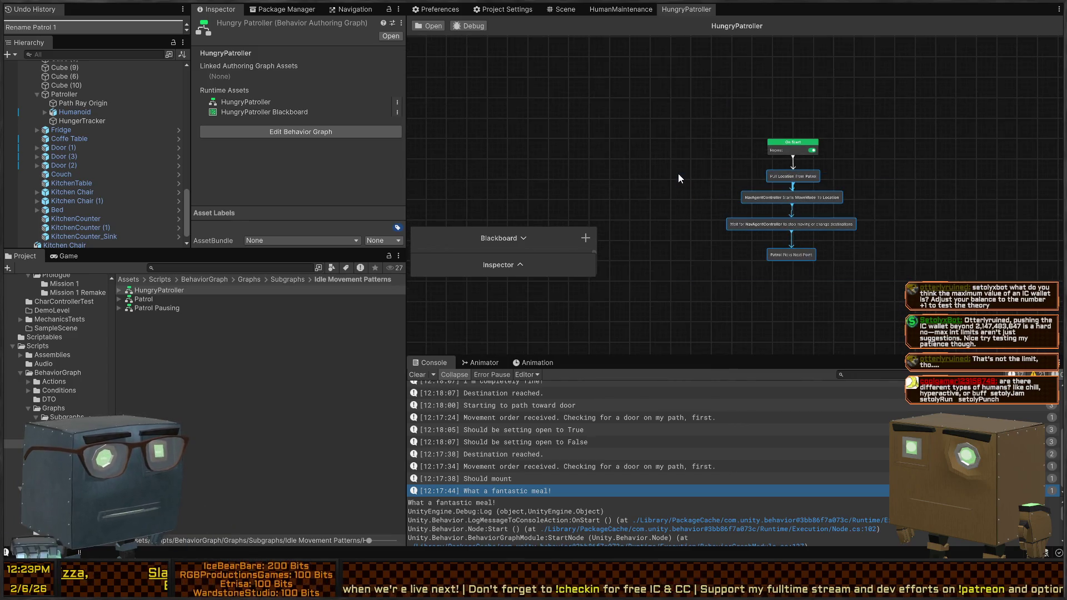
drag(801, 175, 873, 203)
click(871, 171)
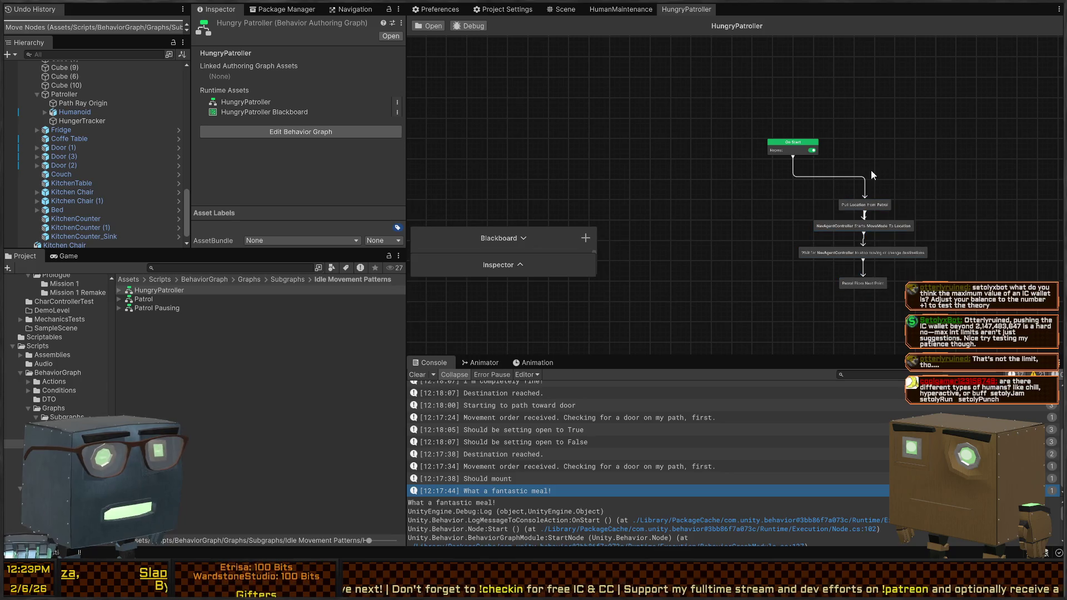
key(Delete)
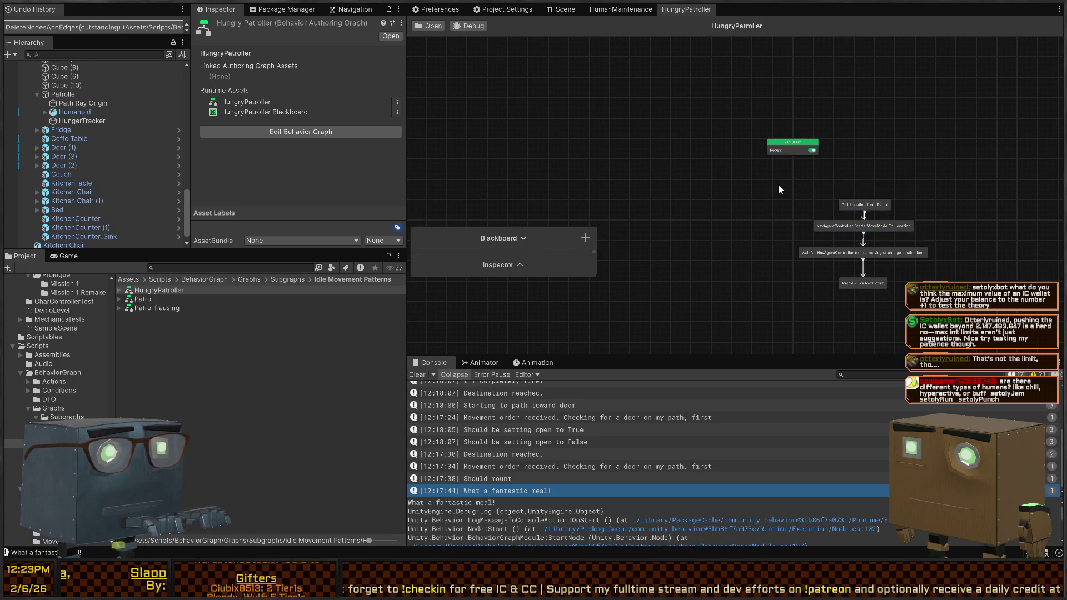
click(287, 278)
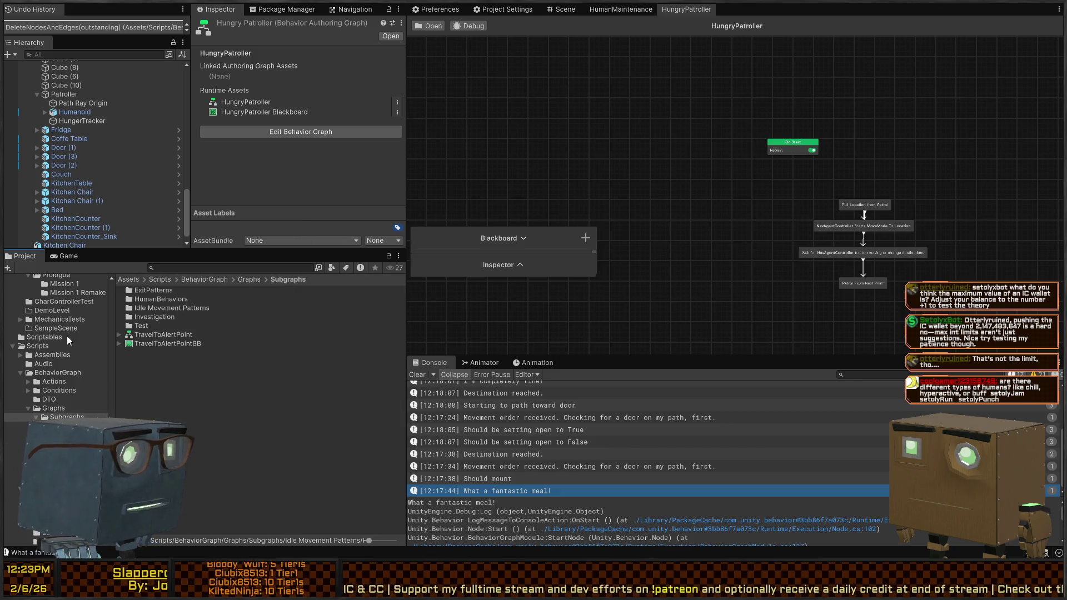
Duplicate HumanMaintenance in HumanBehaviors, rename it 'HumanMaintenanceSubgraph', and open it.
double_click(156, 299)
click(168, 292)
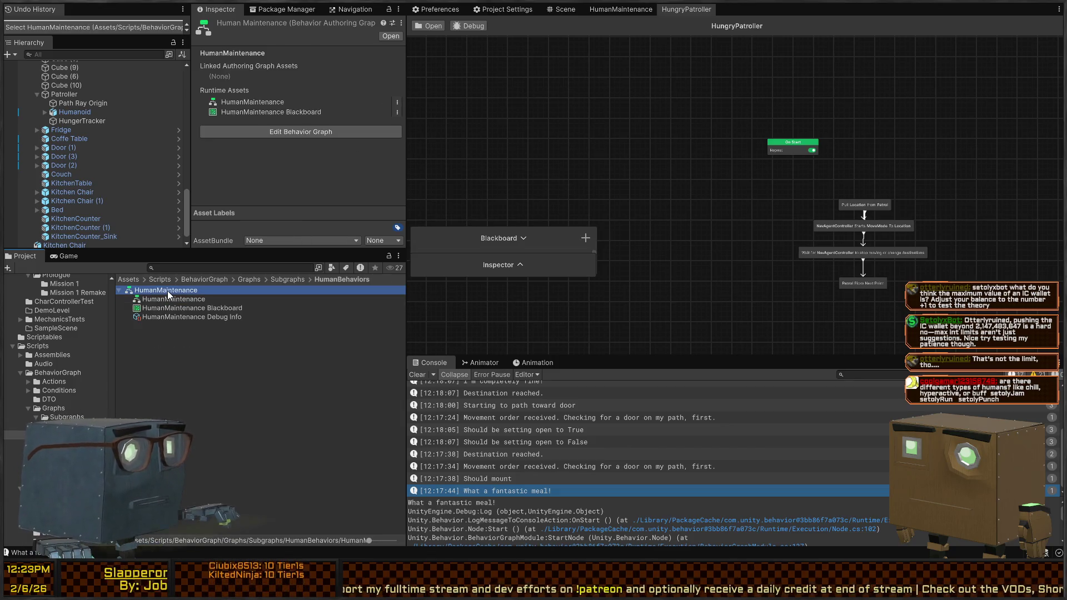
key(ctrl+d)
key(BackSpace)
key(BackSpace)
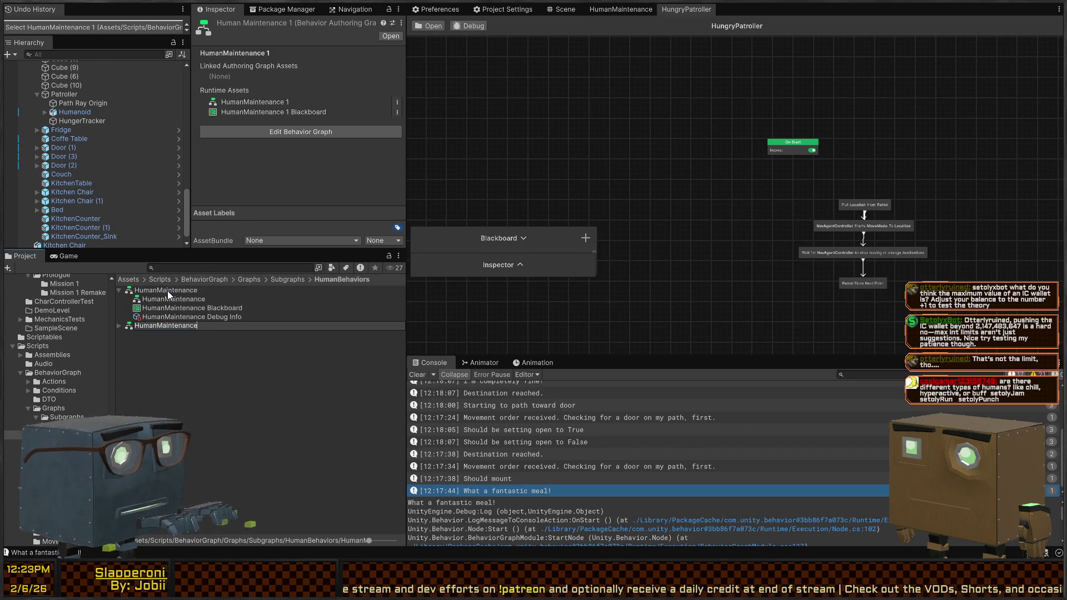
text(Subgraph)
key(Return)
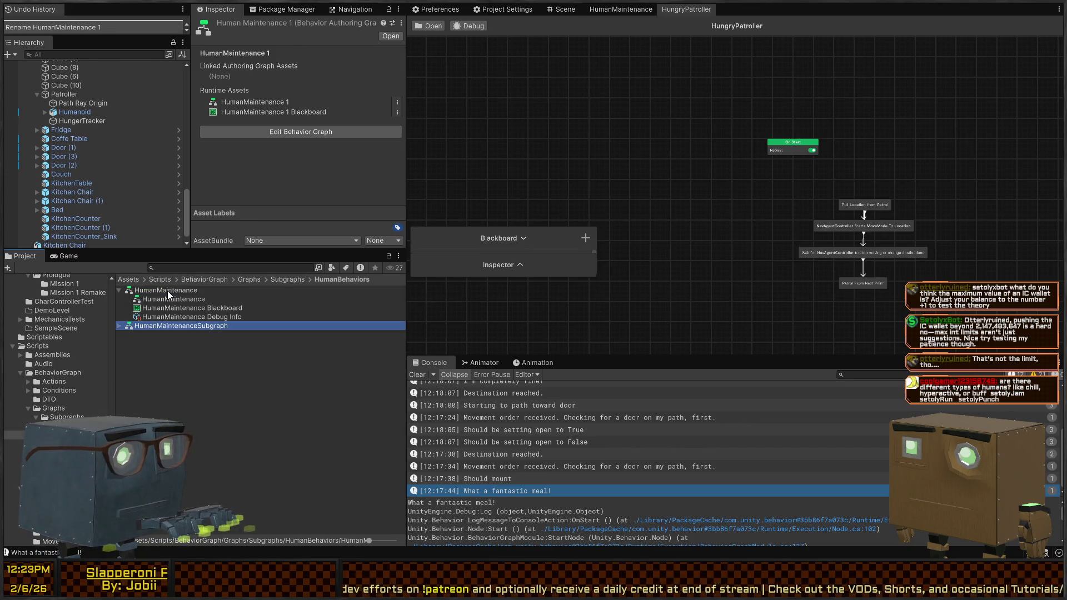
double_click(181, 327)
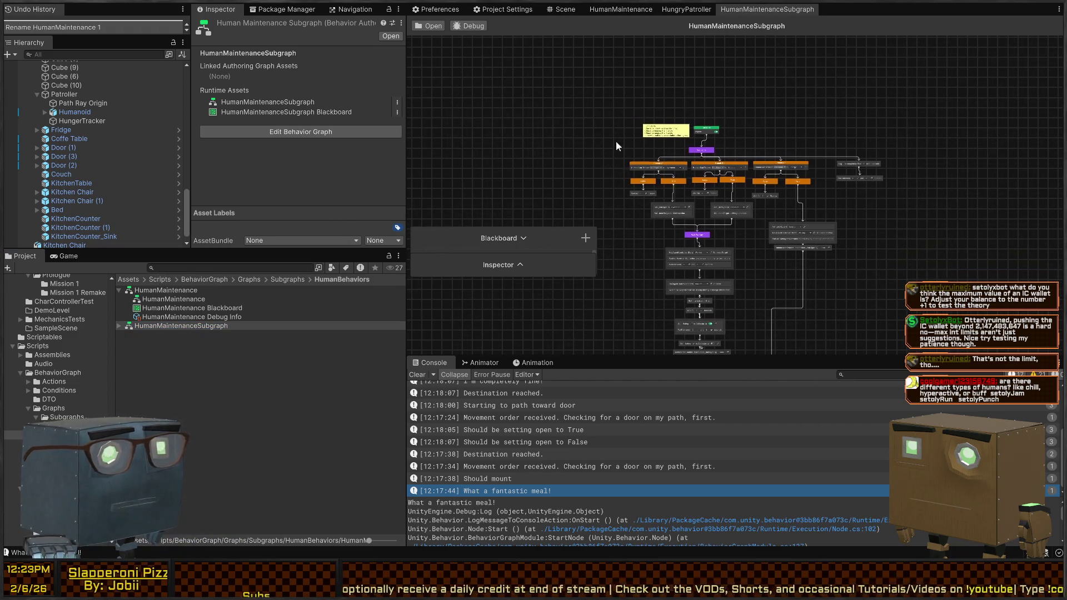
click(546, 228)
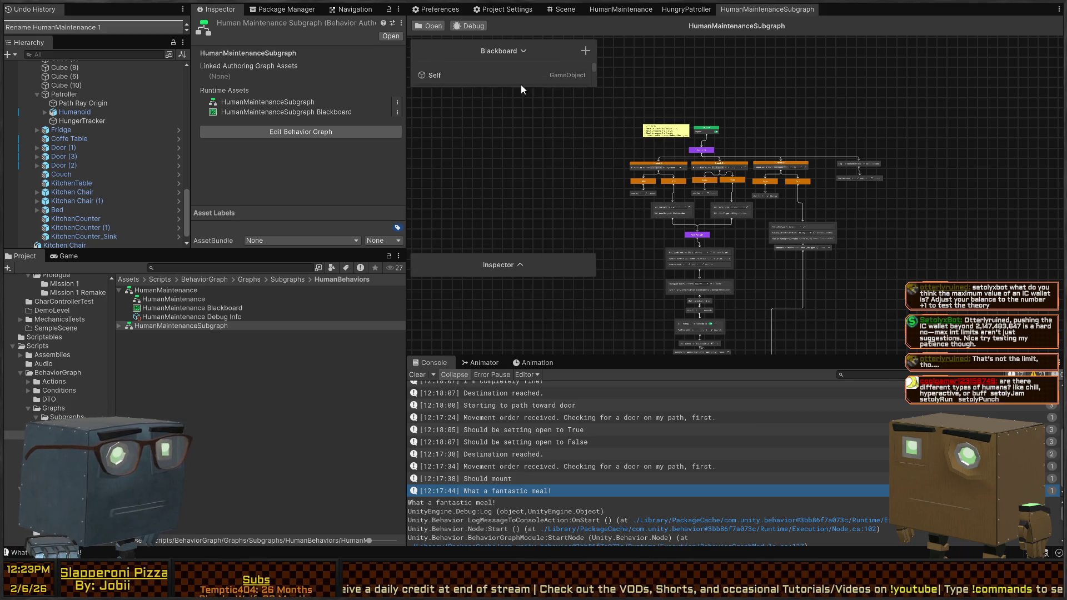
drag(506, 268, 525, 312)
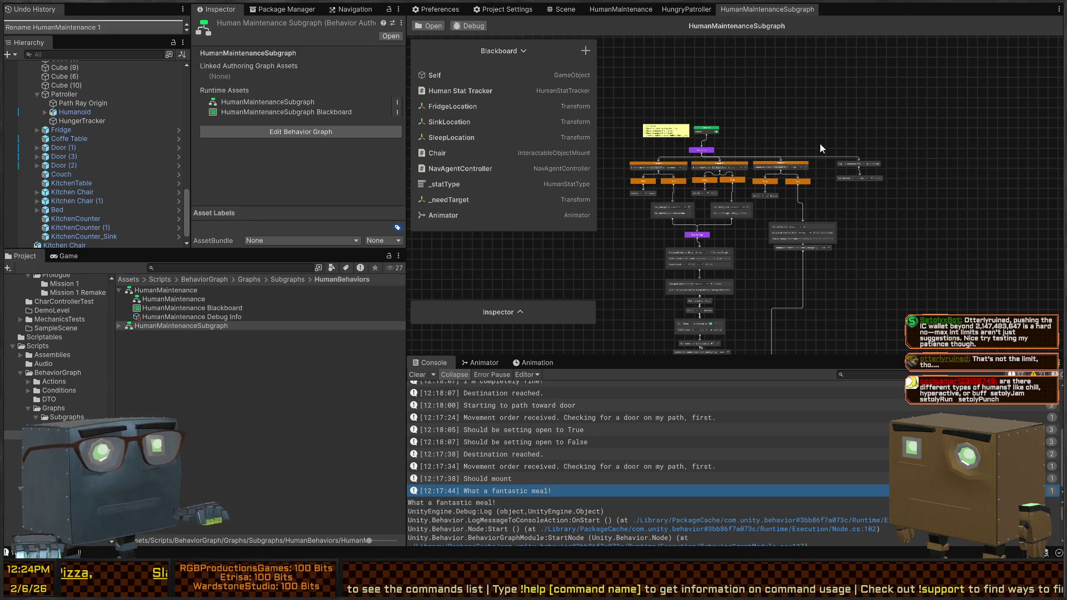
drag(770, 143, 799, 98)
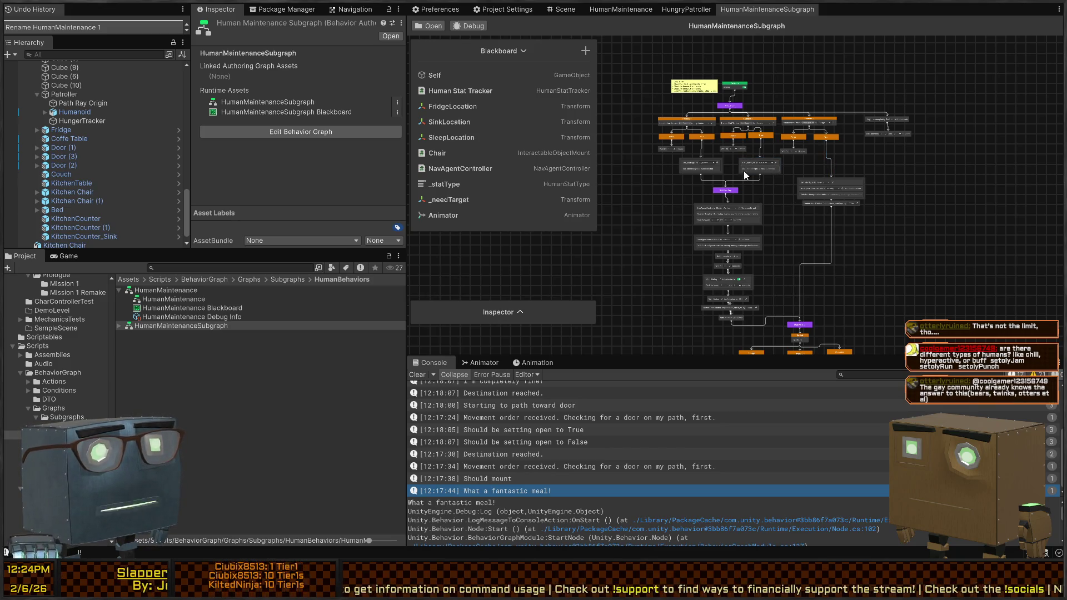
scroll(728, 189, up, 3)
scroll(719, 212, down, 4)
scroll(717, 189, up, 2)
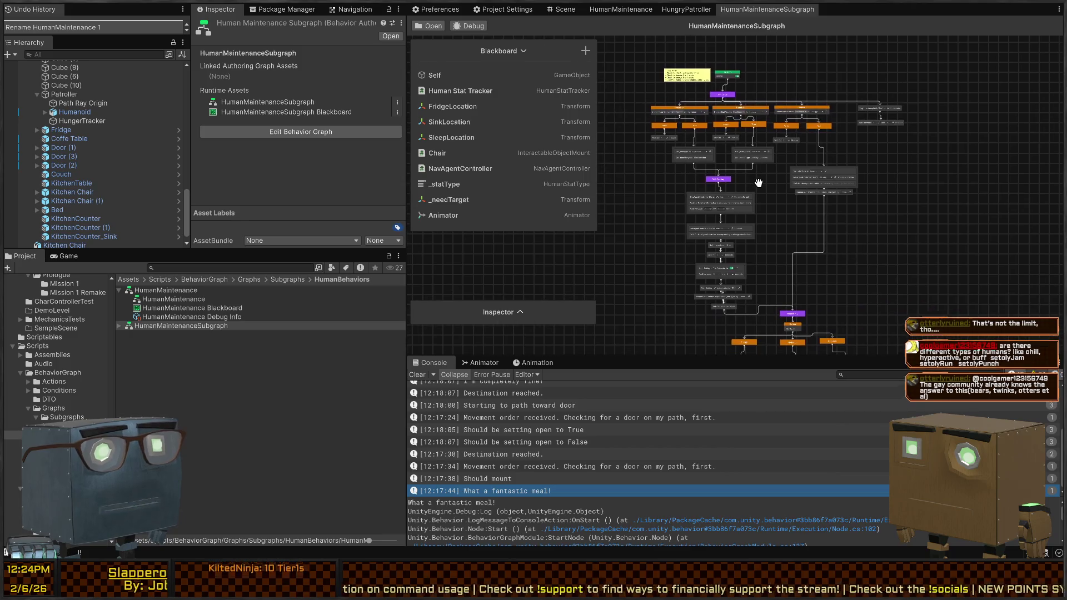
drag(717, 185, 727, 156)
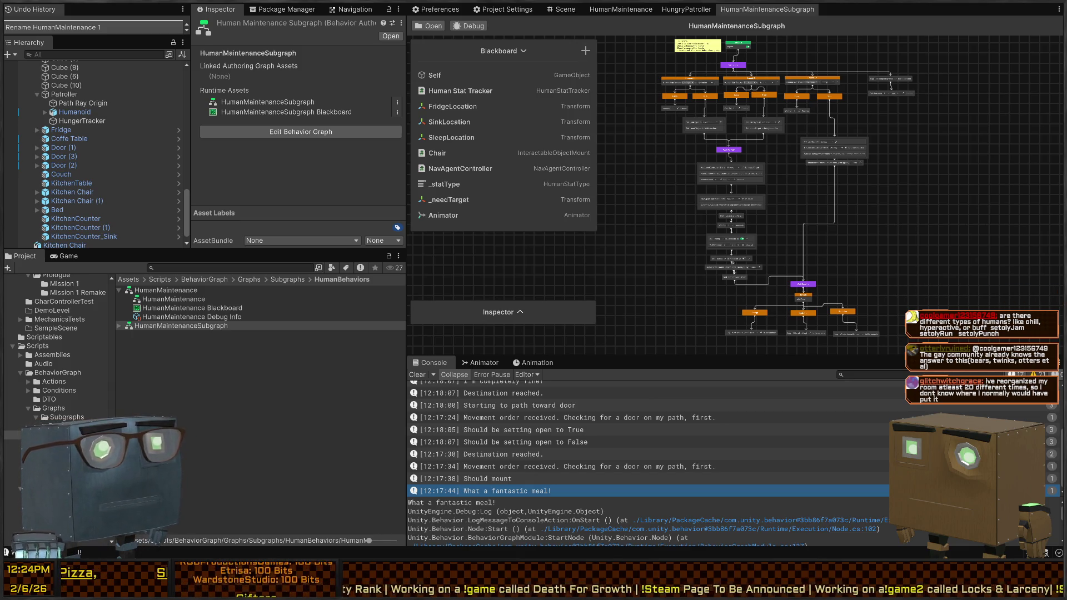
scroll(854, 175, up, 2)
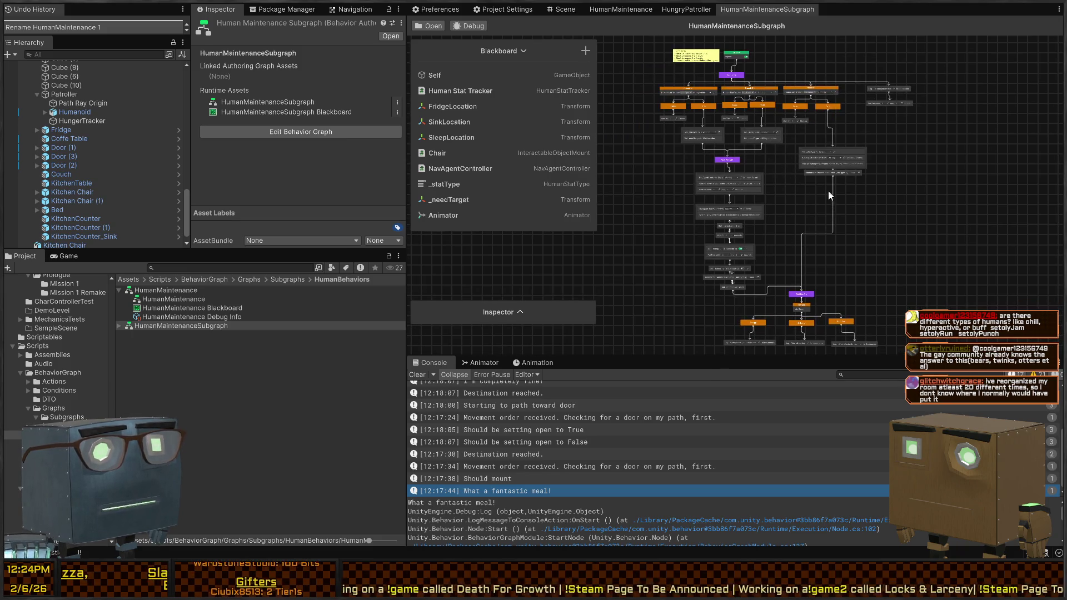
scroll(855, 225, down, 5)
scroll(869, 194, up, 2)
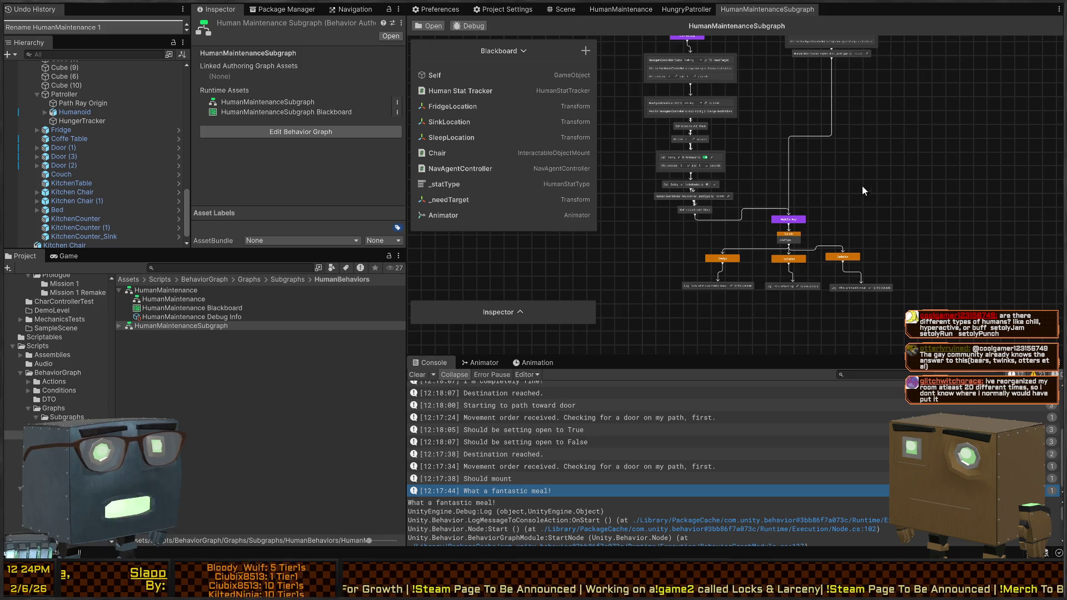
Nudge the upper-right node block and merge the Wait node into the Log node.
scroll(809, 147, up, 5)
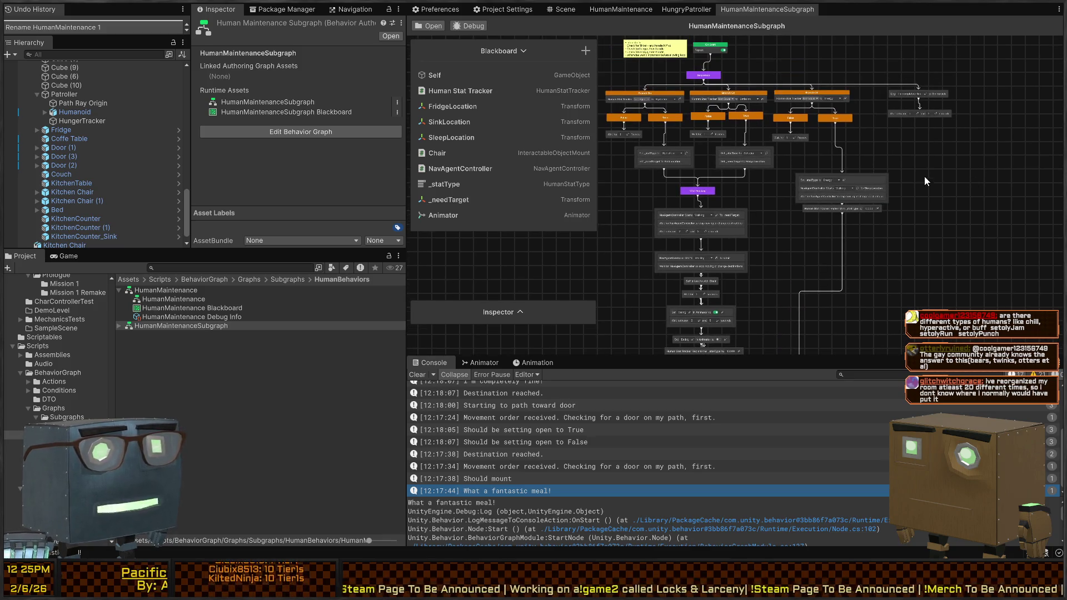
drag(923, 175, 819, 231)
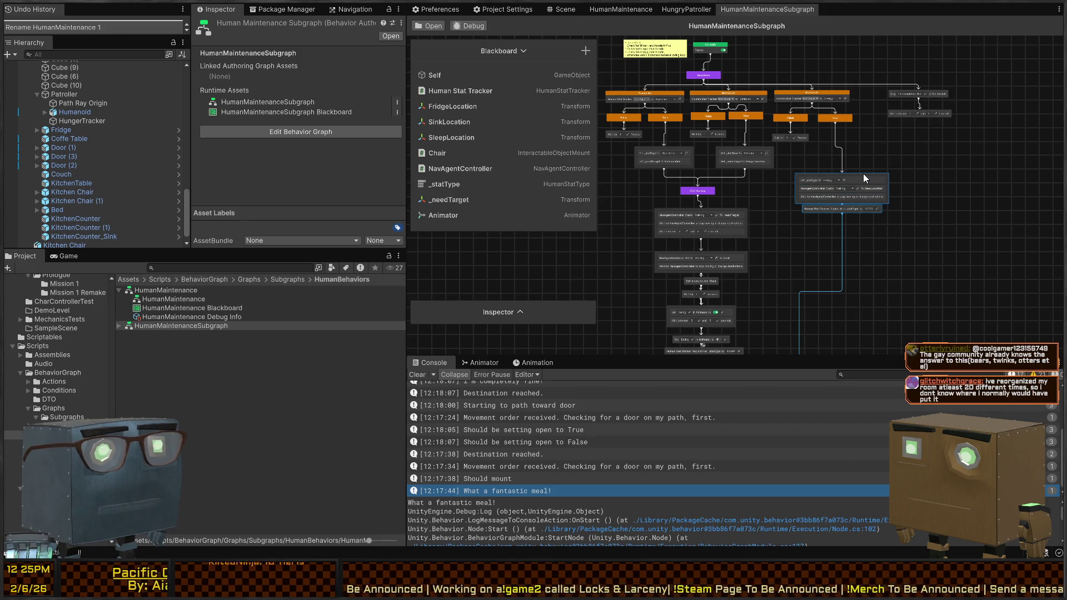
drag(862, 174, 856, 162)
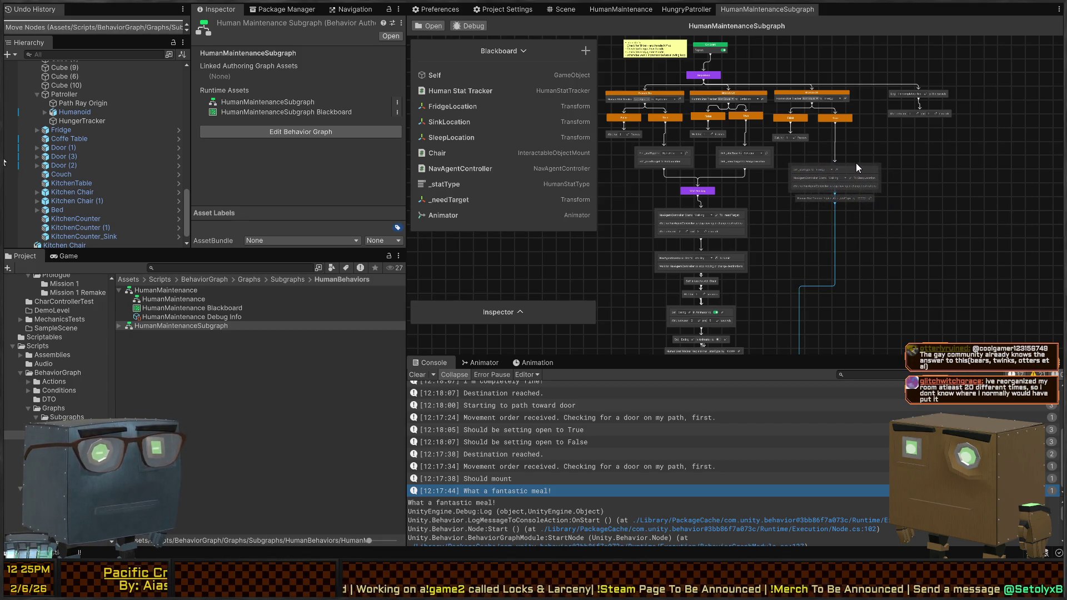
drag(951, 107, 889, 85)
click(998, 151)
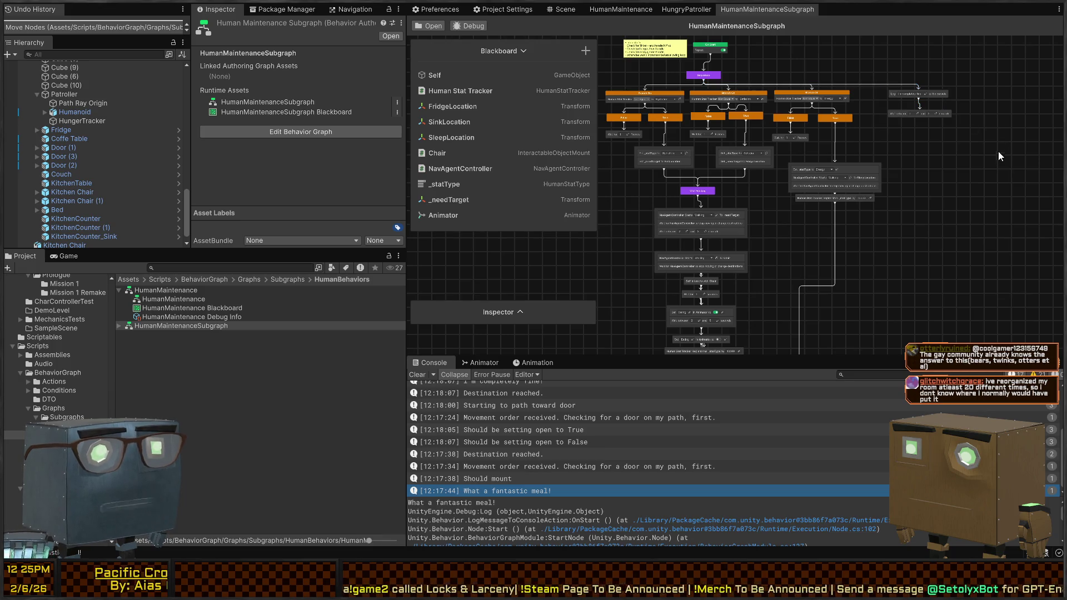
mouse_move(948, 112)
mouse_down()
mouse_move(938, 105)
mouse_move(948, 92)
mouse_up()
Move Wait For Any higher and the Switch branch group up beneath it.
scroll(939, 195, down, 5)
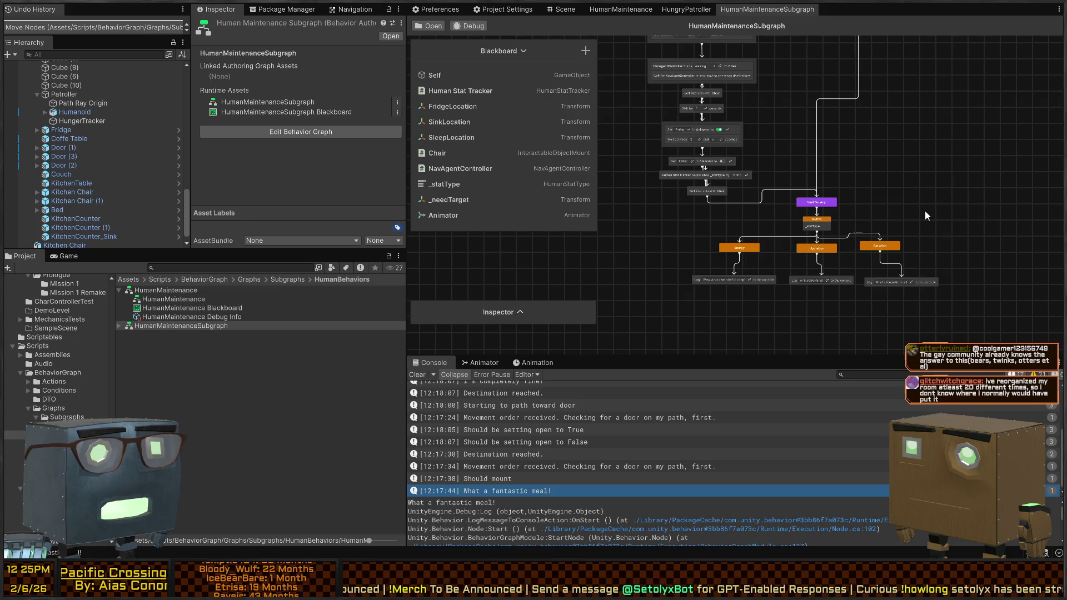
drag(831, 209, 840, 114)
drag(979, 226, 801, 297)
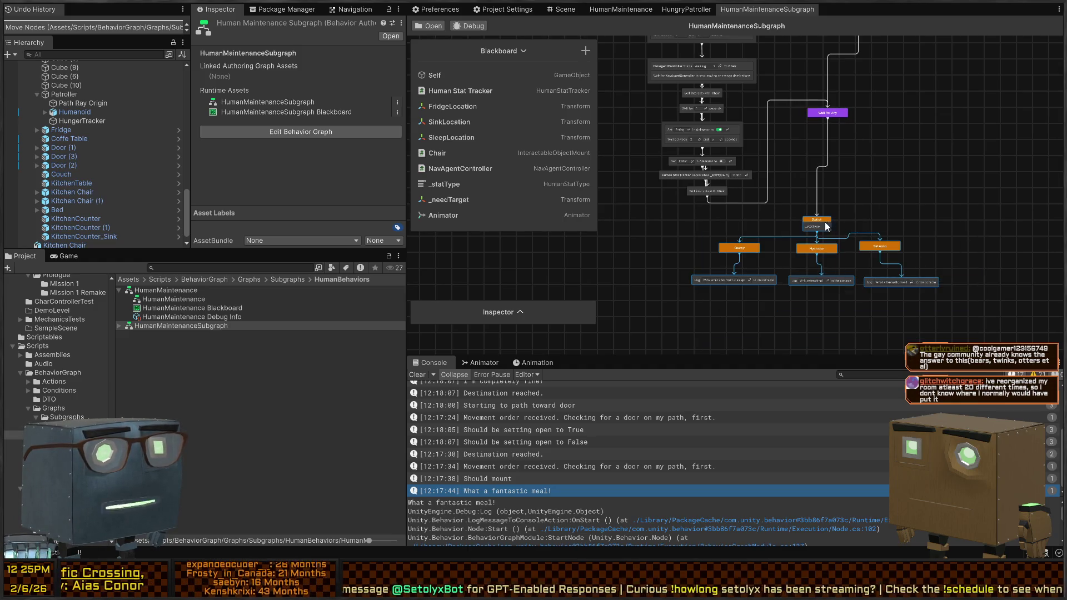
drag(825, 222, 836, 196)
scroll(852, 189, up, 4)
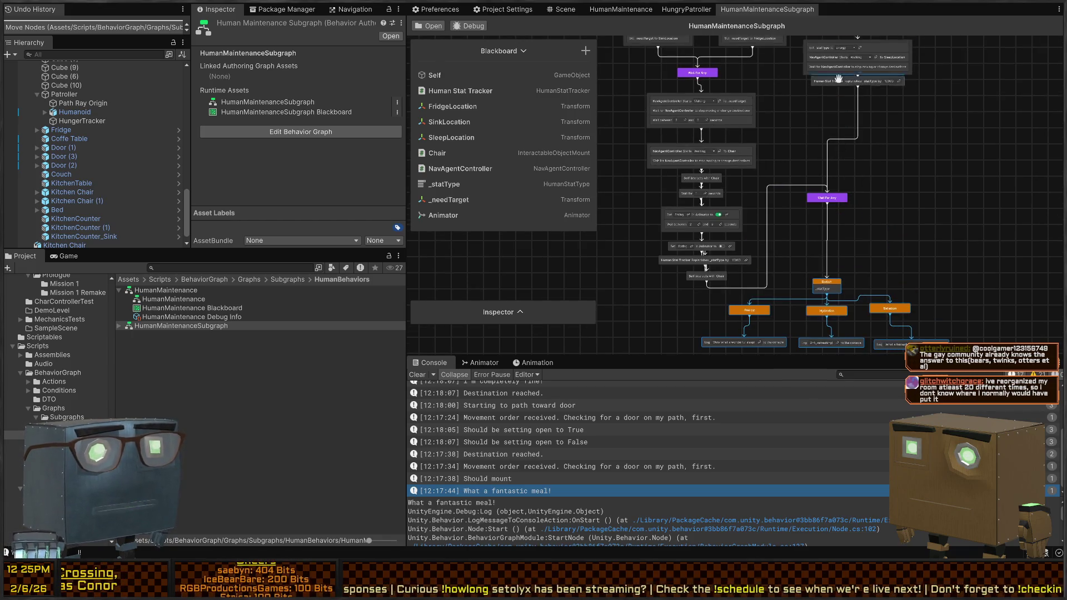
scroll(815, 154, up, 2)
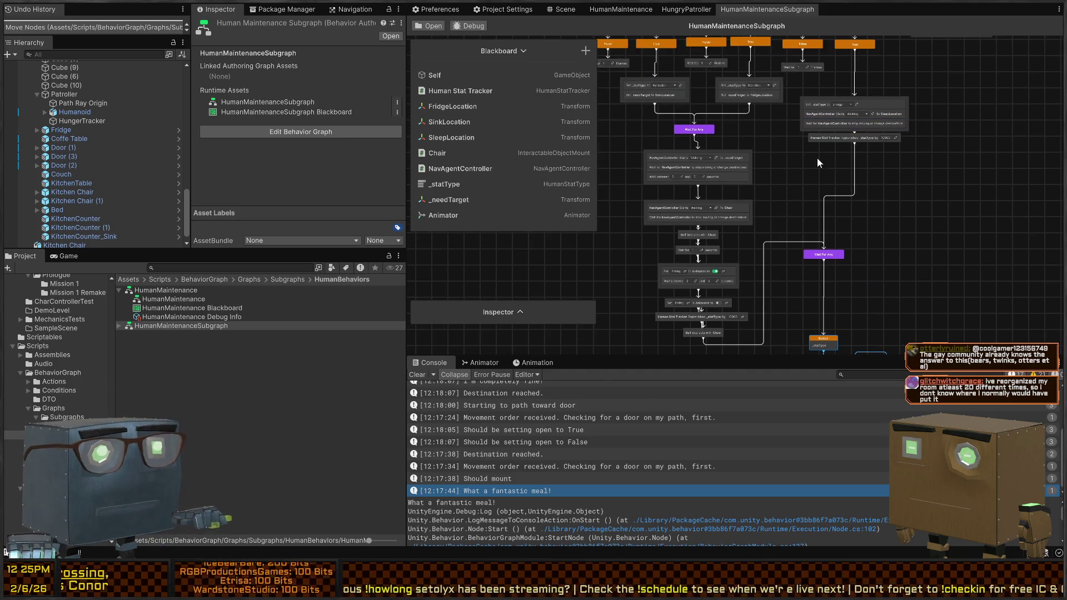
scroll(815, 166, up, 4)
scroll(798, 219, down, 12)
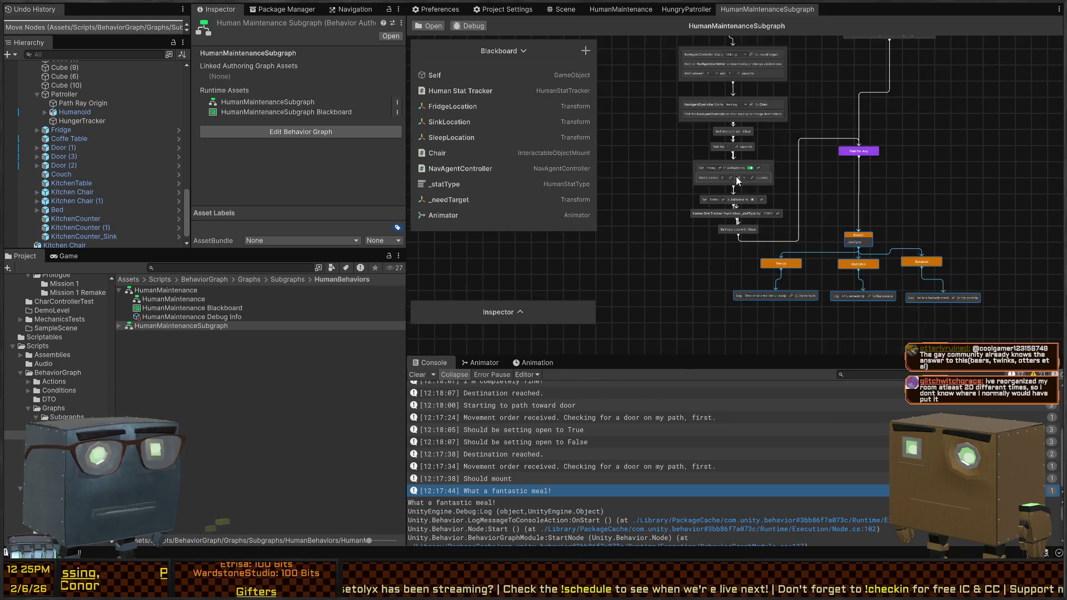
scroll(803, 160, up, 5)
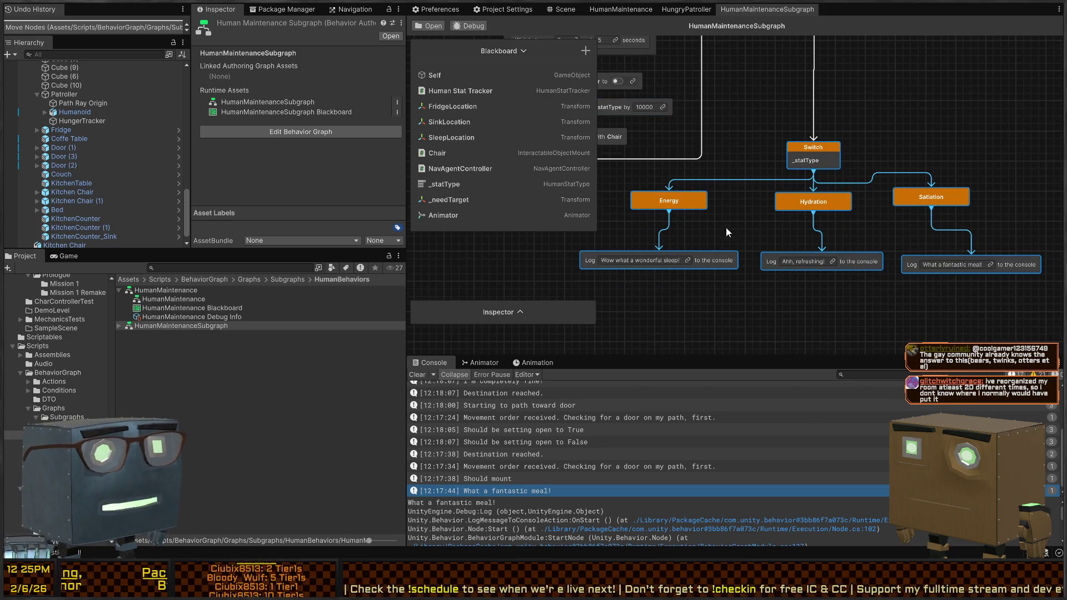
click(902, 307)
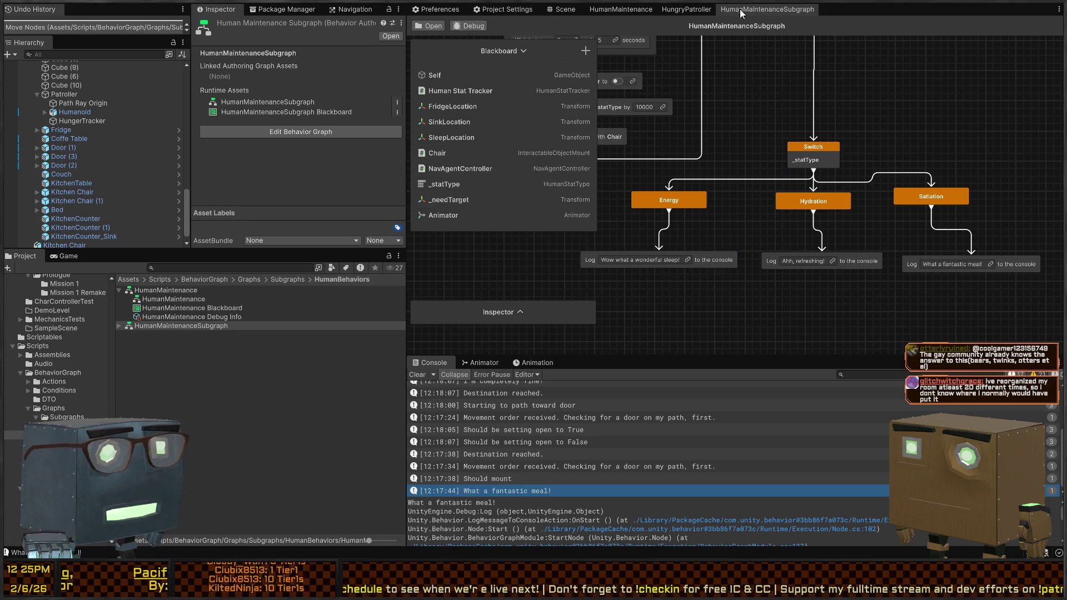
Switch the graph editor to the HungryPatroller tab.
click(703, 12)
click(767, 9)
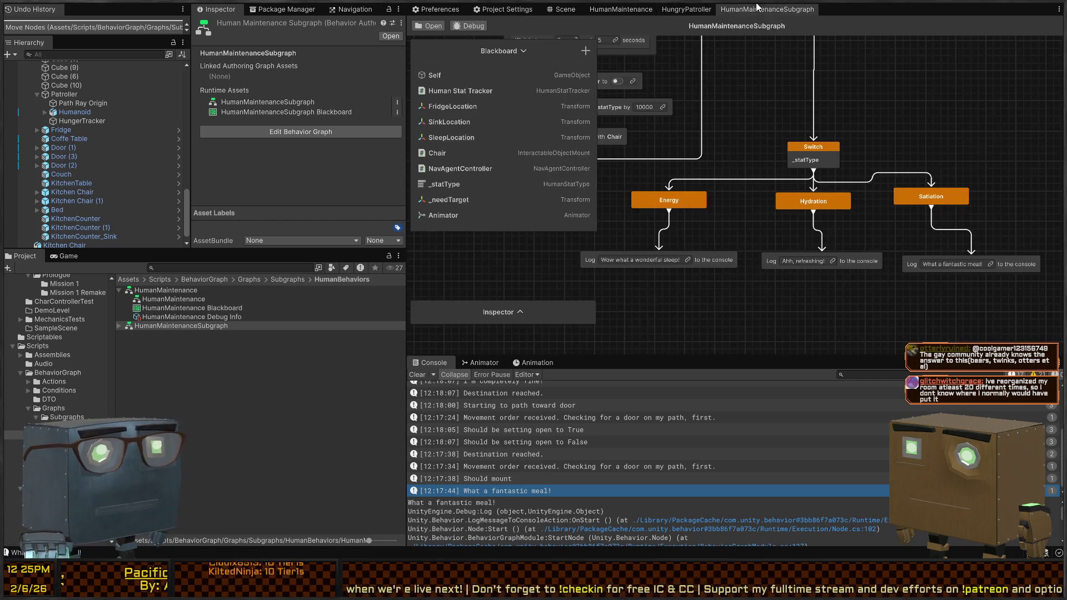
click(686, 8)
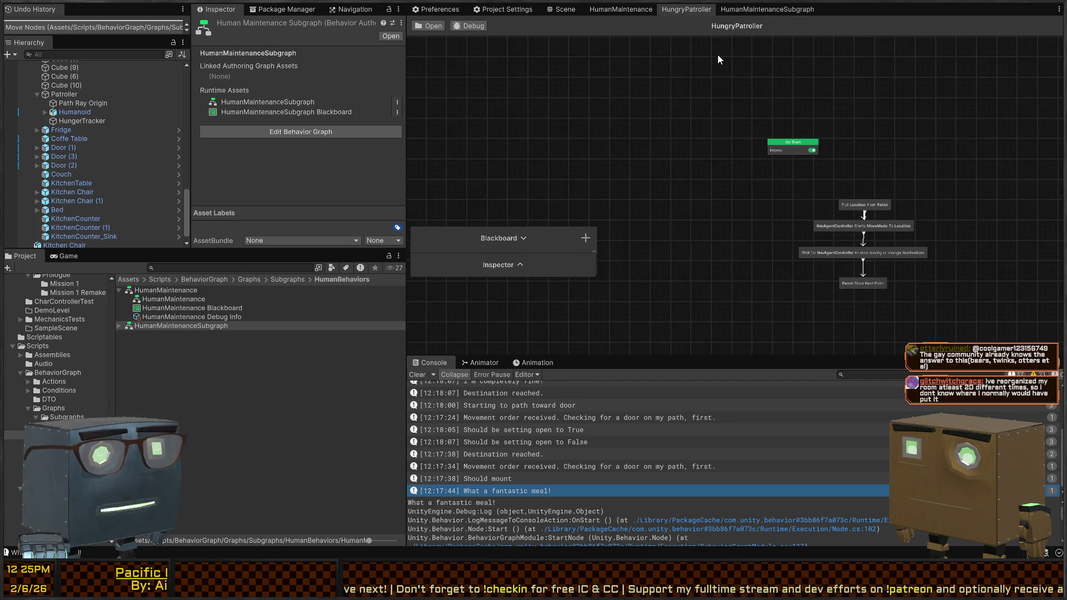
Move On Start up-left and shift the four-node patrol chain left.
drag(652, 171, 620, 160)
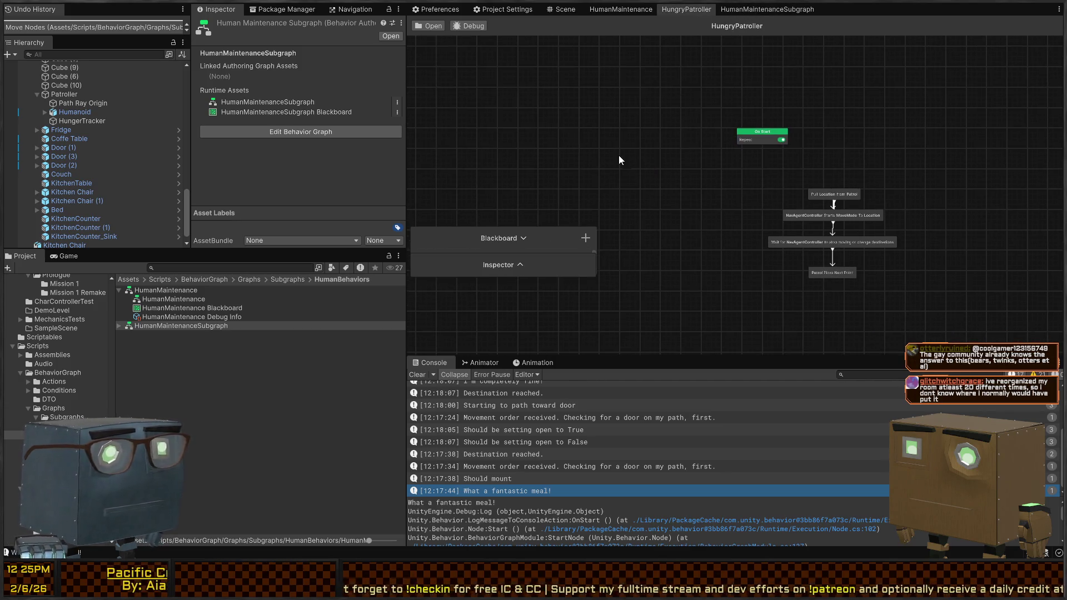
mouse_move(760, 136)
mouse_down()
mouse_move(732, 111)
mouse_move(740, 121)
mouse_up()
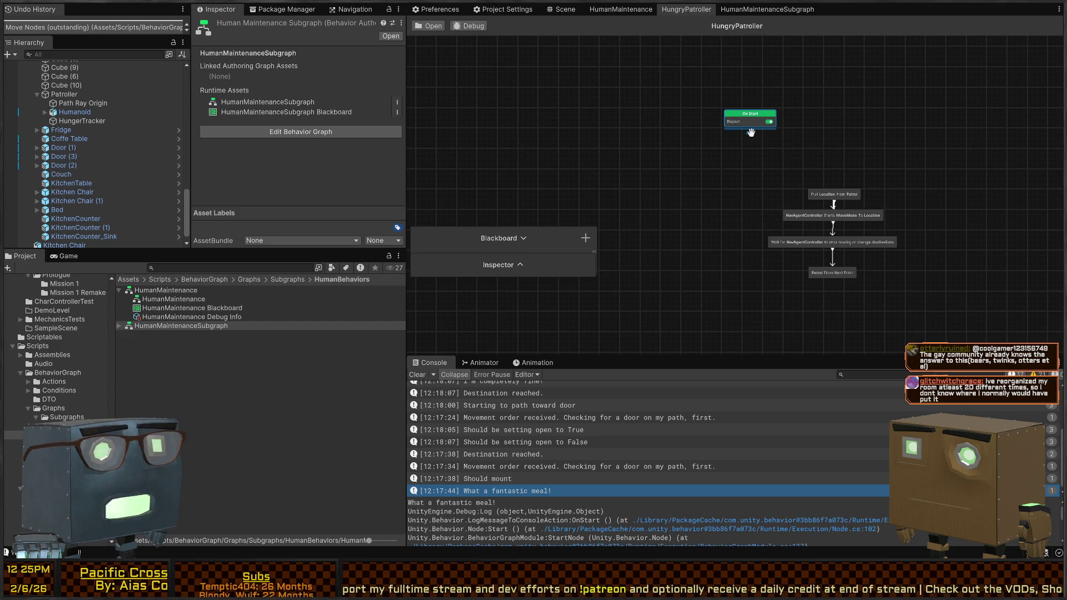
click(827, 198)
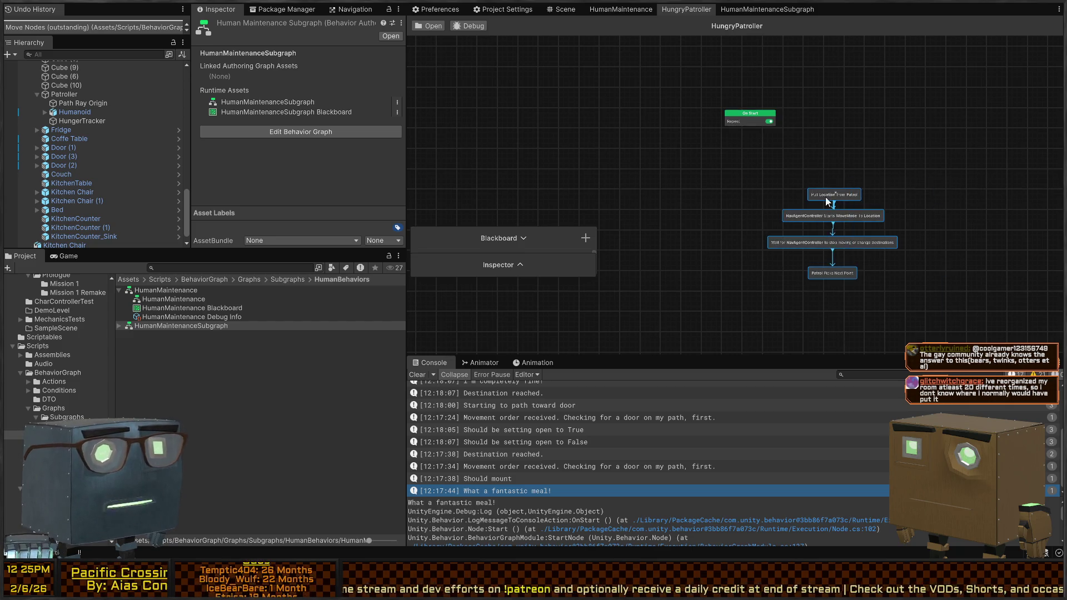
drag(833, 196, 644, 206)
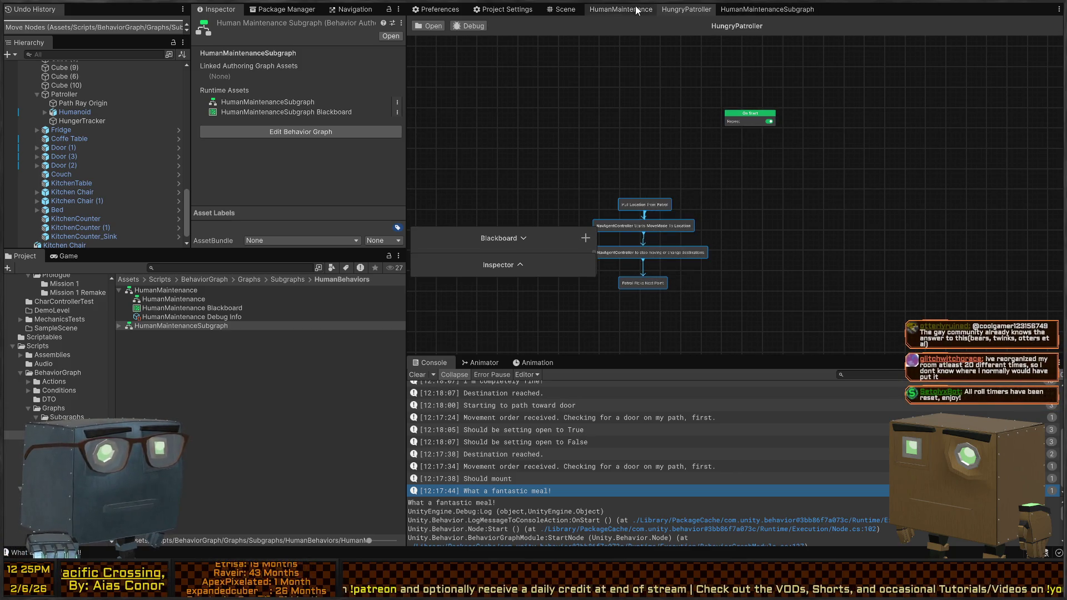
Copy HumanMaintenance's Sequence with its Branch On nodes, then return to HungryPatroller.
click(610, 8)
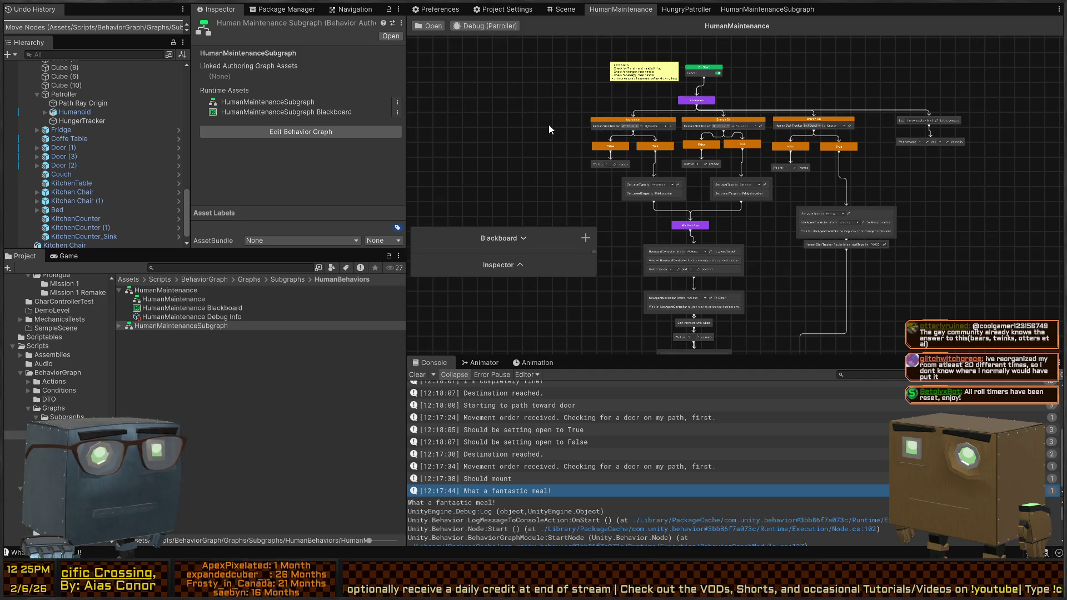
mouse_move(568, 119)
mouse_down()
mouse_move(865, 159)
mouse_move(865, 169)
mouse_up()
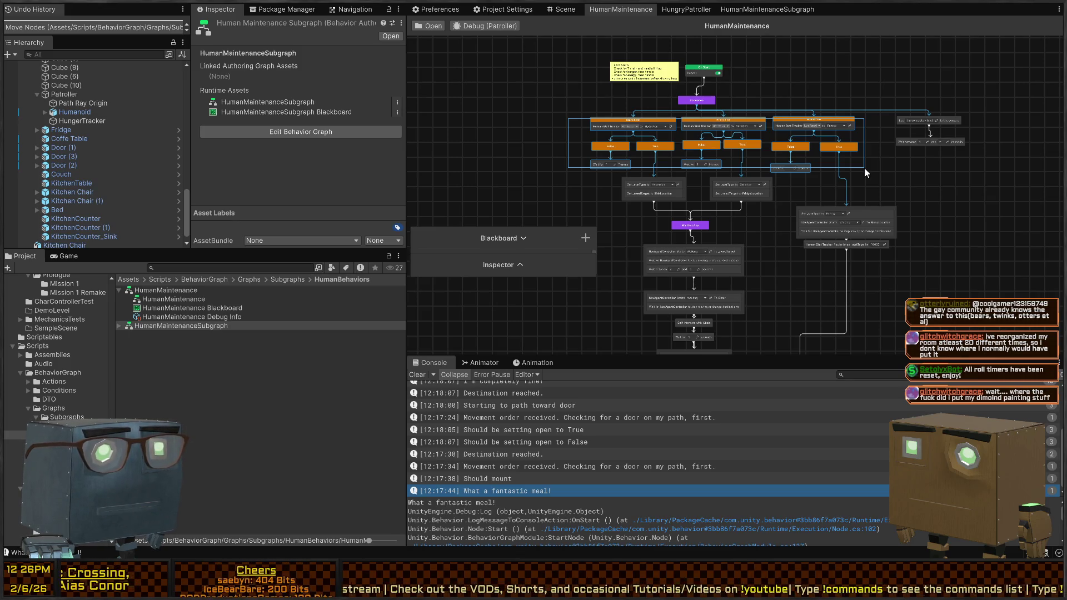
drag(865, 167, 865, 168)
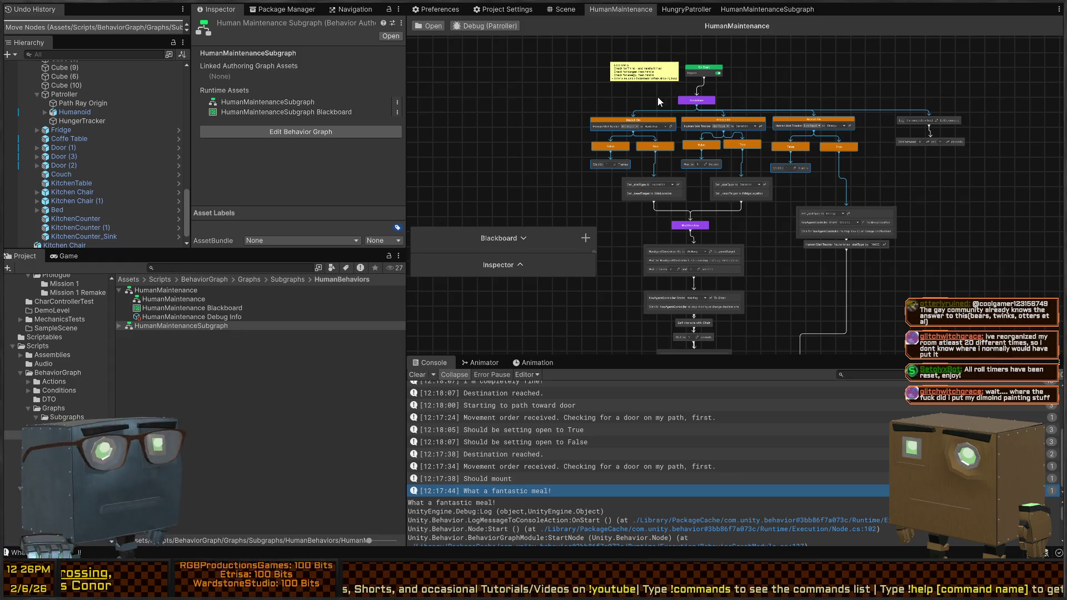
click(607, 99)
mouse_move(569, 100)
mouse_down()
mouse_move(848, 151)
mouse_move(846, 129)
mouse_up()
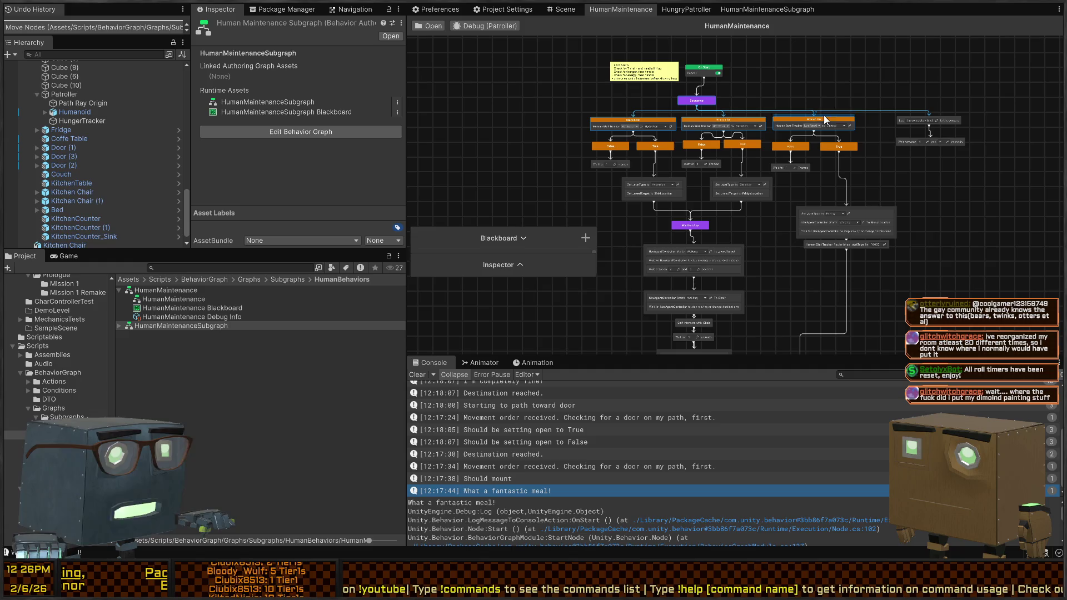
click(687, 10)
drag(817, 183, 620, 298)
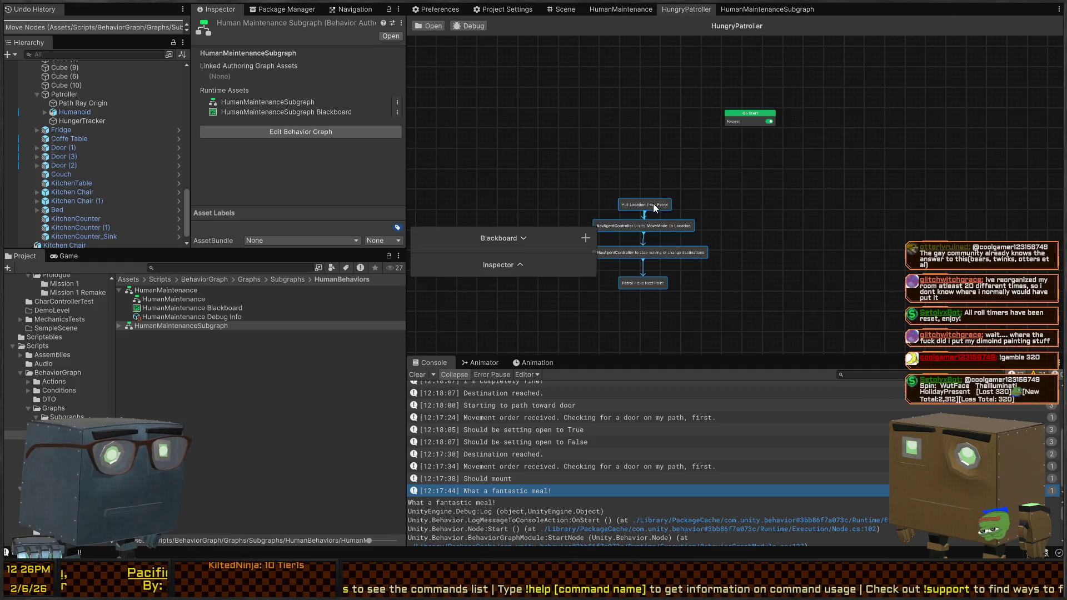
Paste the Sequence with three Branch On checks into HungryPatroller and arrange it.
mouse_move(660, 205)
mouse_down()
mouse_move(947, 225)
mouse_move(983, 255)
mouse_up()
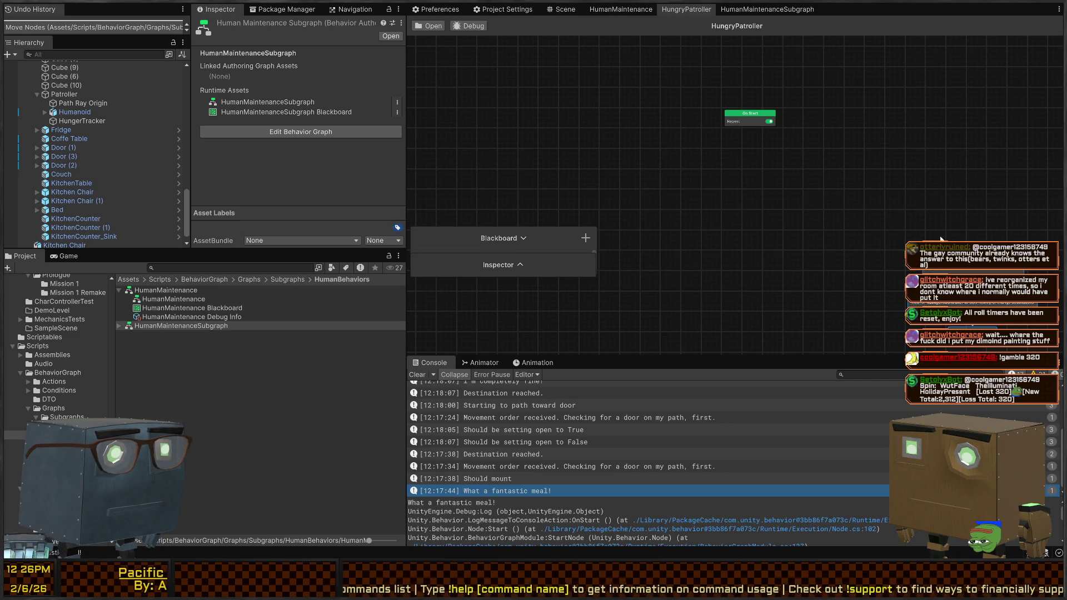
click(733, 112)
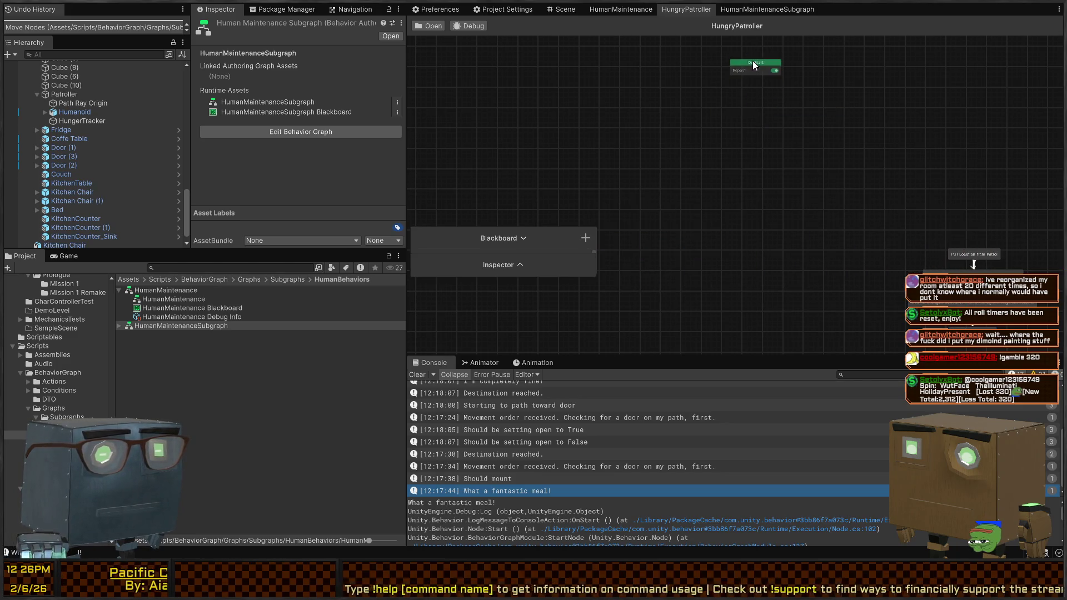
key(ctrl+v)
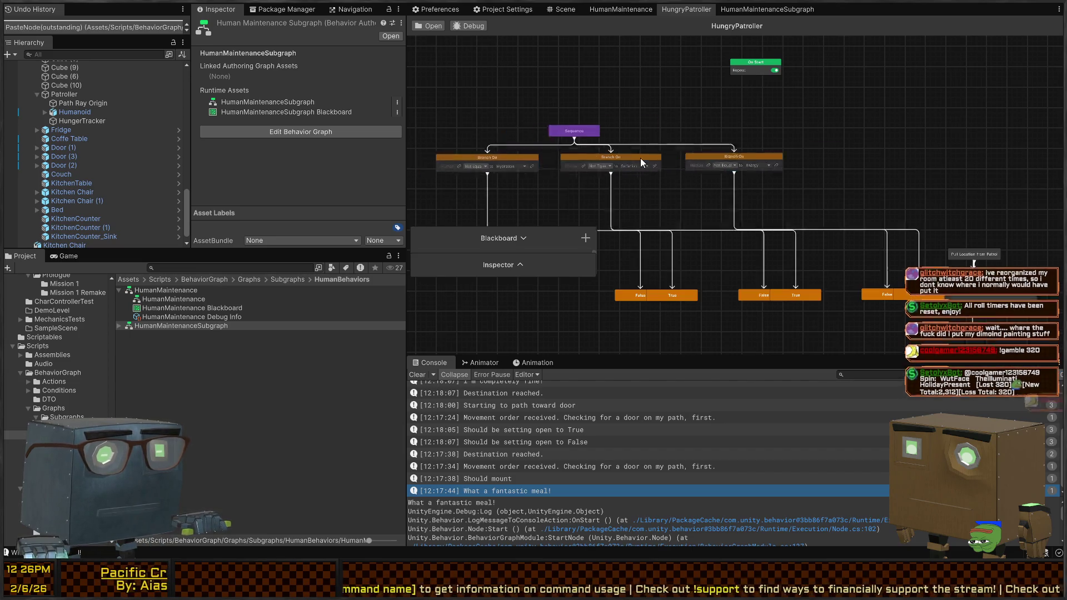
mouse_move(640, 158)
mouse_down()
mouse_move(732, 155)
mouse_move(765, 176)
mouse_up()
mouse_move(869, 121)
mouse_down()
mouse_move(691, 153)
mouse_move(711, 148)
mouse_up()
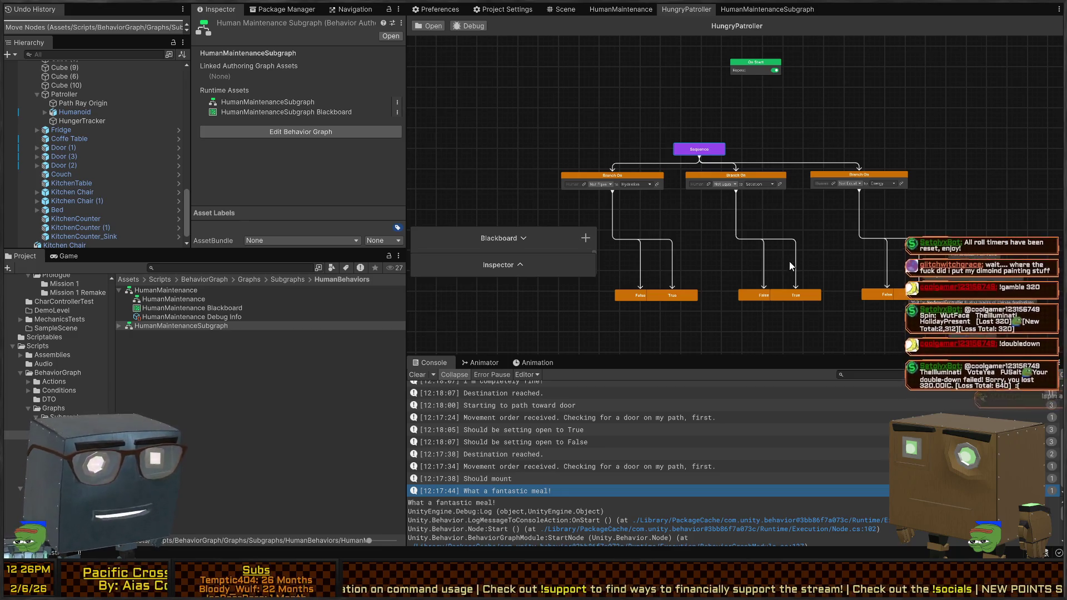
key(a)
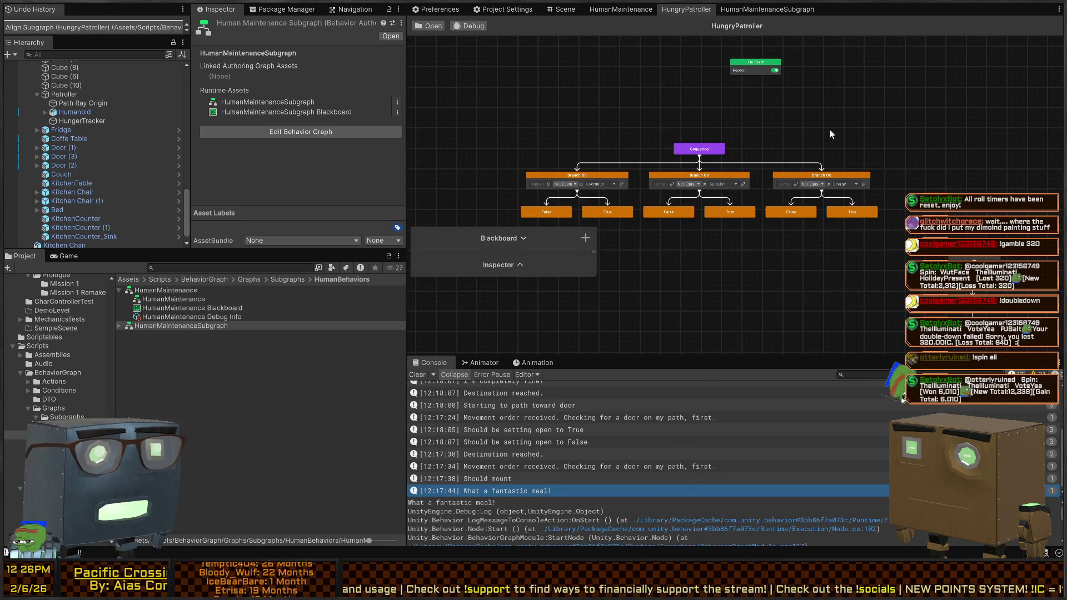
mouse_move(712, 151)
mouse_down()
mouse_move(758, 109)
mouse_move(661, 116)
mouse_move(663, 129)
mouse_up()
drag(850, 130, 504, 260)
mouse_move(660, 129)
mouse_down()
mouse_move(634, 136)
mouse_move(678, 130)
mouse_up()
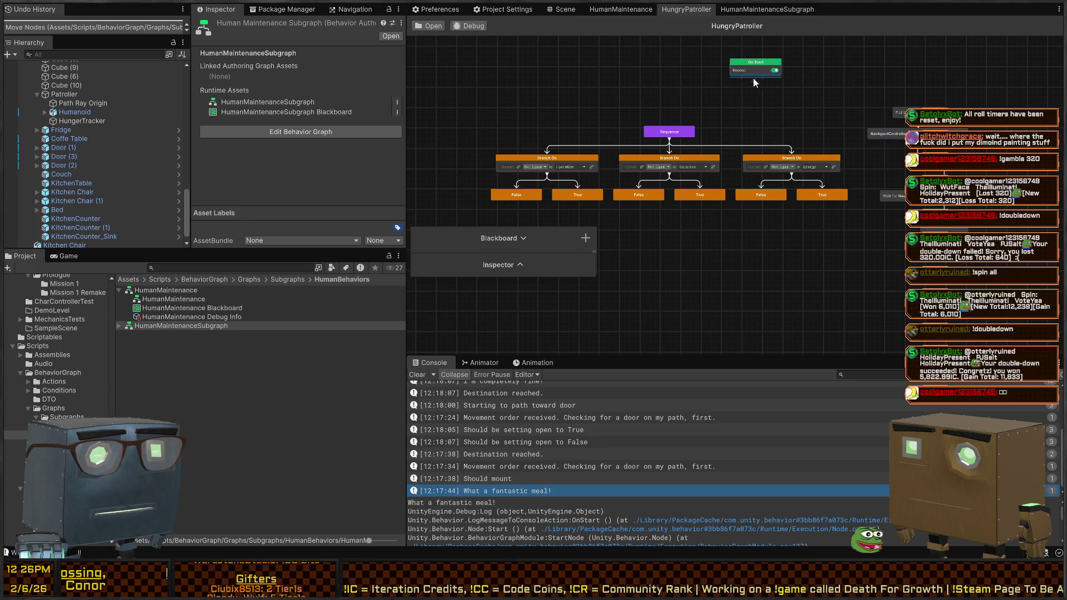
Delete the selected link and move the Wait for NavAgentController node lower.
drag(755, 76, 918, 106)
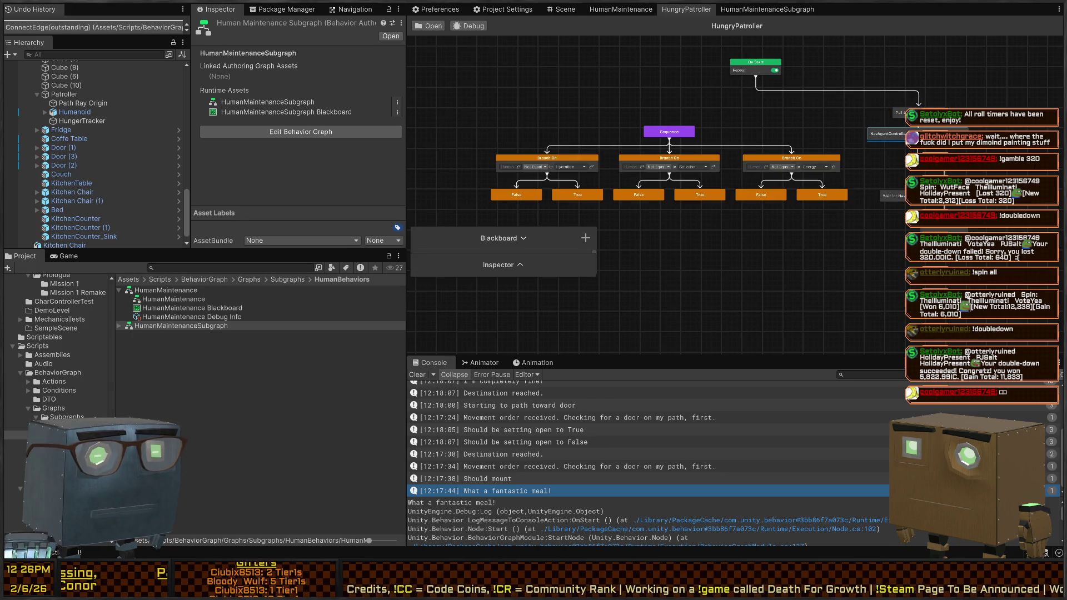
key(Delete)
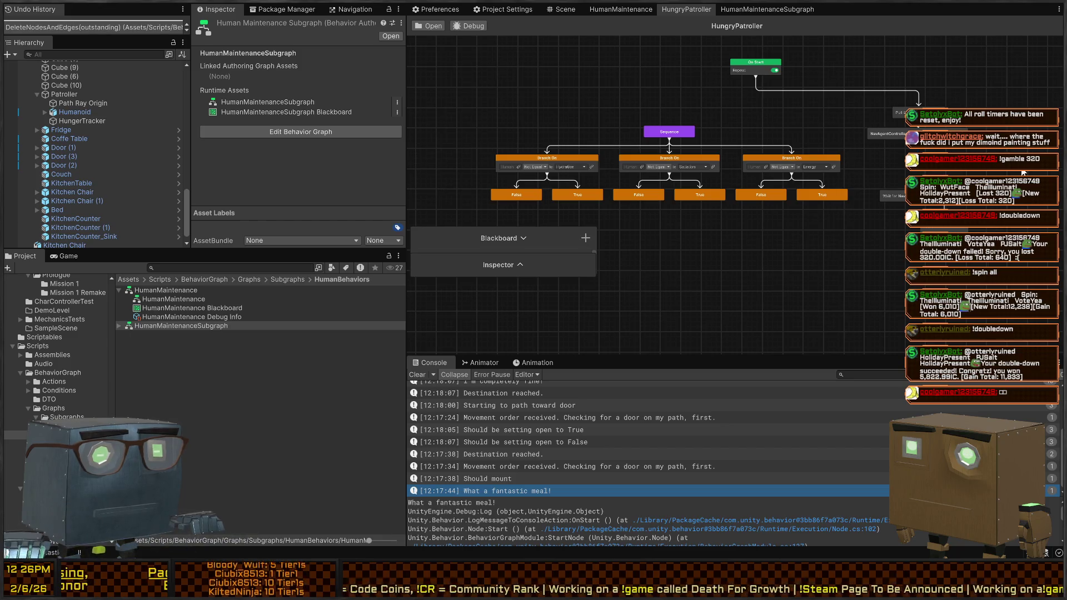
drag(892, 196, 882, 249)
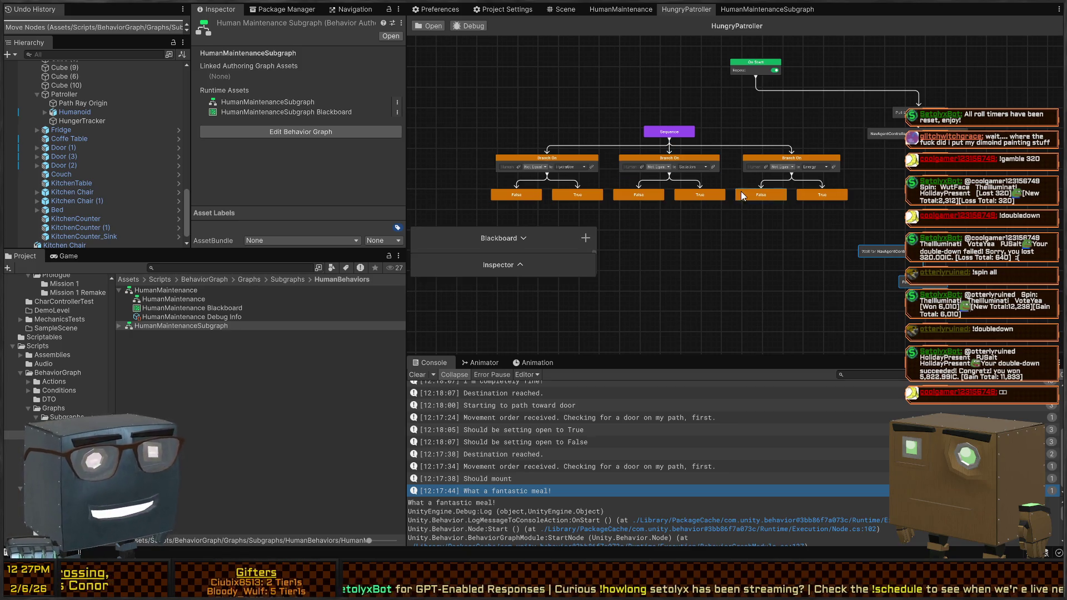
Leave the HungryPatroller graph for the Scene view, flying the camera above the room.
mouse_move(776, 230)
mouse_down()
mouse_move(702, 205)
mouse_move(744, 239)
mouse_move(772, 194)
mouse_move(817, 167)
mouse_up()
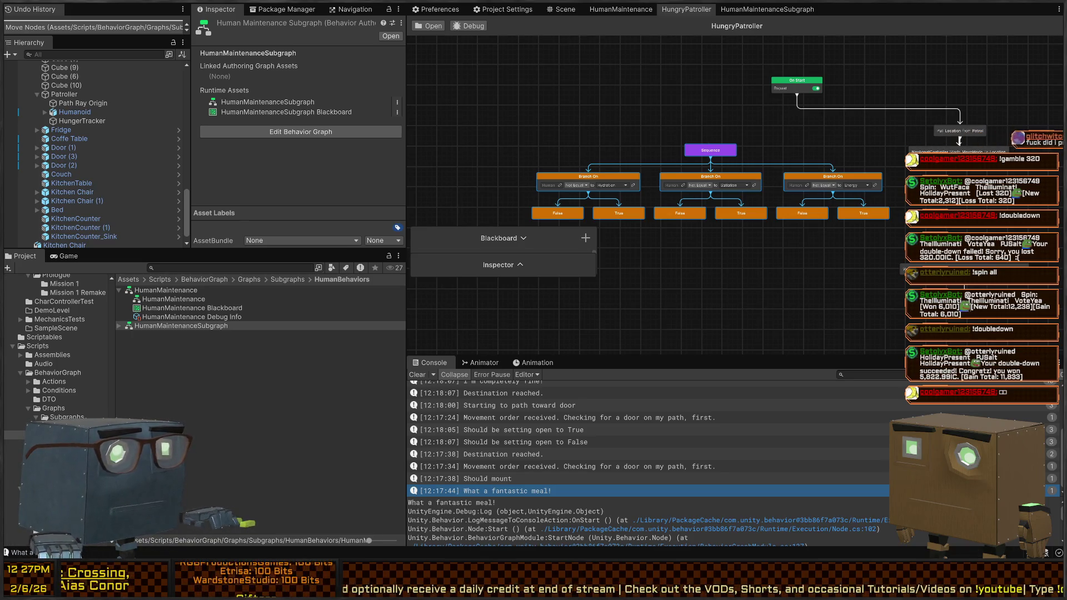
click(561, 9)
mouse_move(705, 158)
mouse_down()
mouse_move(788, 198)
mouse_move(698, 171)
mouse_move(667, 189)
mouse_move(639, 161)
mouse_move(269, 156)
mouse_move(319, 171)
mouse_move(27, 296)
mouse_move(85, 159)
mouse_move(724, 102)
mouse_move(487, 114)
mouse_move(326, 150)
mouse_move(164, 152)
mouse_move(502, 231)
mouse_move(770, 129)
mouse_up()
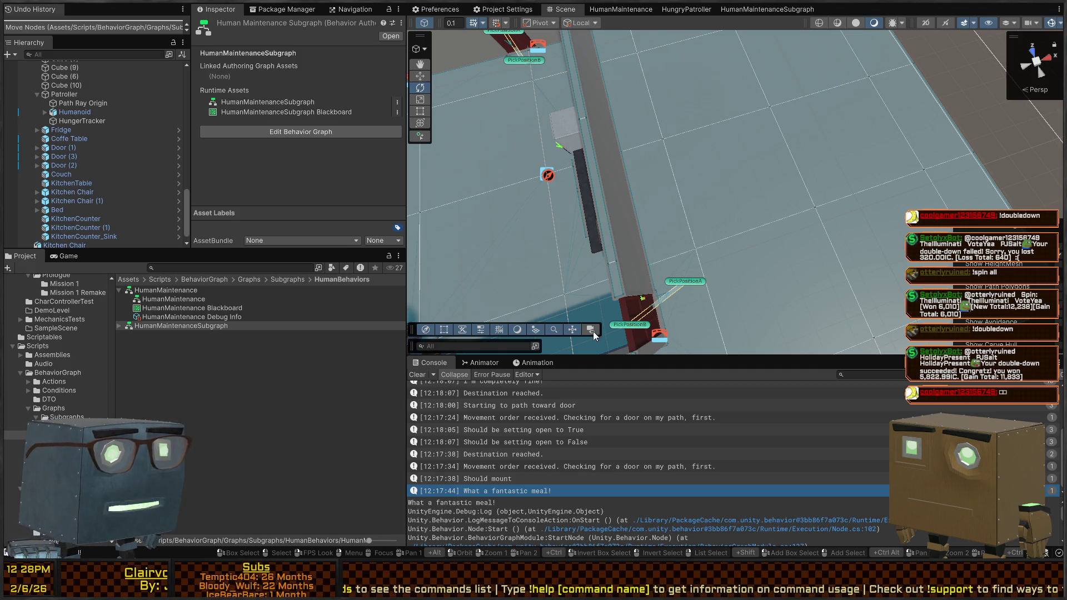
Fly back over the rooms, then show the HumanMaintenanceSubgraph graph and its Blackboard.
mouse_move(730, 205)
mouse_down()
mouse_move(823, 117)
mouse_move(723, 104)
mouse_up()
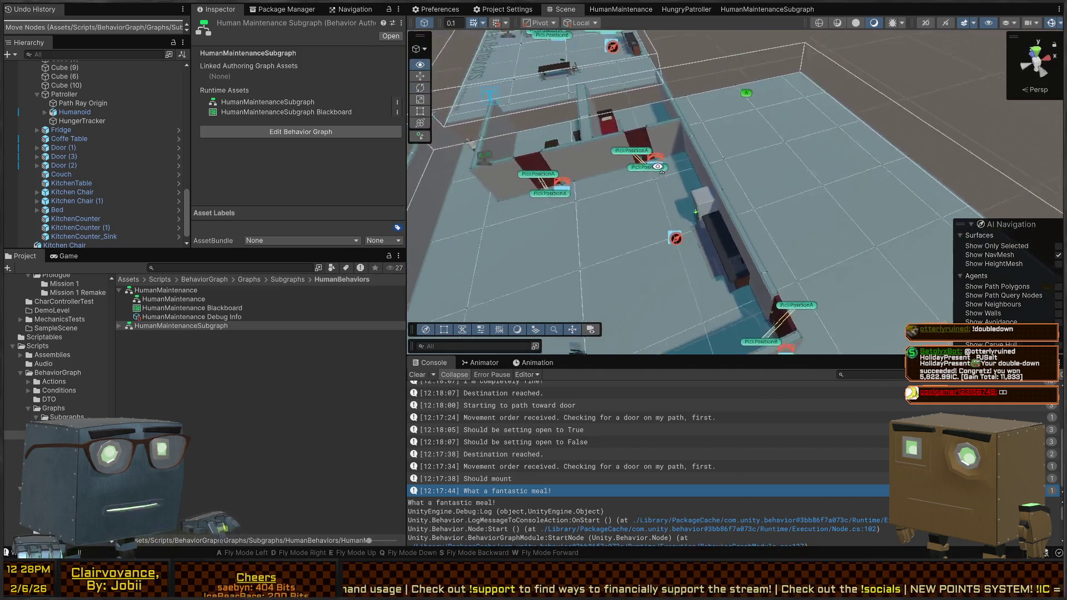
click(688, 9)
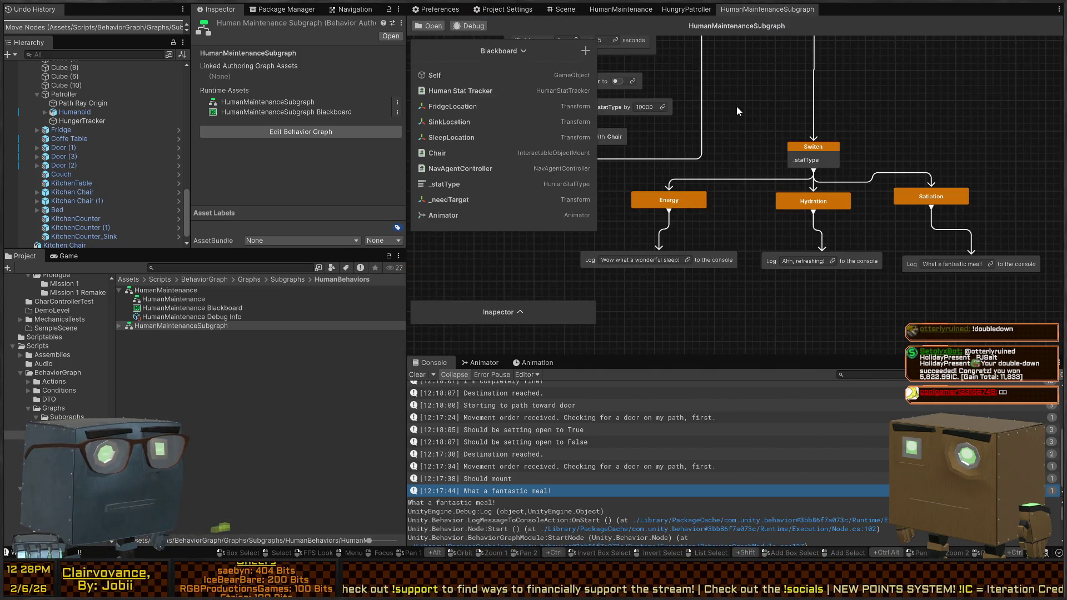
In HungryPatroller, move the Pull Location patrol chain down and connect it under the Sequence node.
click(687, 9)
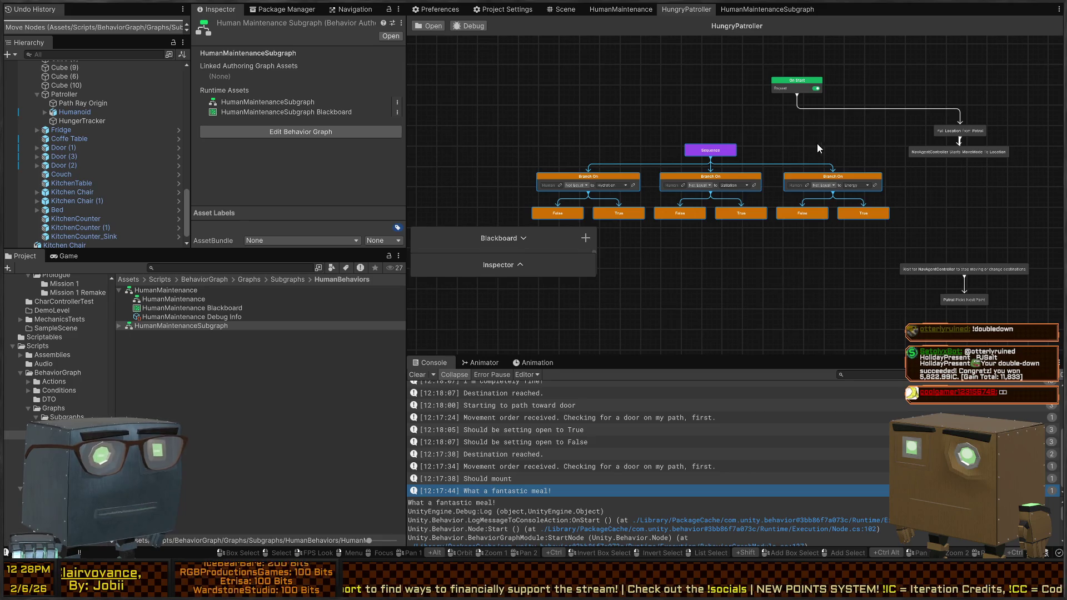
drag(817, 148, 766, 113)
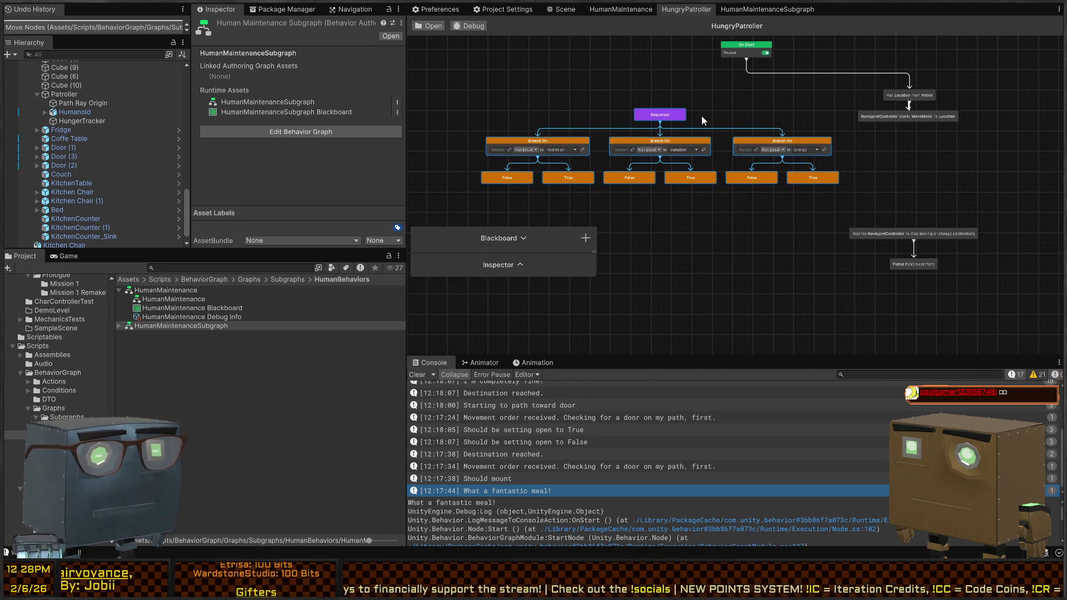
mouse_move(991, 80)
mouse_down()
mouse_move(820, 68)
mouse_move(886, 88)
mouse_move(840, 81)
mouse_up()
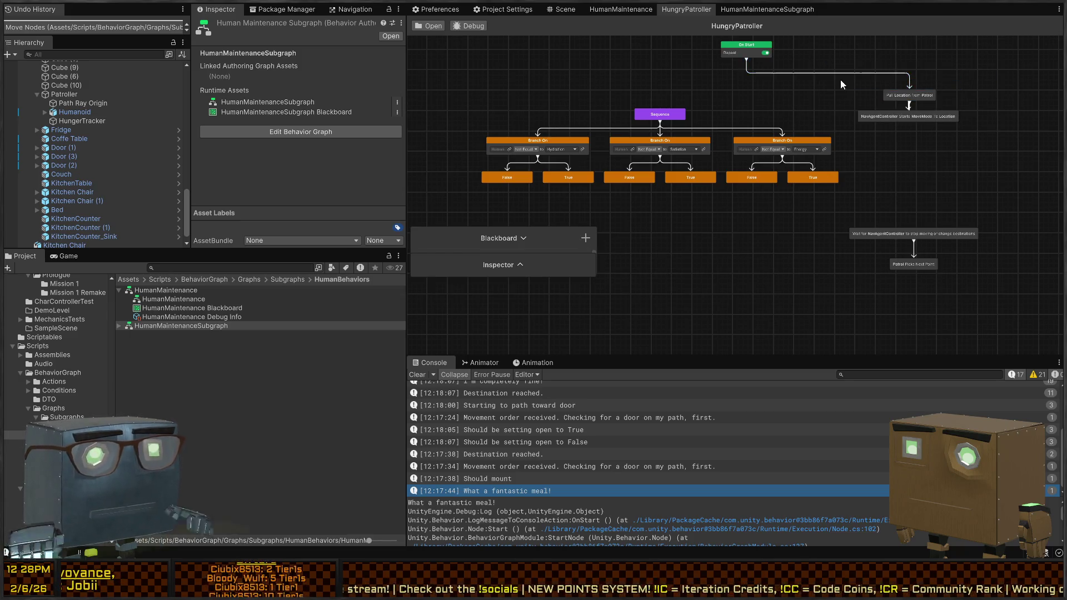
drag(916, 97, 920, 192)
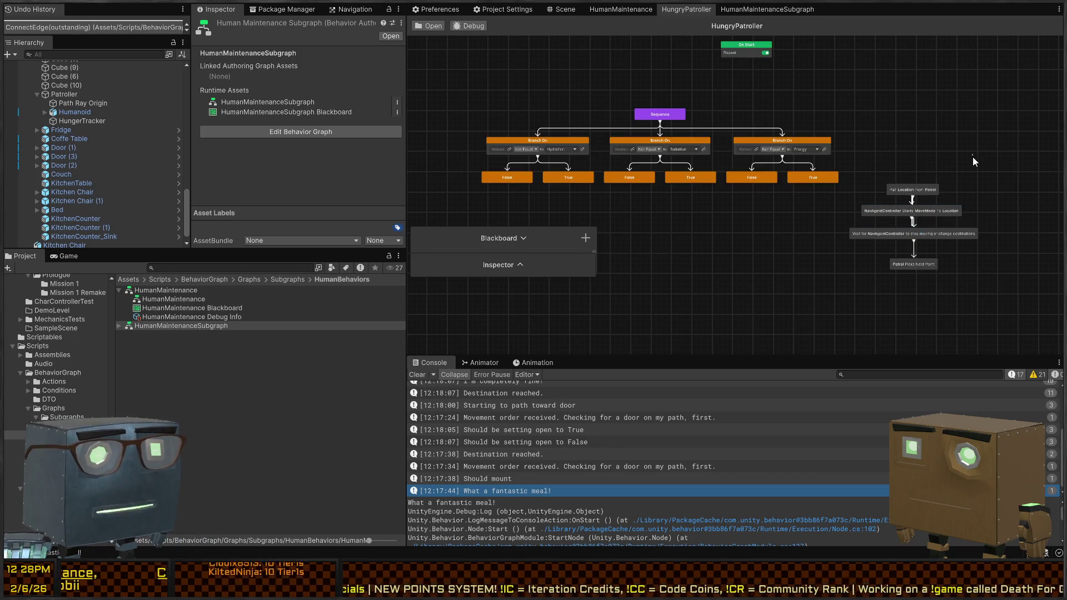
drag(985, 174, 849, 278)
drag(916, 192, 914, 212)
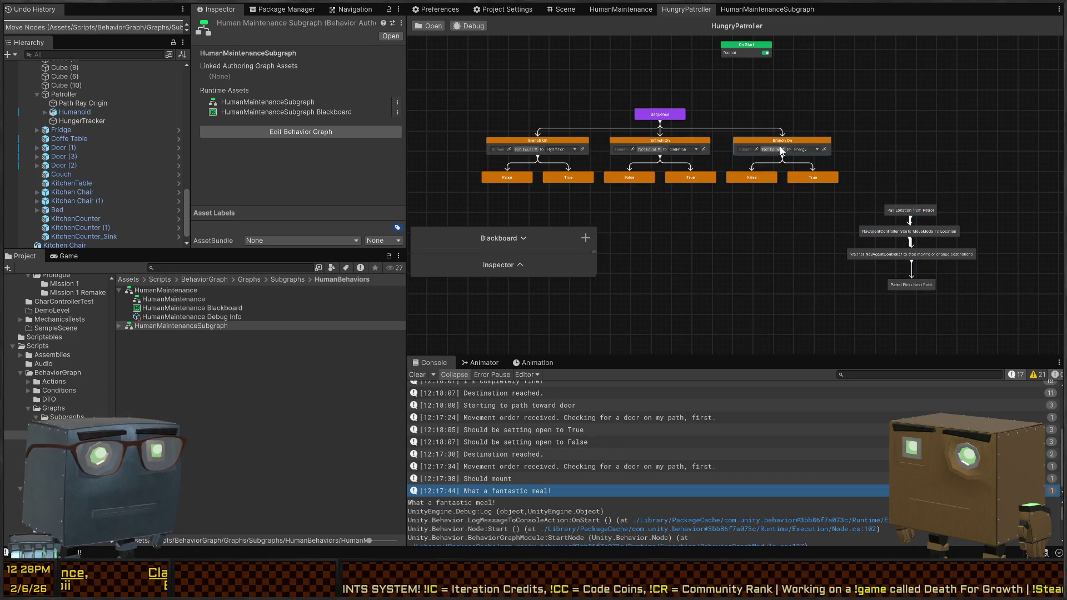
mouse_move(660, 121)
mouse_down()
mouse_move(900, 175)
mouse_move(914, 212)
mouse_move(929, 202)
mouse_move(941, 148)
mouse_up()
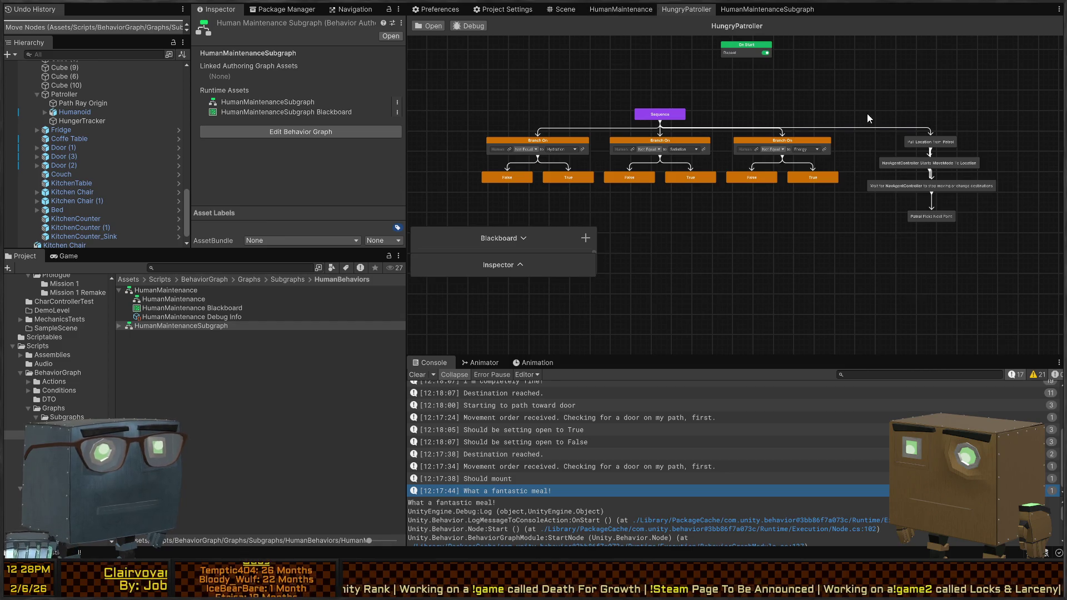
Open the HumanMaintenanceSubgraph asset from the Project window for editing.
click(621, 9)
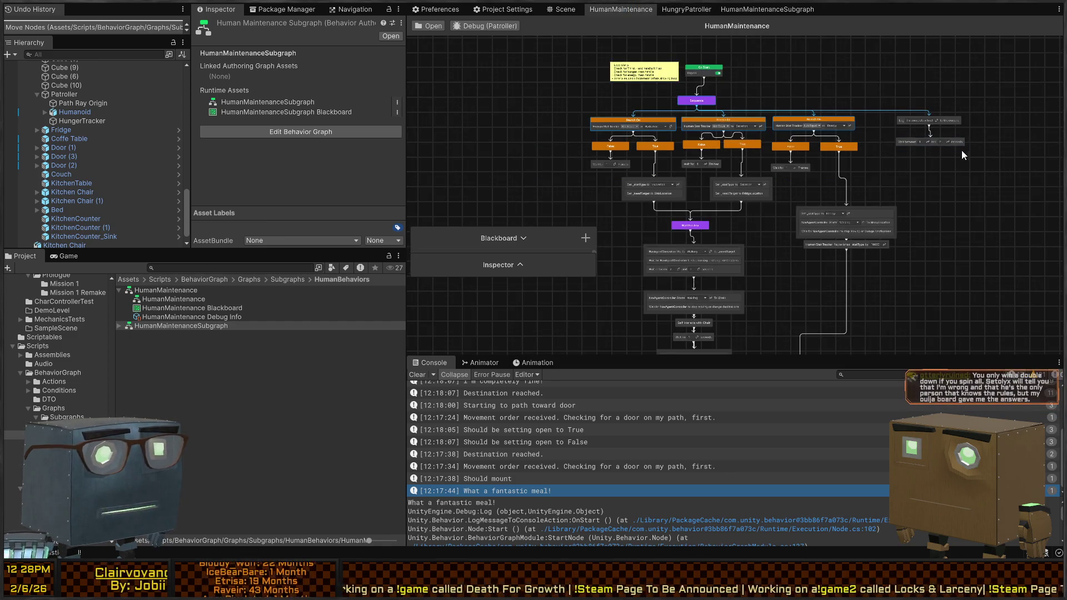
drag(952, 174, 876, 188)
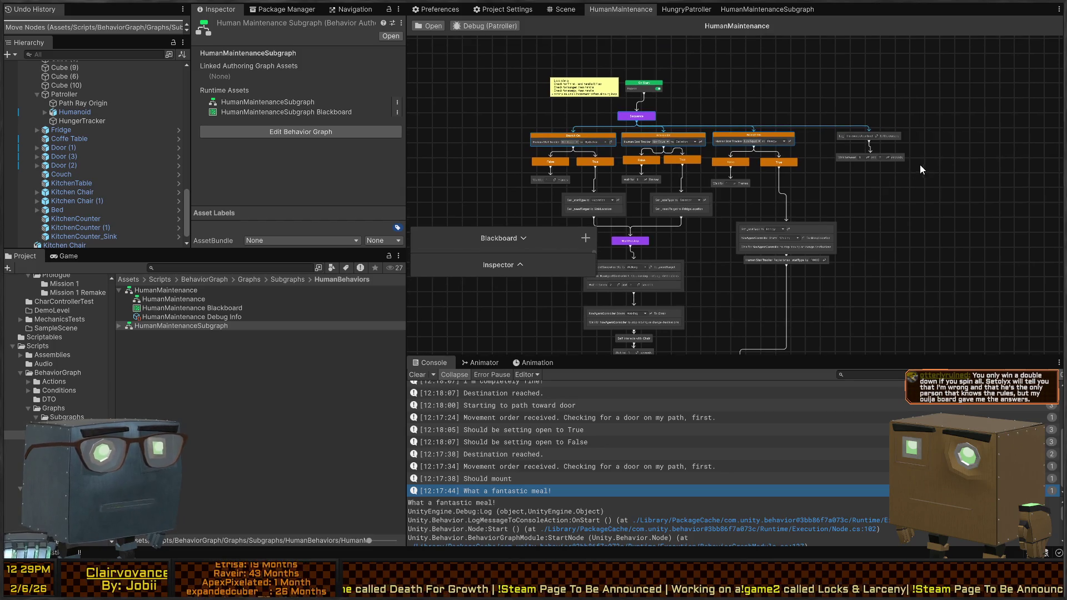
scroll(908, 162, up, 2)
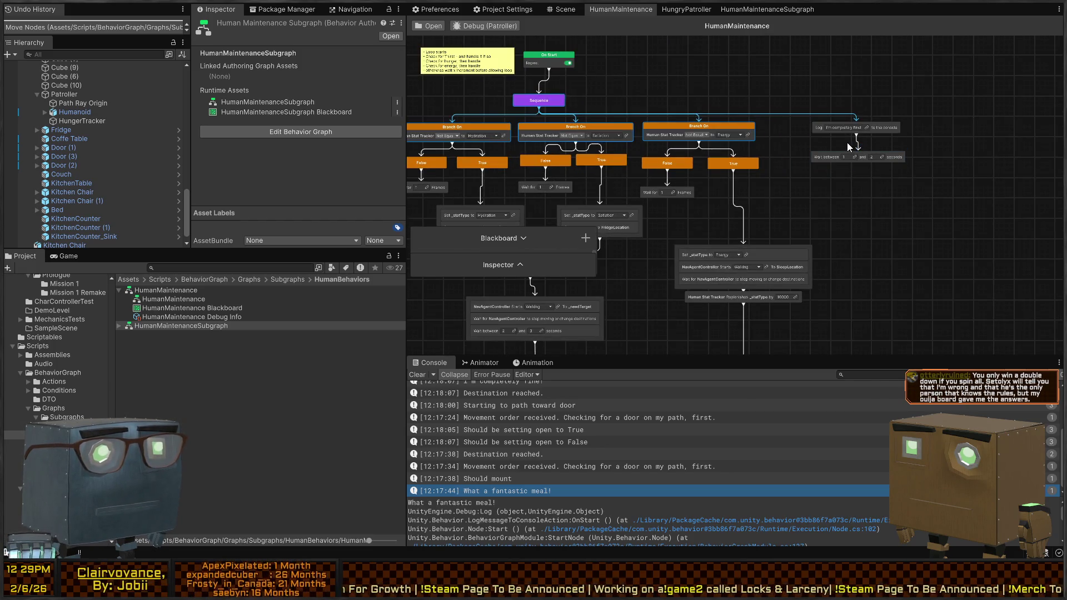
drag(760, 141, 819, 144)
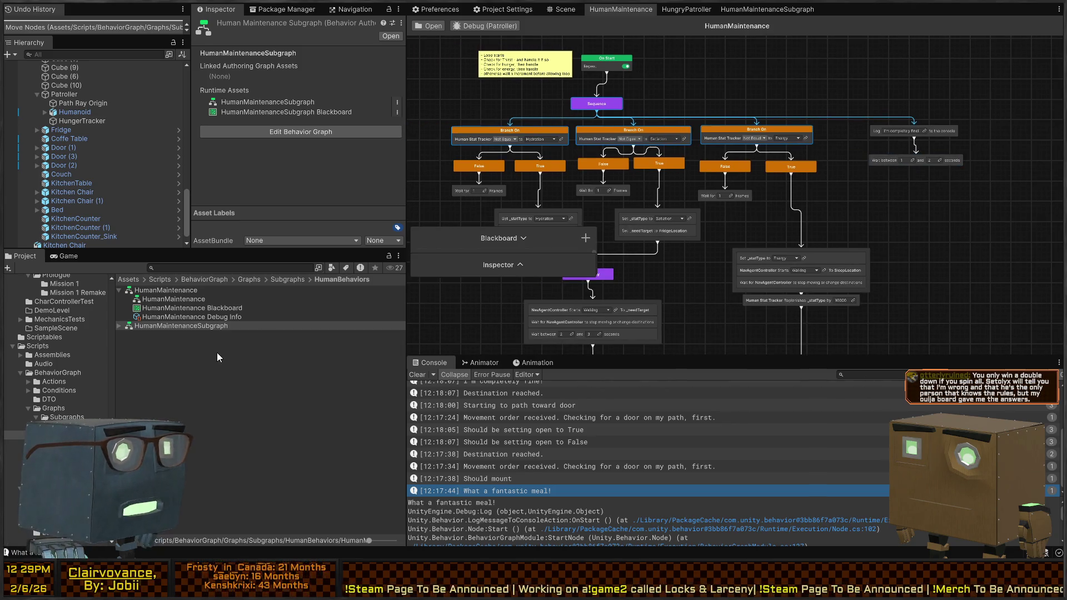
click(171, 326)
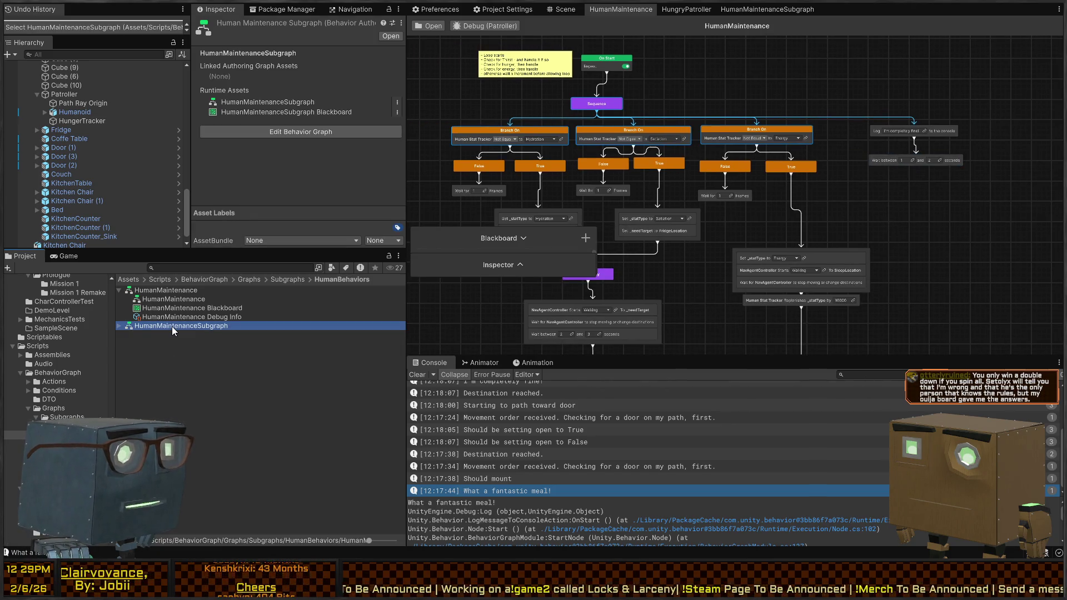
double_click(172, 325)
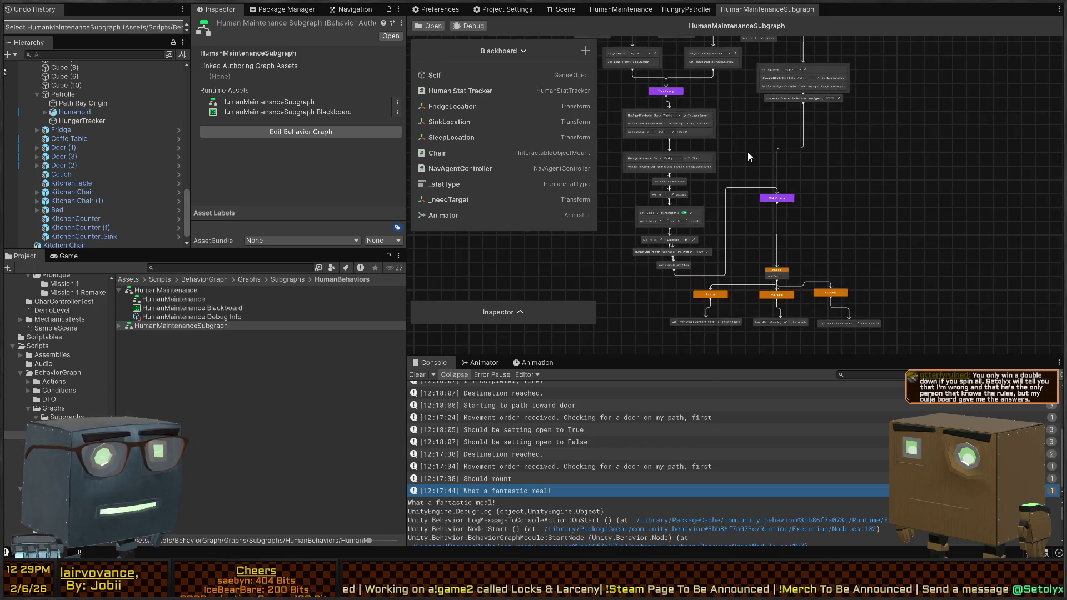
Delete the "I'm completely fine!" Log and Wait node from the graph.
scroll(748, 152, up, 10)
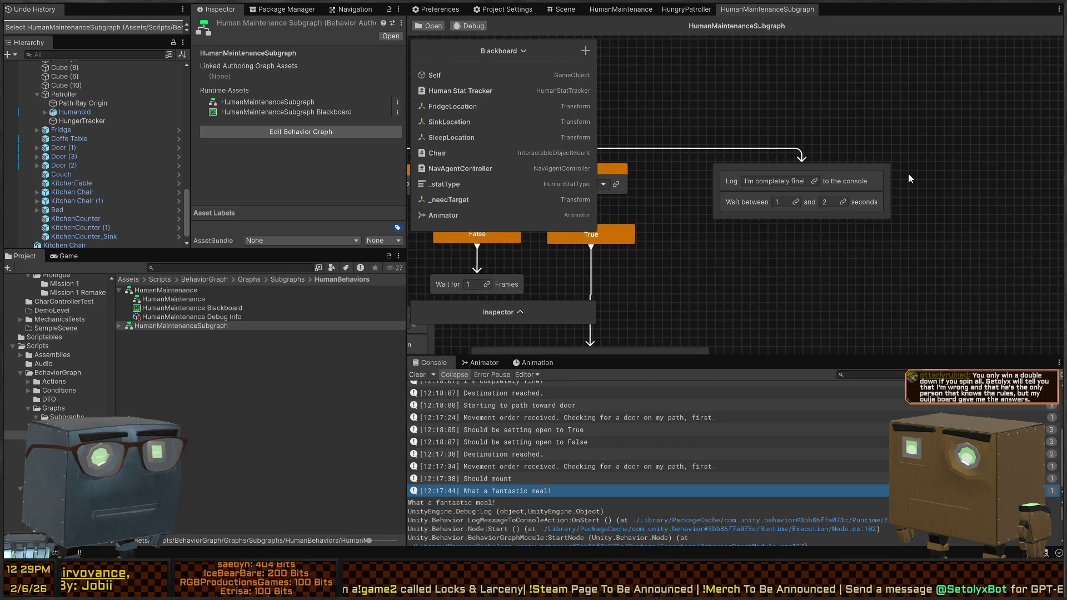
click(858, 183)
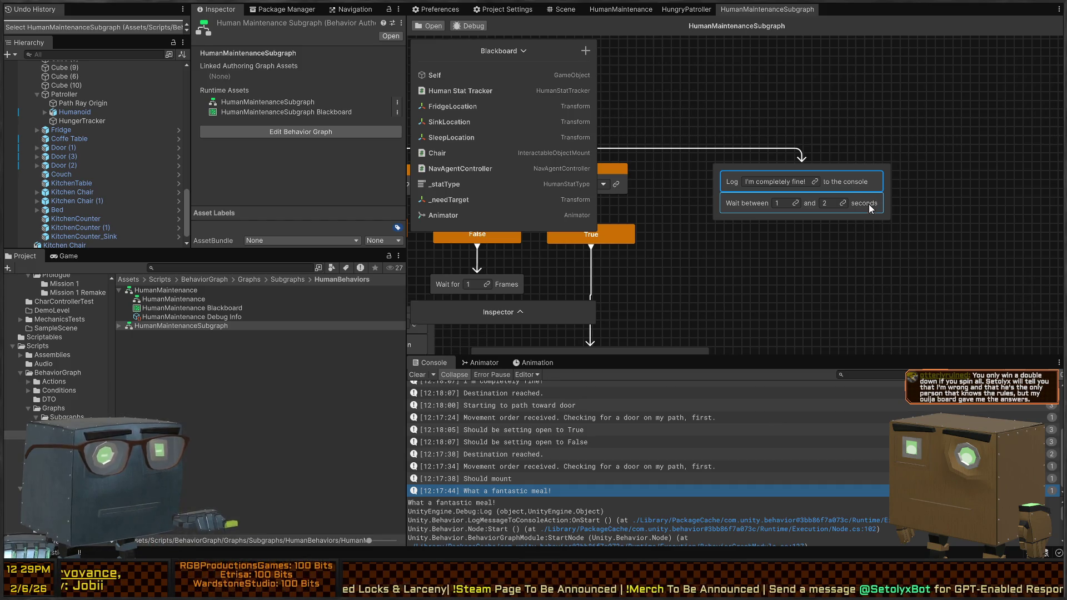
key(Delete)
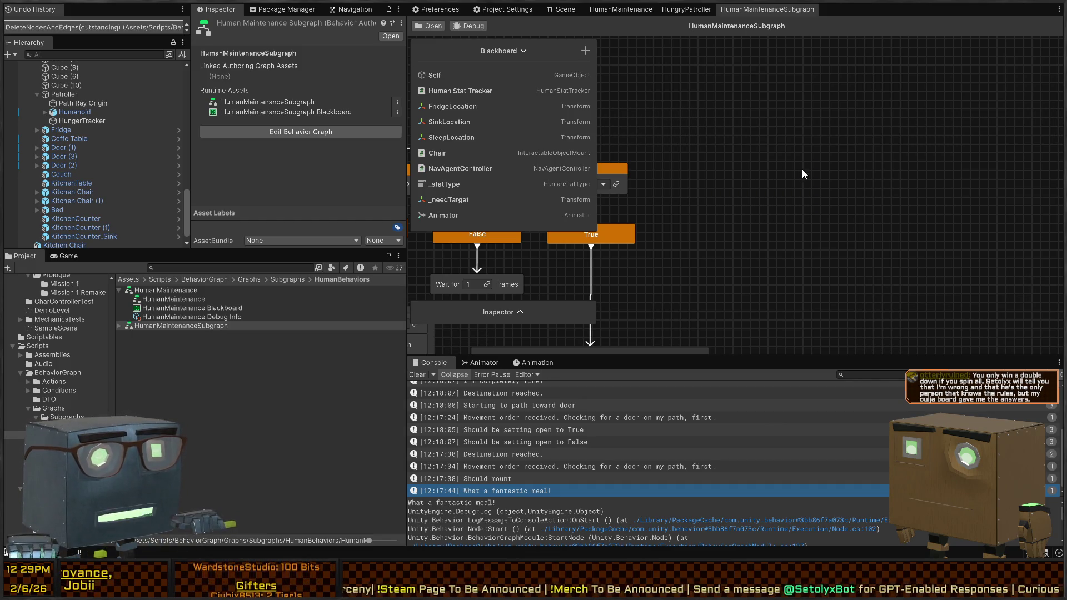
scroll(802, 173, down, 8)
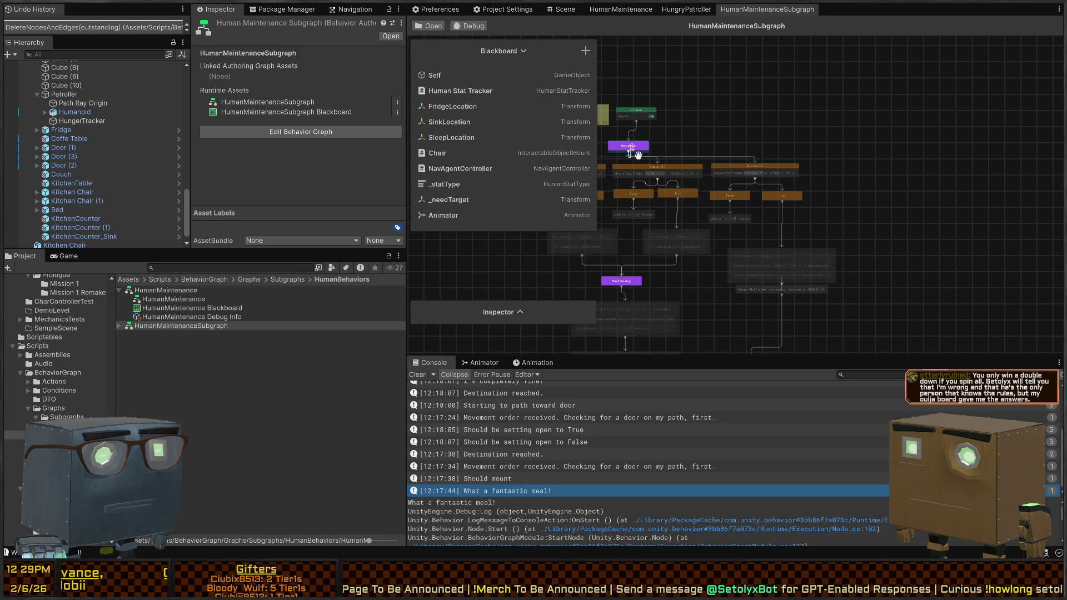
Add a Run Subgraph node and give it a new subgraph variable named StandardBehavior.
key(space)
text(runs)
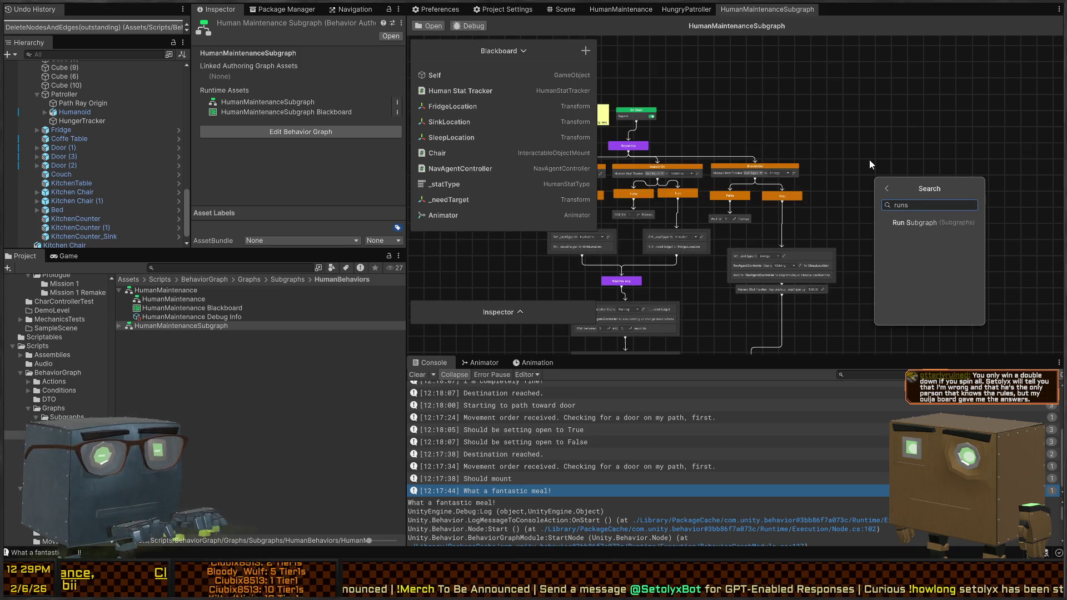
text(ub)
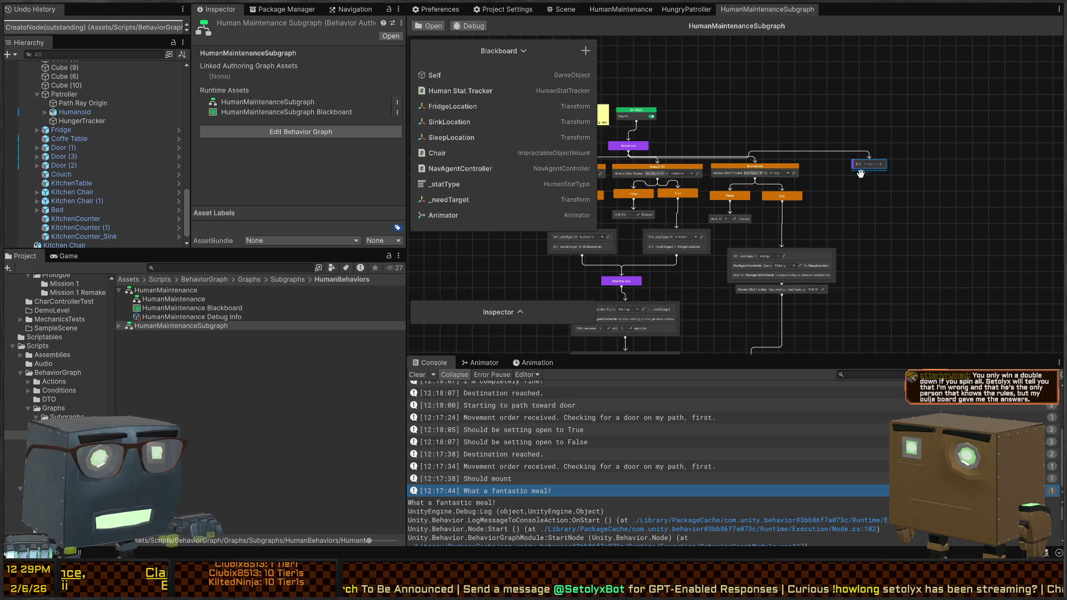
drag(869, 163, 880, 165)
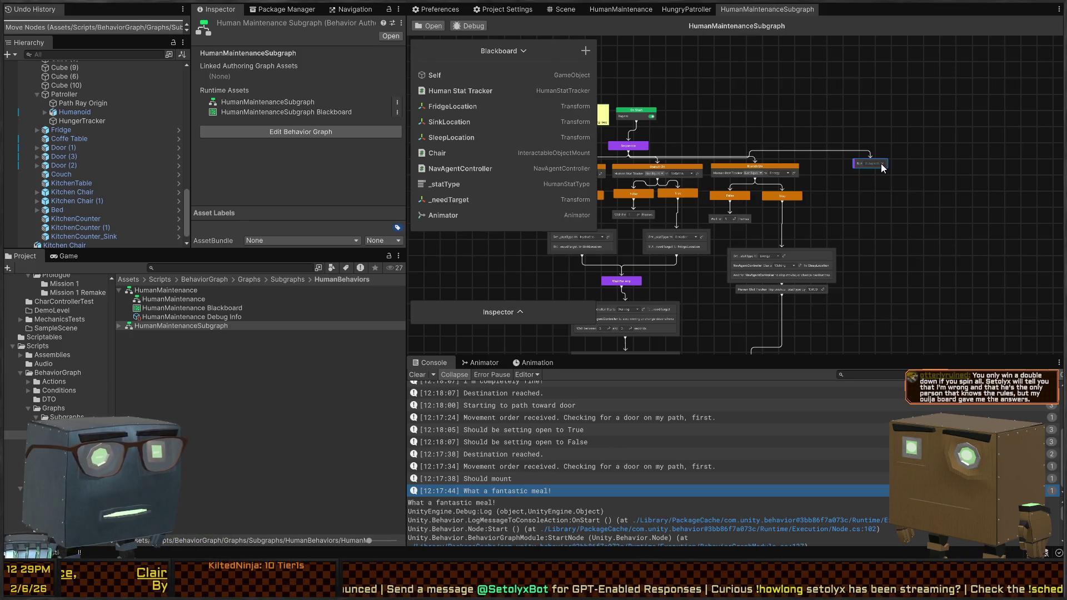
drag(877, 168, 878, 173)
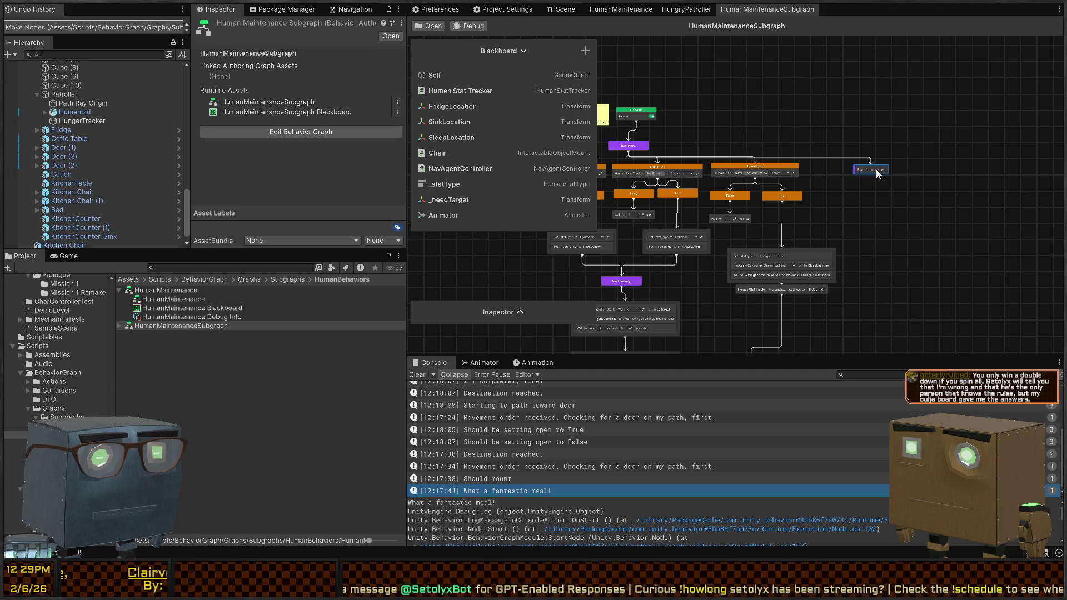
click(883, 170)
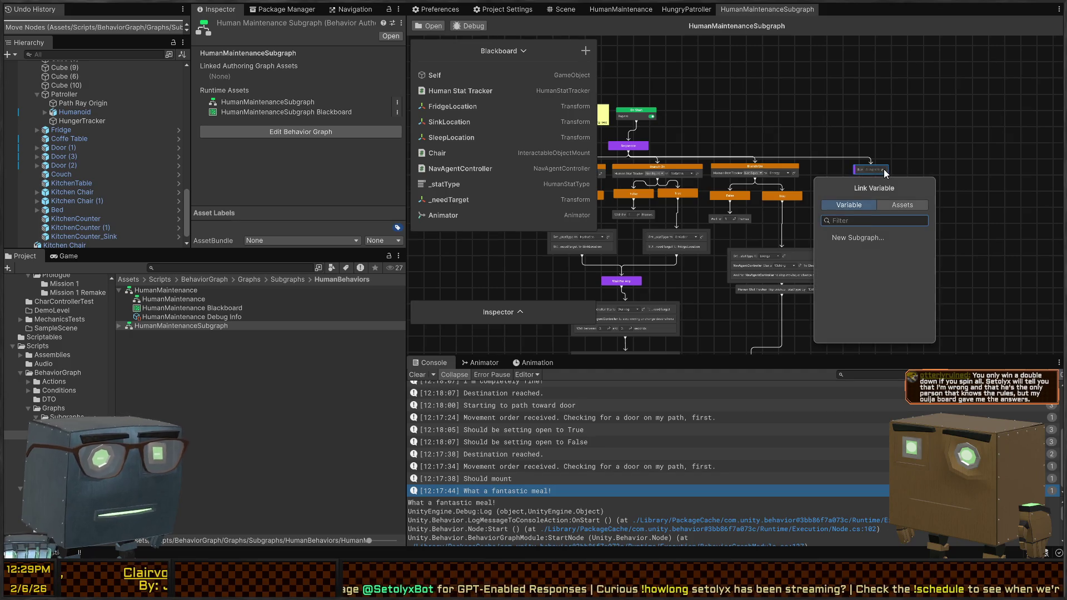
click(864, 238)
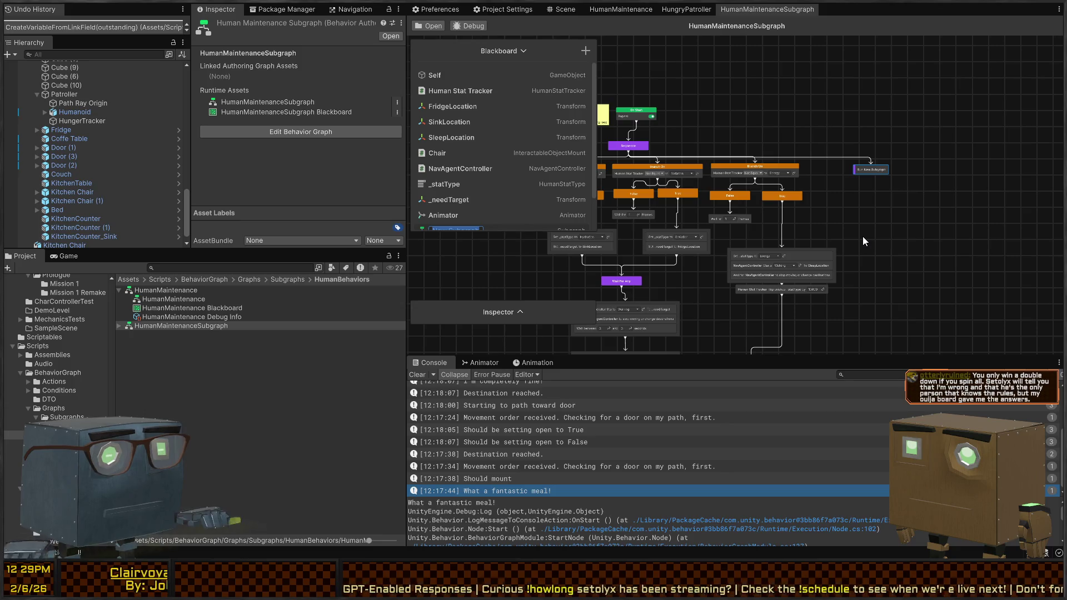
text(StandardB)
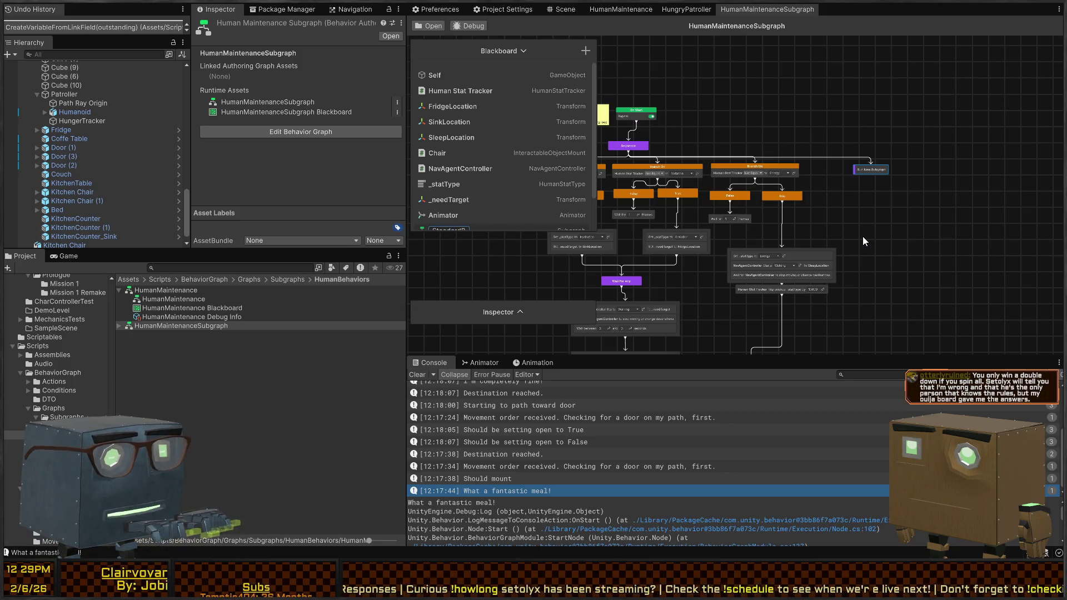
text(Vvior)
key(Return)
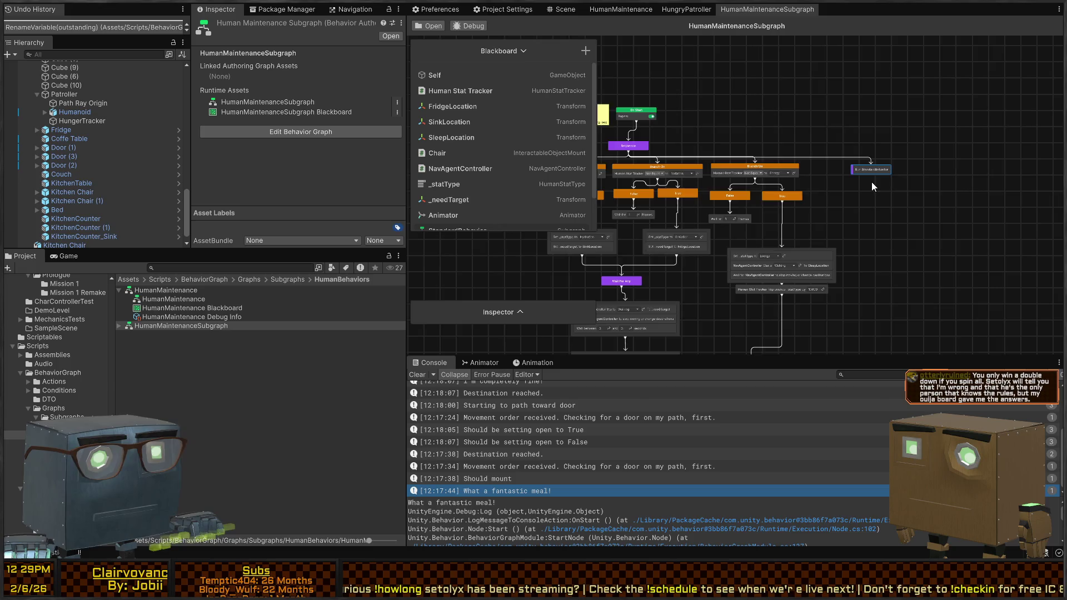
Expand the StandardBehavior variable details and dock the graph Inspector beside the Blackboard.
scroll(870, 178, up, 5)
scroll(502, 210, down, 1)
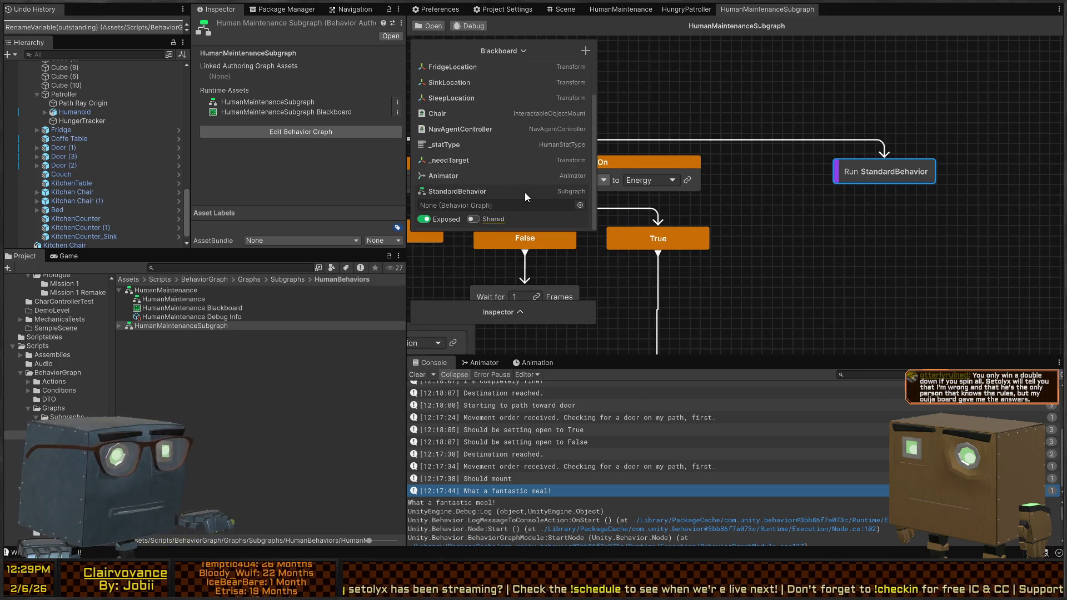
click(524, 193)
click(471, 224)
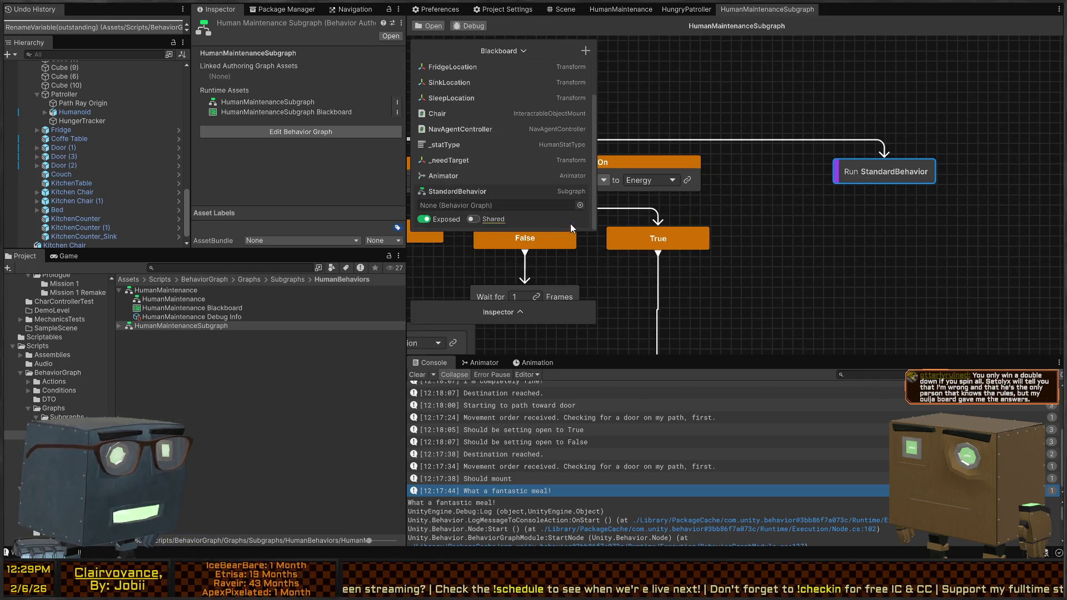
click(520, 312)
mouse_move(520, 314)
mouse_down()
mouse_move(573, 148)
mouse_move(560, 189)
mouse_move(560, 337)
mouse_up()
mouse_move(560, 146)
mouse_down()
mouse_move(745, 61)
mouse_move(721, 48)
mouse_up()
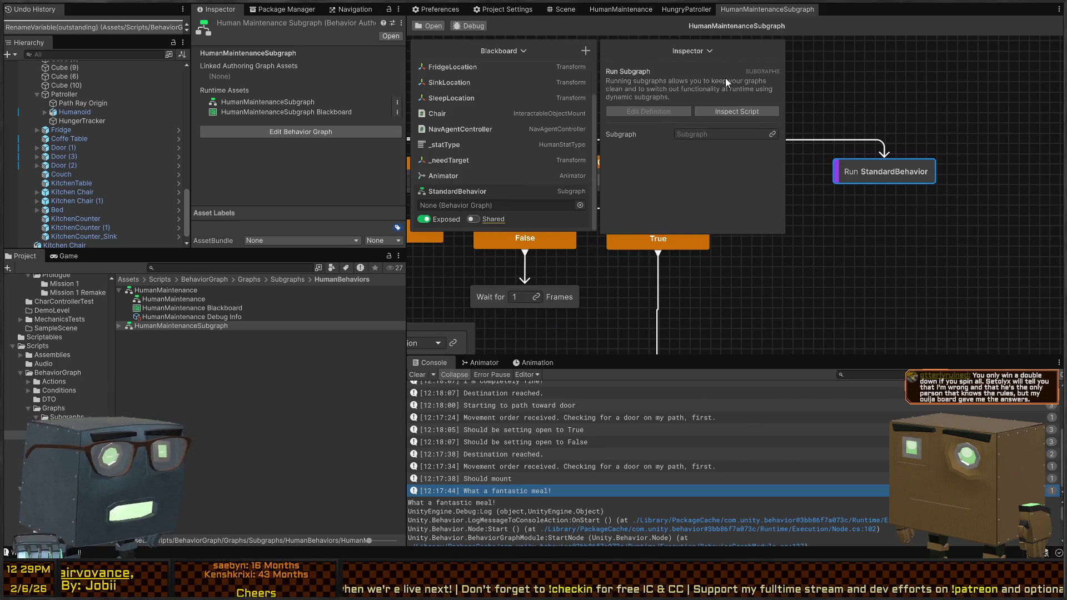
Collapse the graph Inspector, reframe the Branch node, and return to the HungryPatroller graph.
click(713, 50)
mouse_move(599, 161)
mouse_down()
mouse_move(682, 204)
mouse_move(632, 220)
mouse_up()
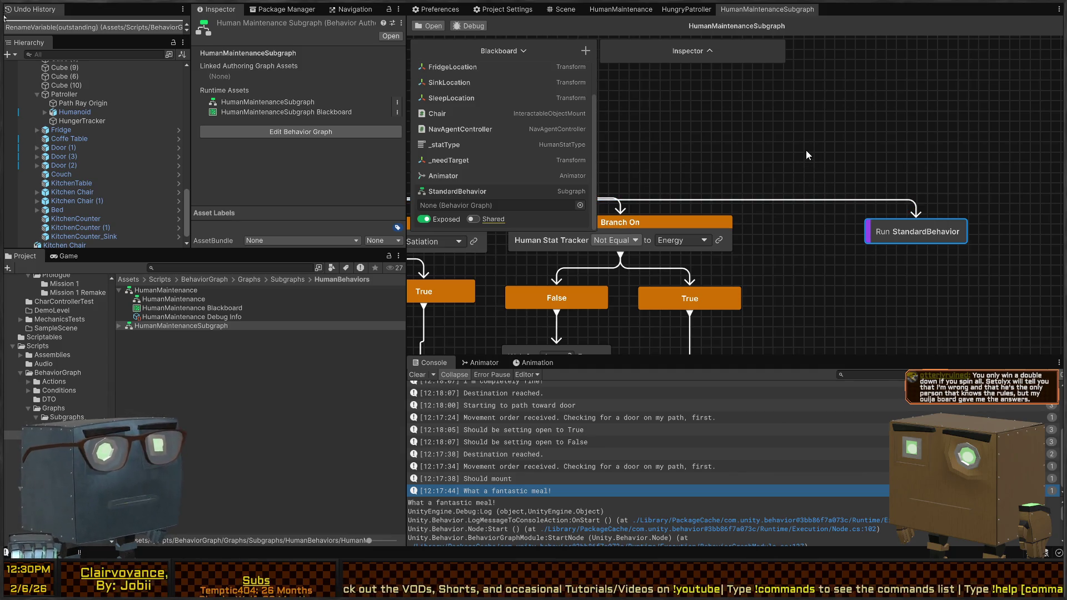
scroll(806, 150, down, 2)
scroll(862, 127, down, 5)
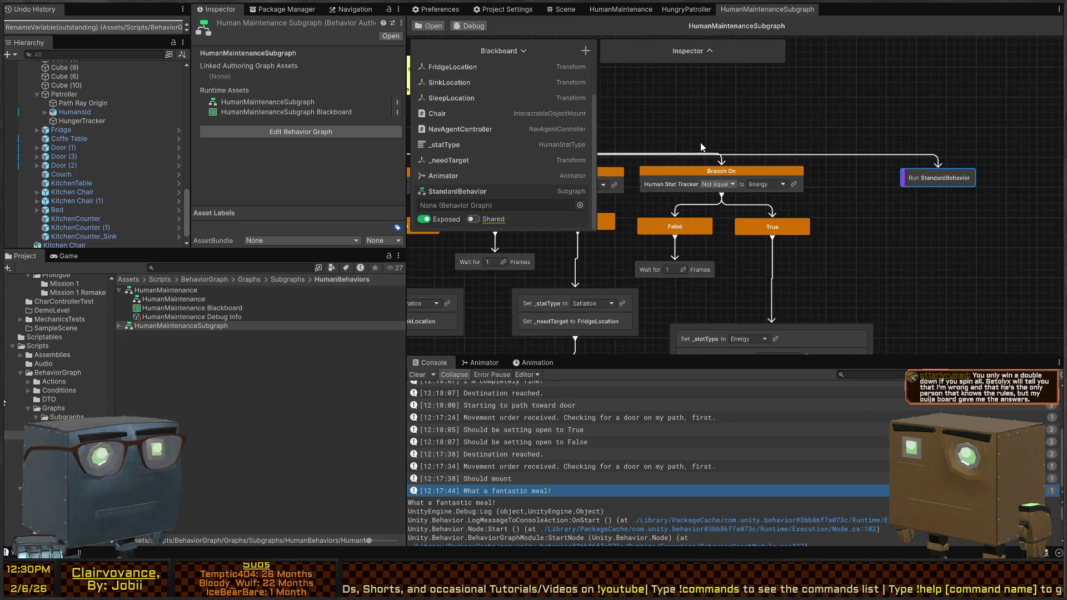
click(689, 9)
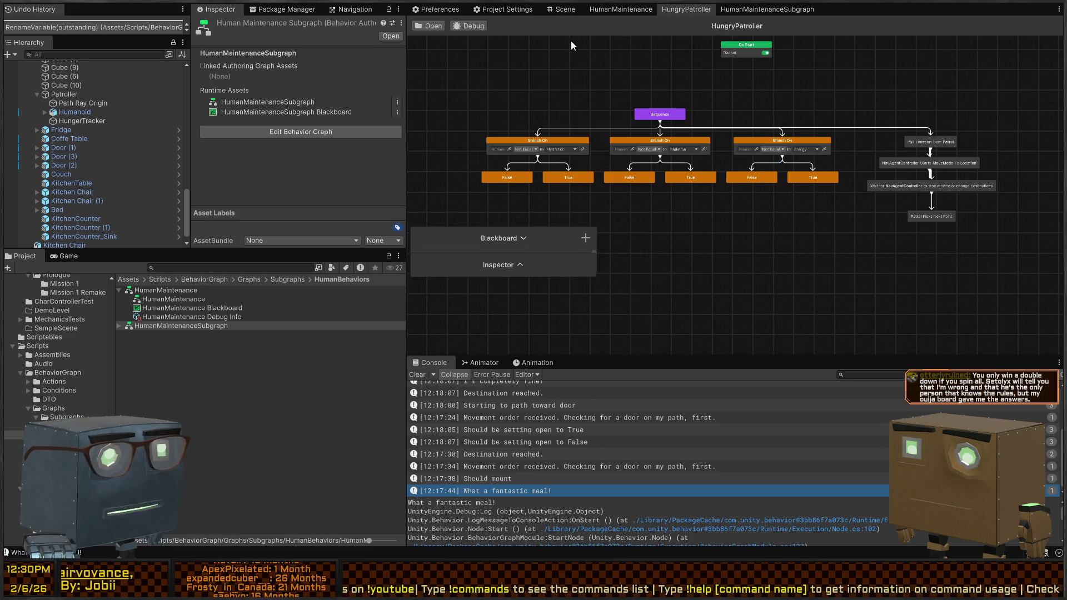
Browse Subgraphs > Idle Movement Patterns, then back into HumanBehaviors to select HumanMaintenanceSubgraph.
click(245, 342)
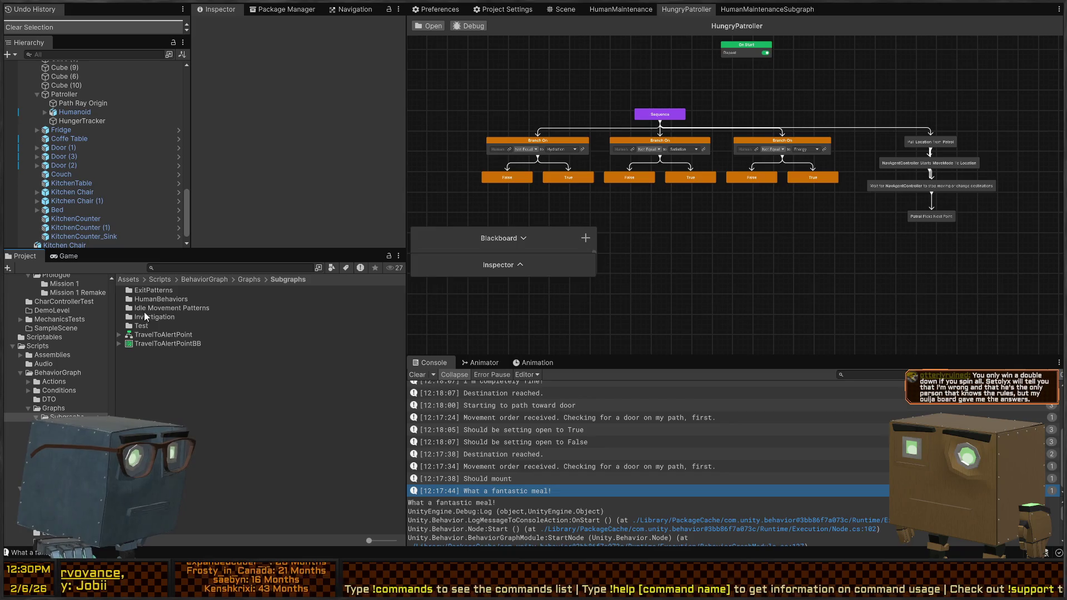
click(168, 300)
key(BackSpace)
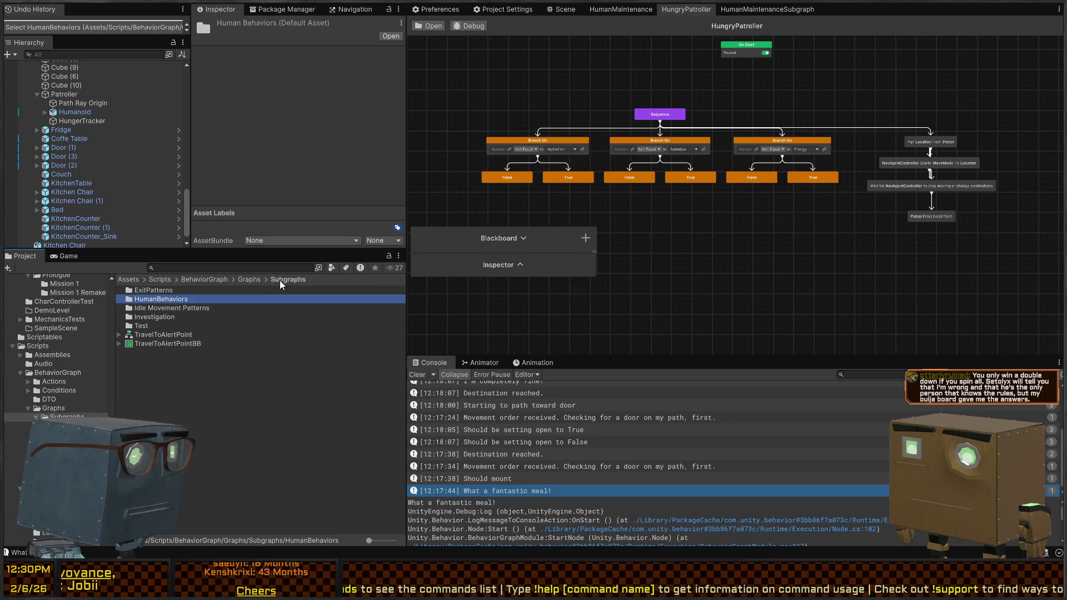
double_click(157, 309)
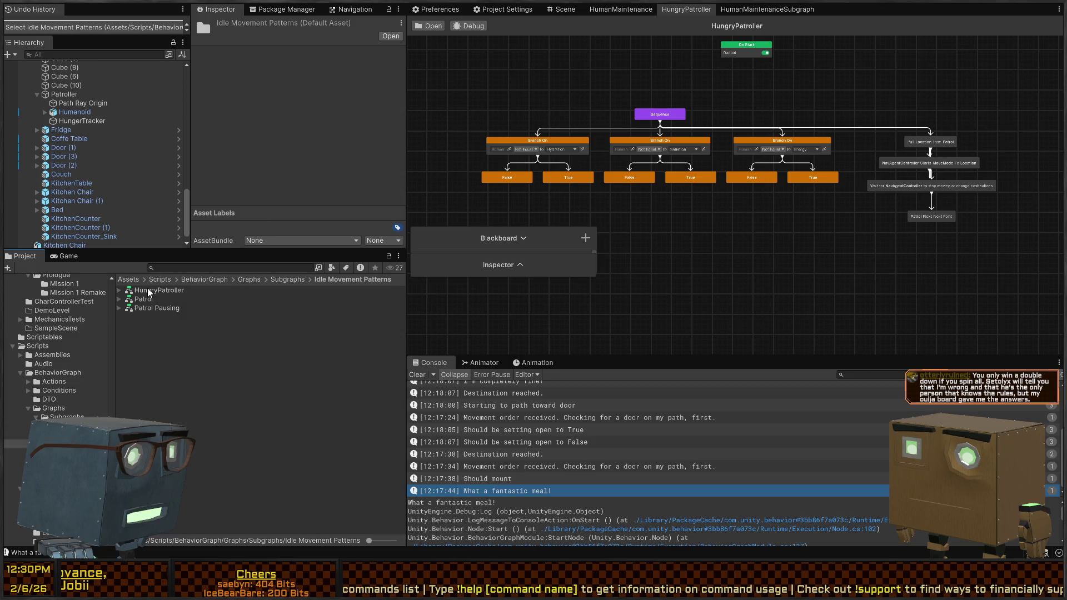
click(195, 291)
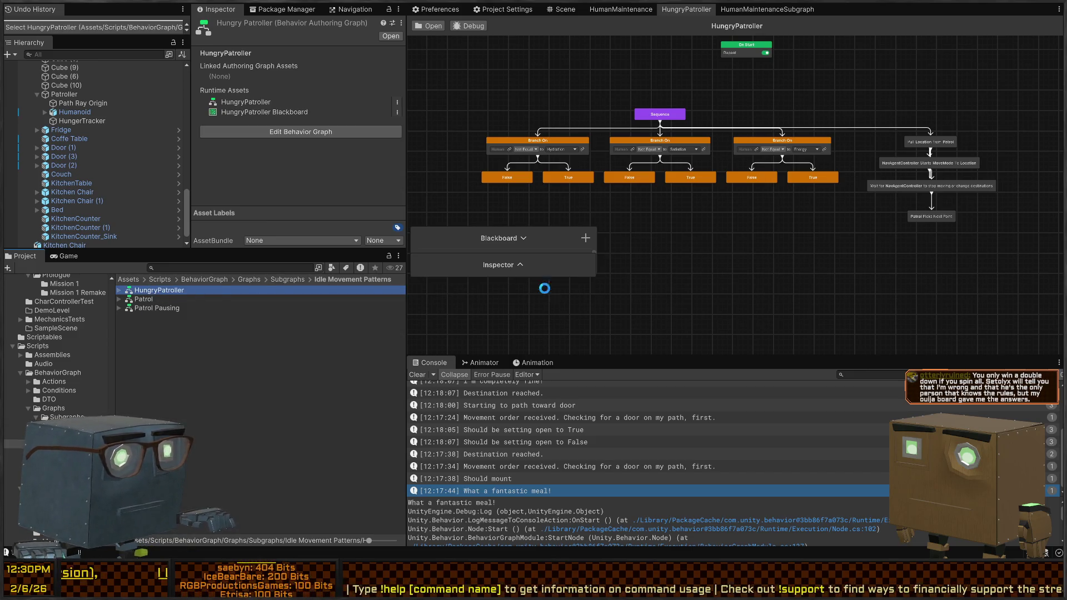
click(289, 279)
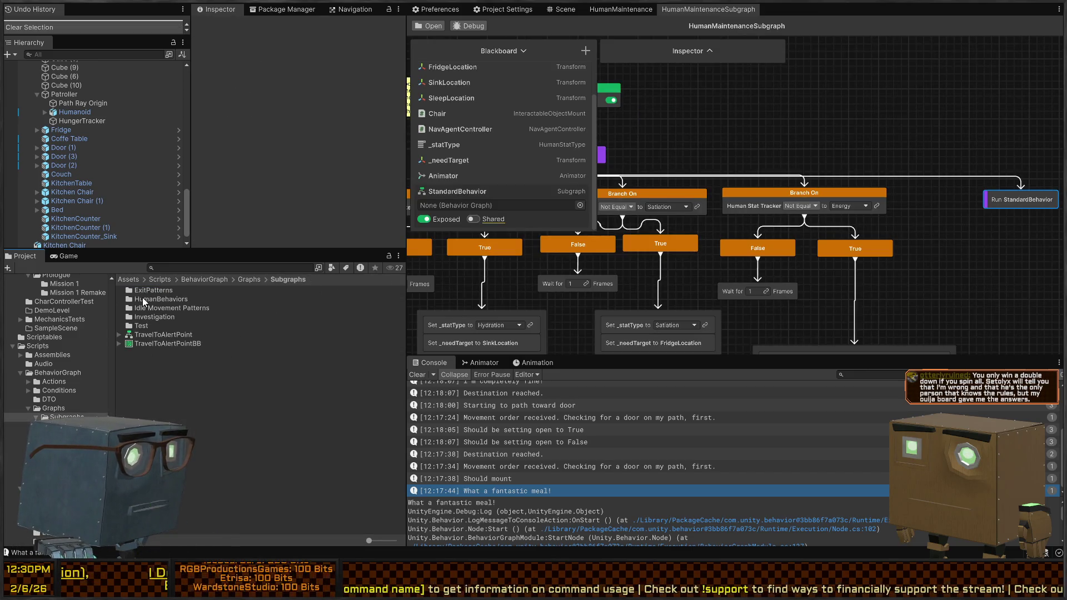
double_click(142, 299)
click(162, 326)
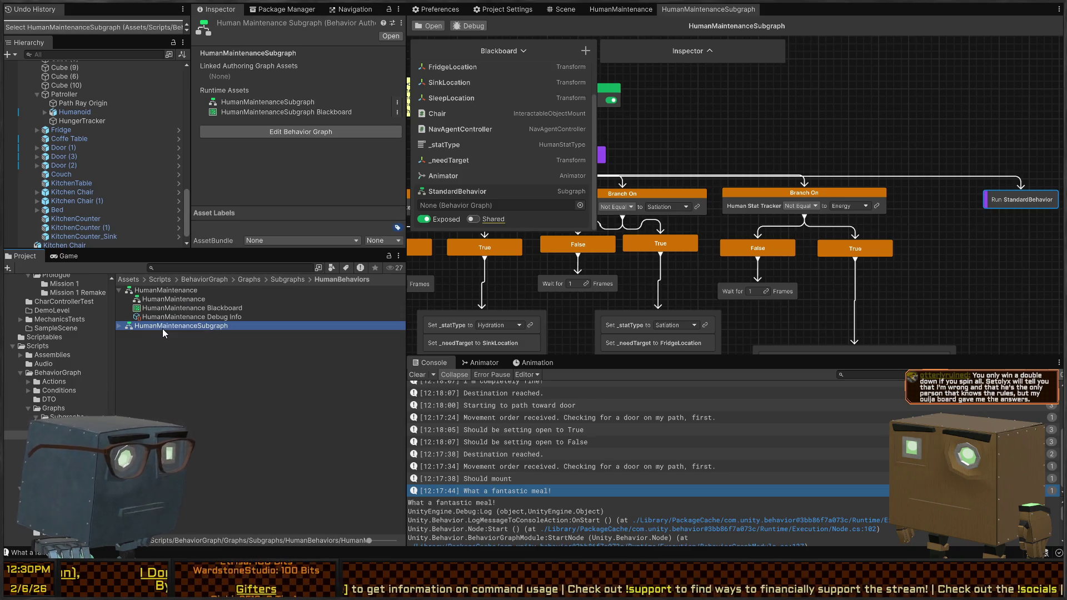
Select the Patroller in the Scene view and expand its second Behavior Agent's blackboard fields.
click(562, 10)
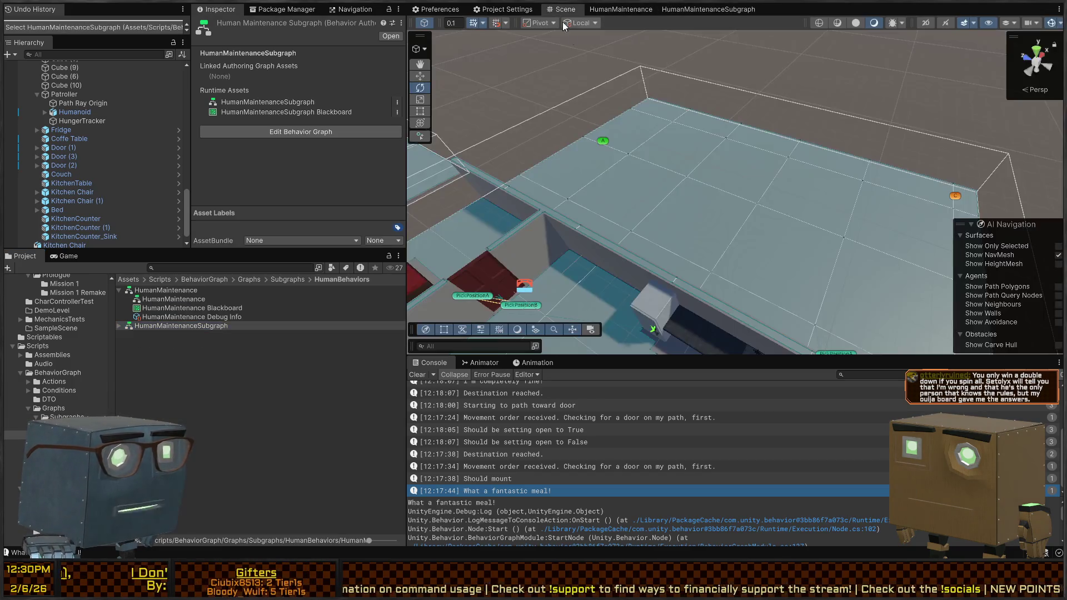
key(w)
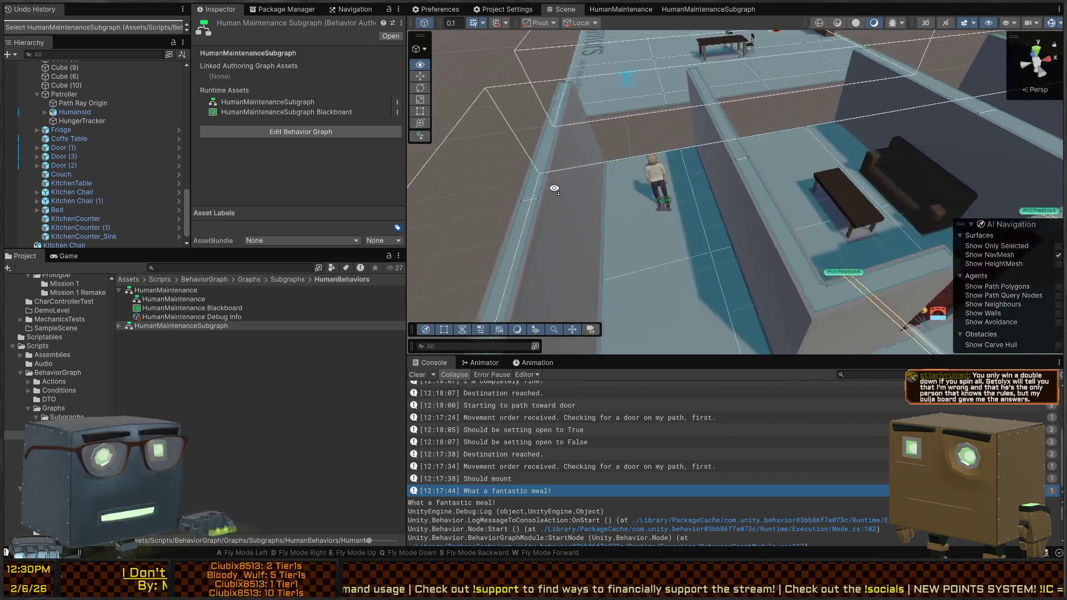
click(669, 244)
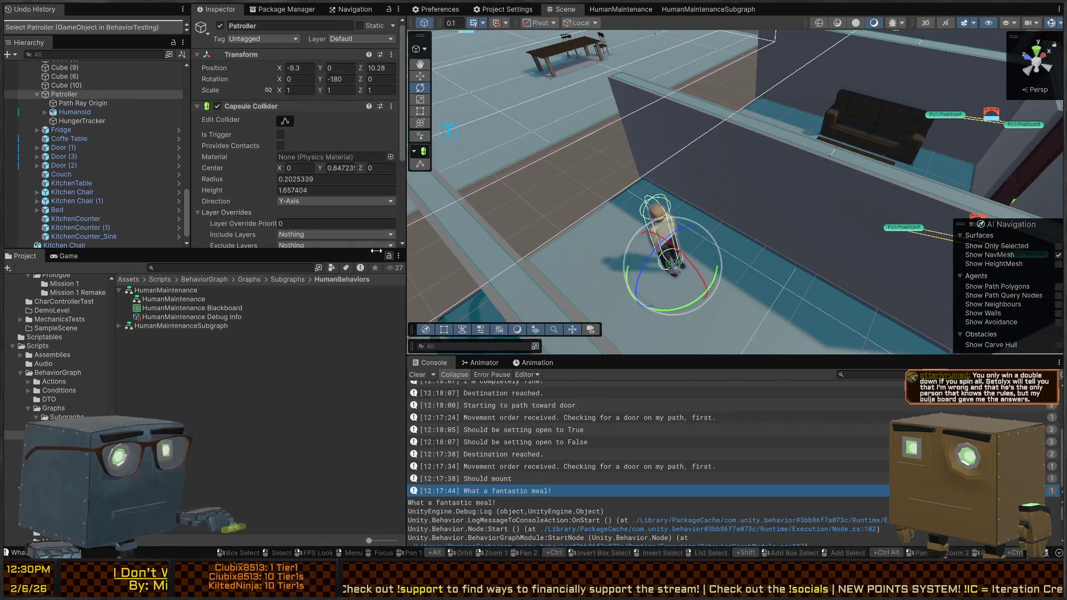
scroll(282, 135, down, 5)
click(263, 217)
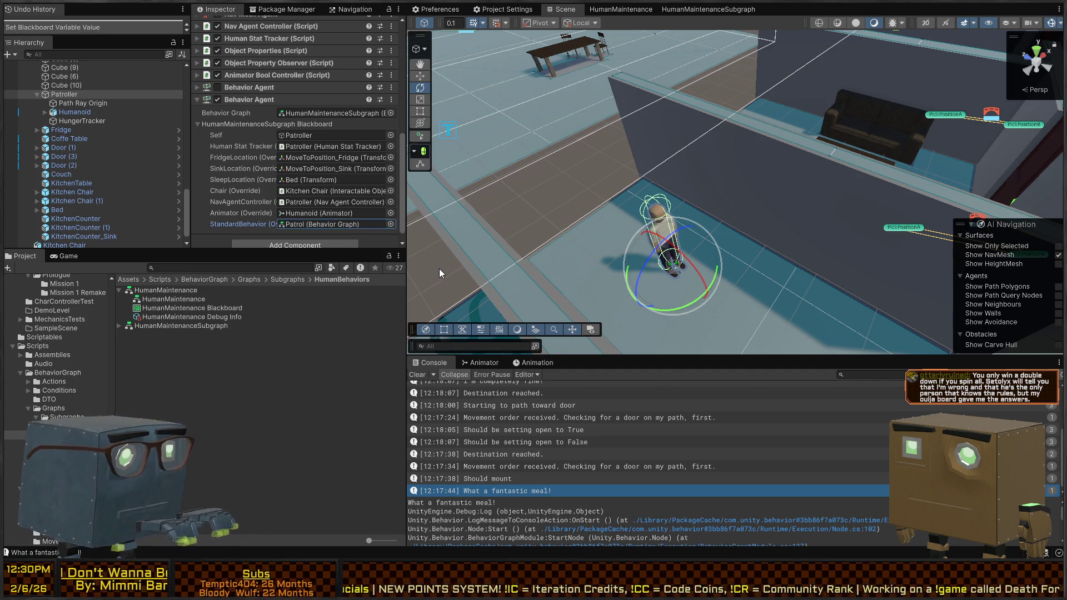
scroll(255, 177, down, 1)
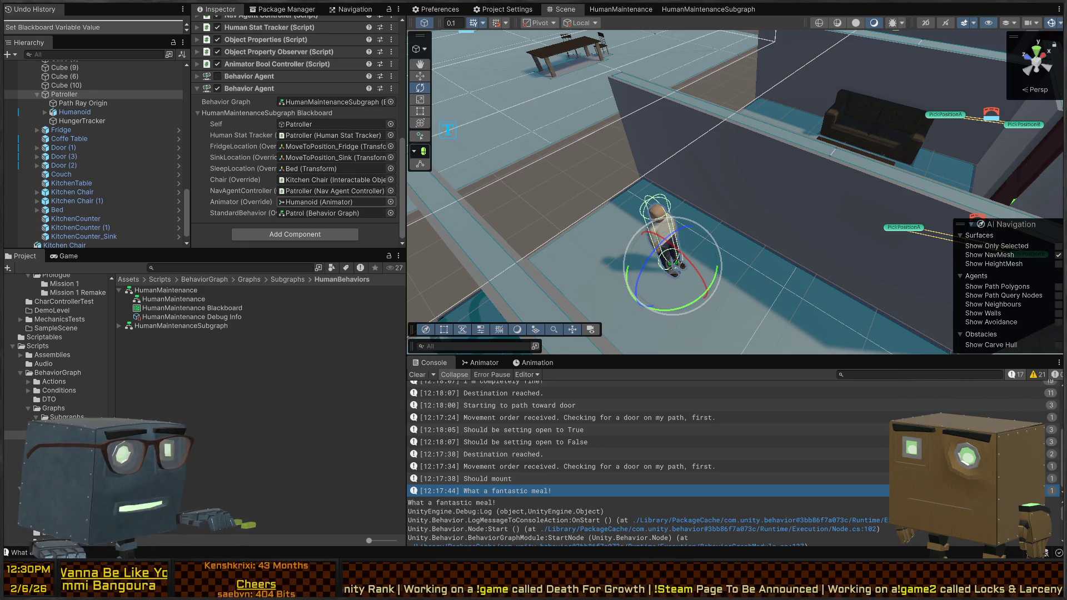
Ping the Patrol graph from the StandardBehavior field and inspect the Patrol asset and its inner graph.
click(308, 214)
click(148, 292)
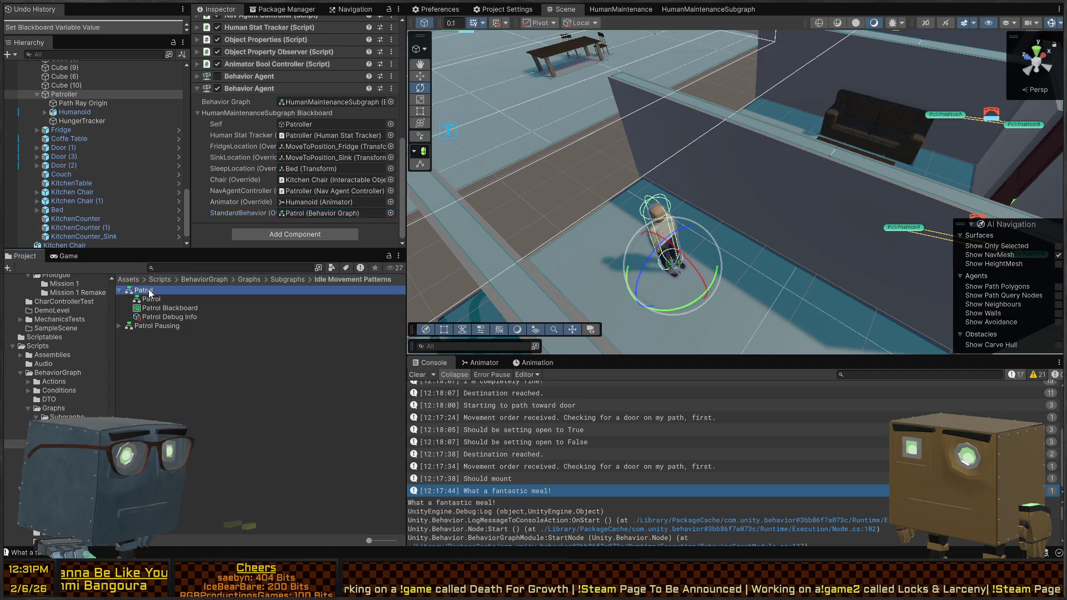
click(156, 299)
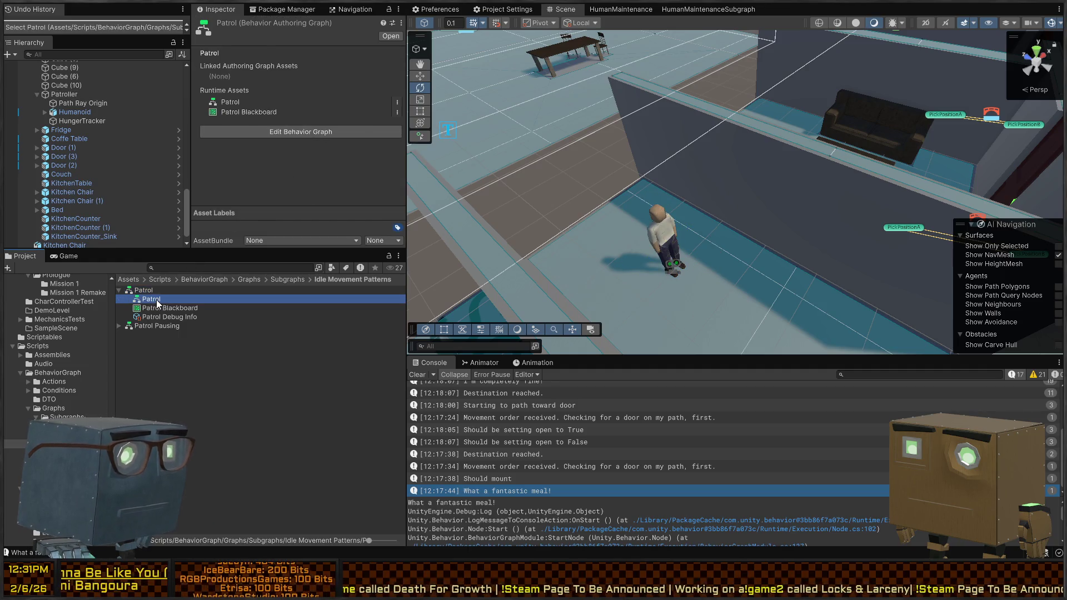
click(156, 292)
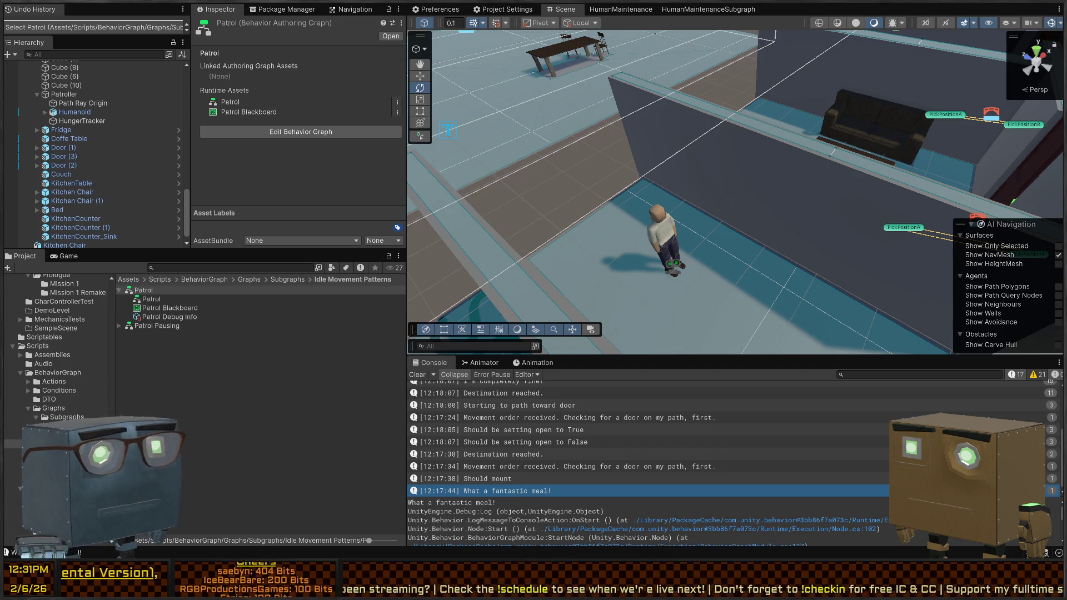
In the Unity Behavior docs, filter for 'subgraph' and open the Blackboard and RunSubgraph troubleshooting article.
key(alt+Tab)
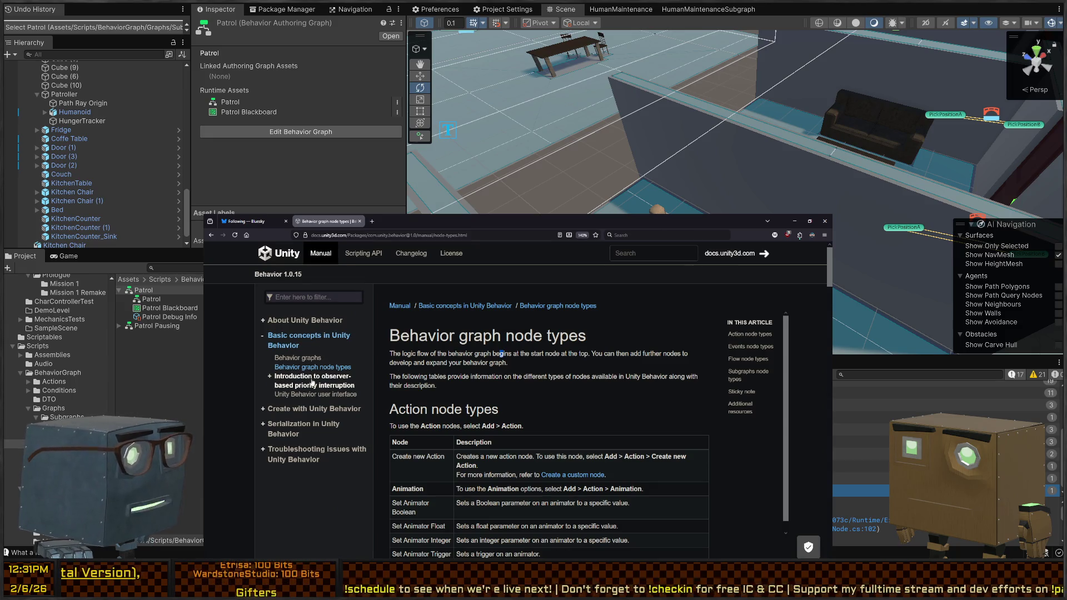
scroll(391, 433, down, 1)
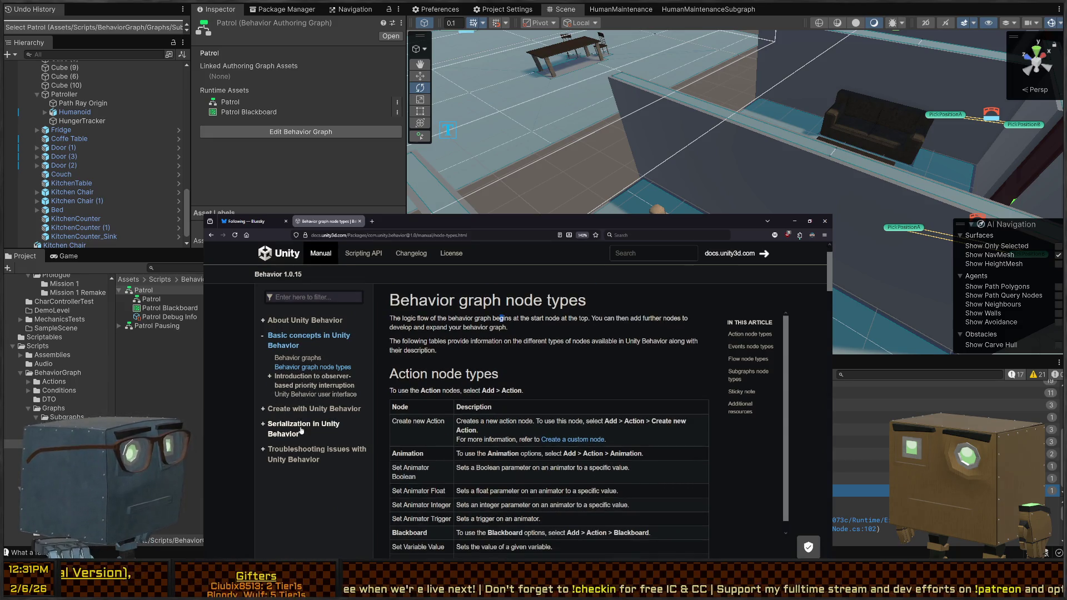
scroll(391, 434, down, 5)
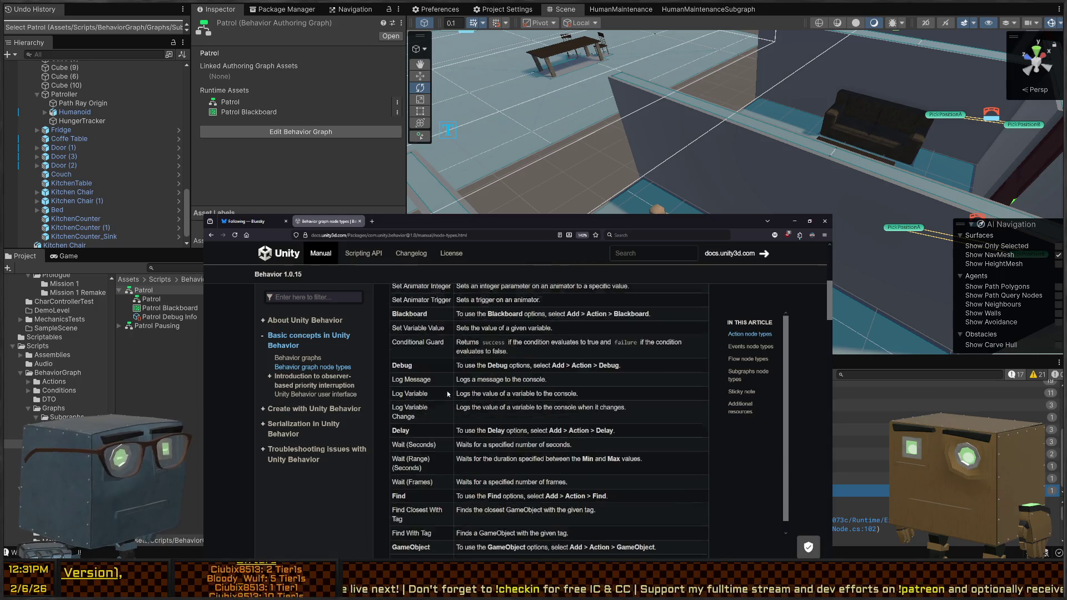
scroll(451, 378, down, 4)
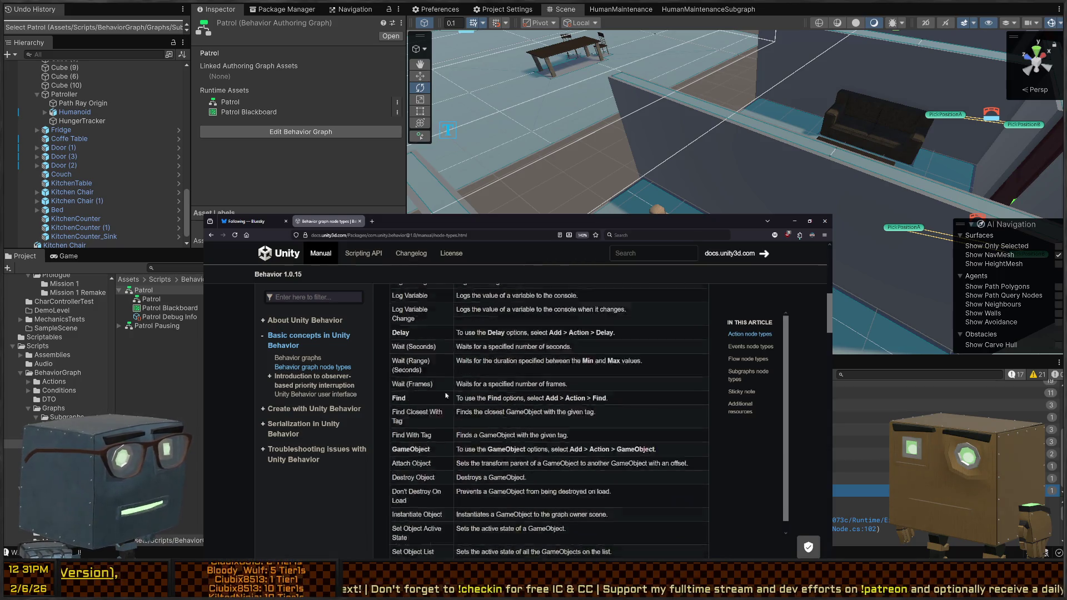
click(290, 295)
text(subgraph)
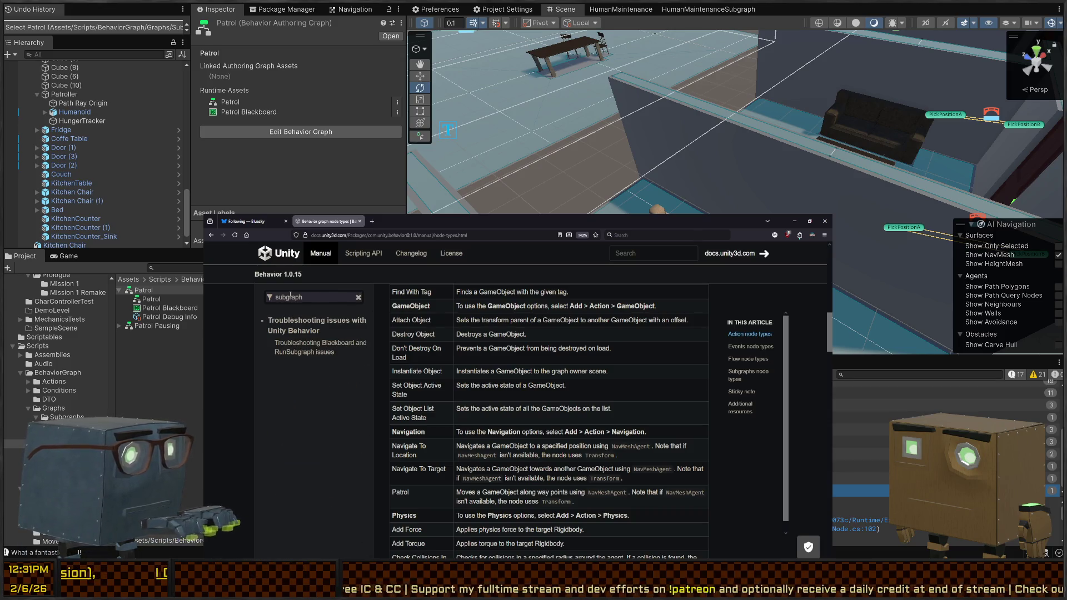
click(297, 349)
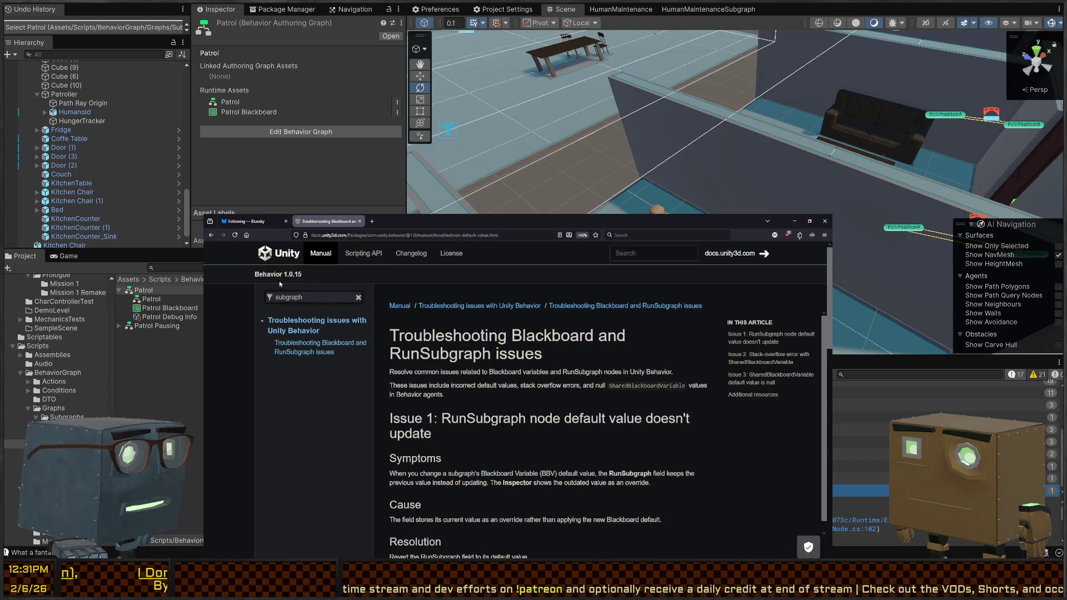
Go to the About Unity Behavior docs page, then return to the Unity Editor.
click(322, 255)
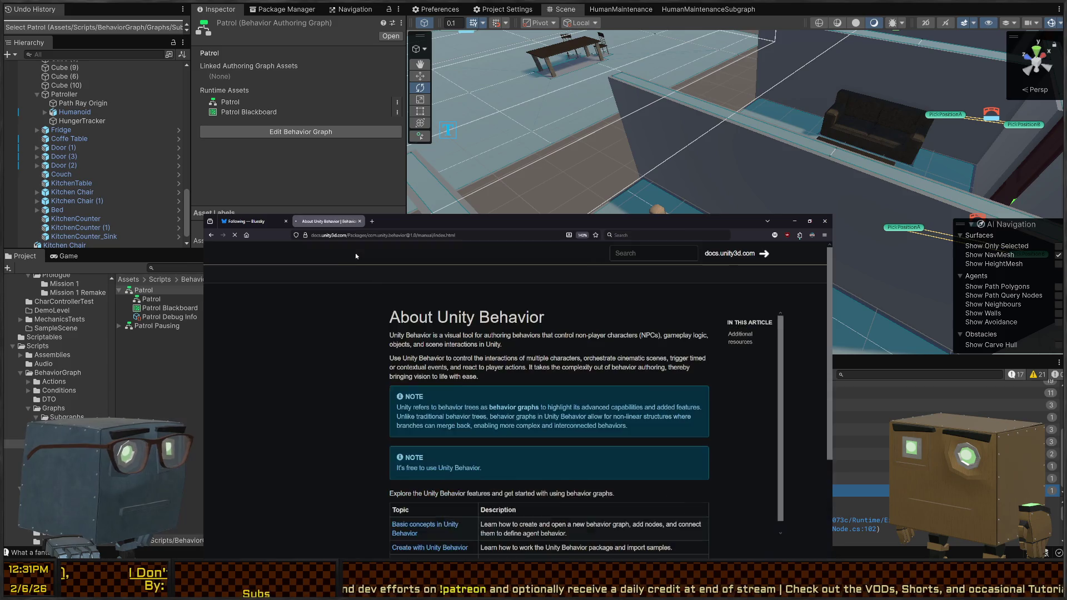
click(318, 253)
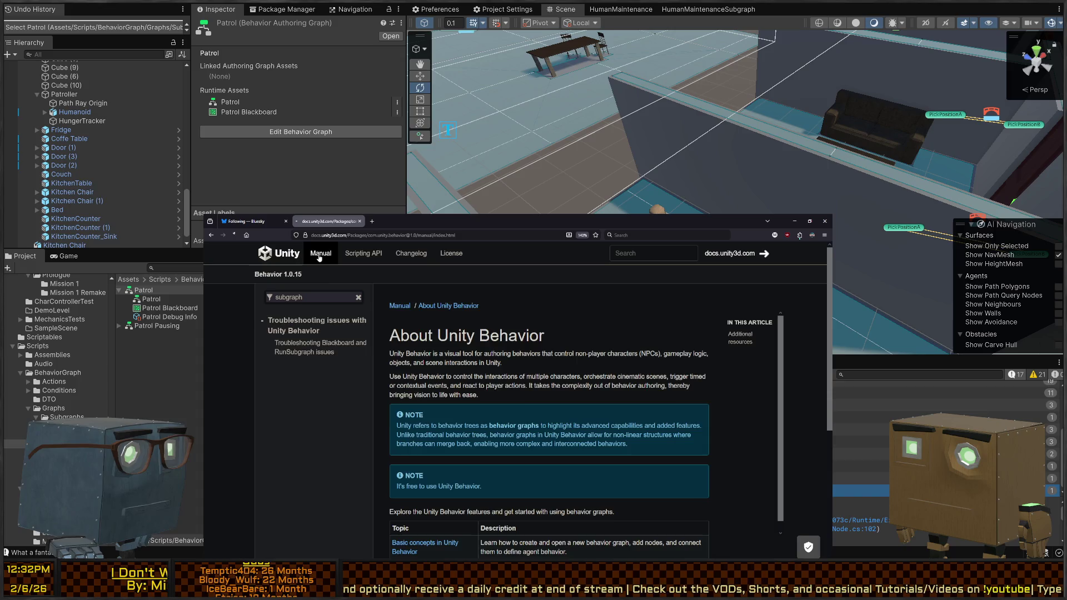
click(281, 273)
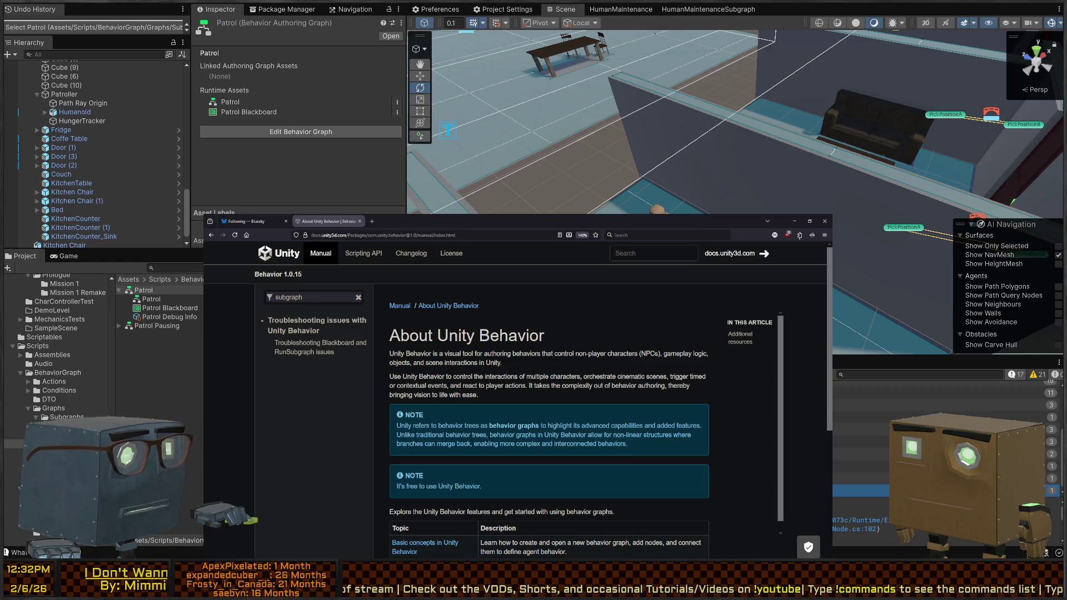
key(alt+Tab)
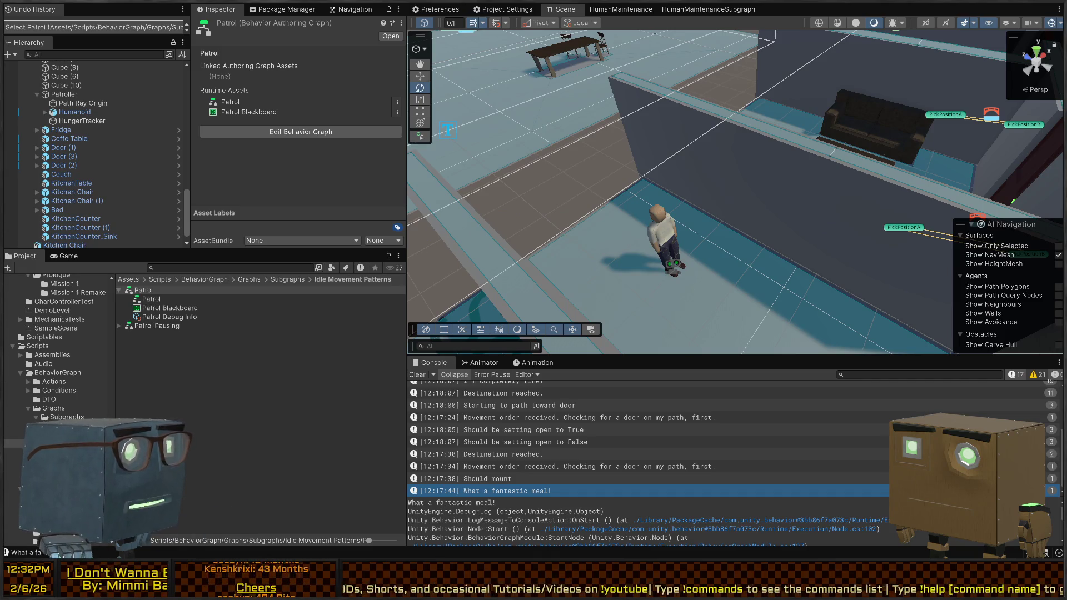
Select the Patrol graph asset and list the In Project packages in Package Manager.
click(144, 290)
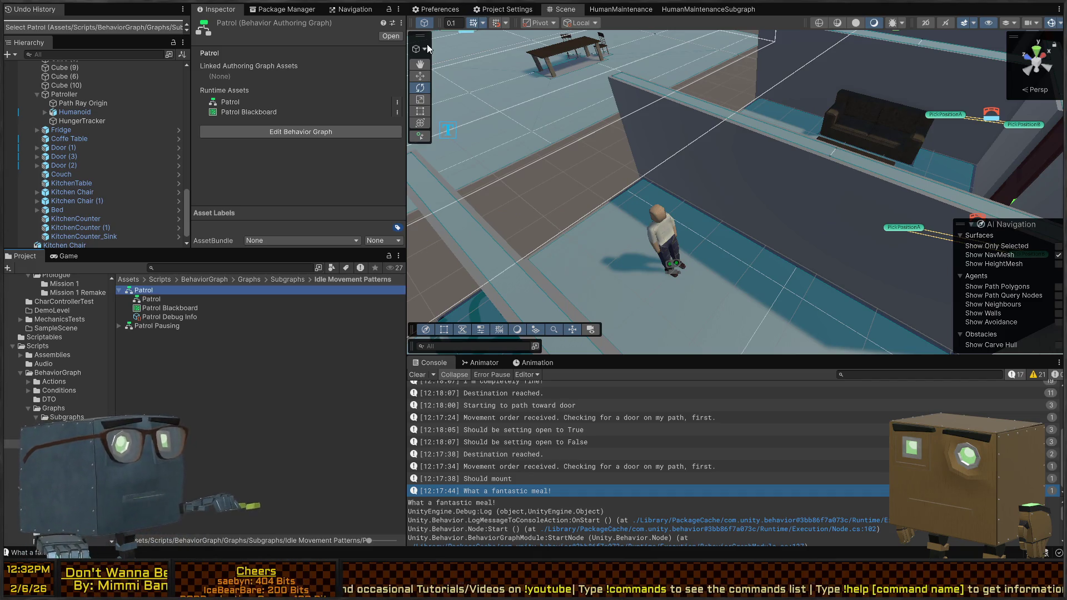
click(290, 9)
click(351, 8)
click(286, 9)
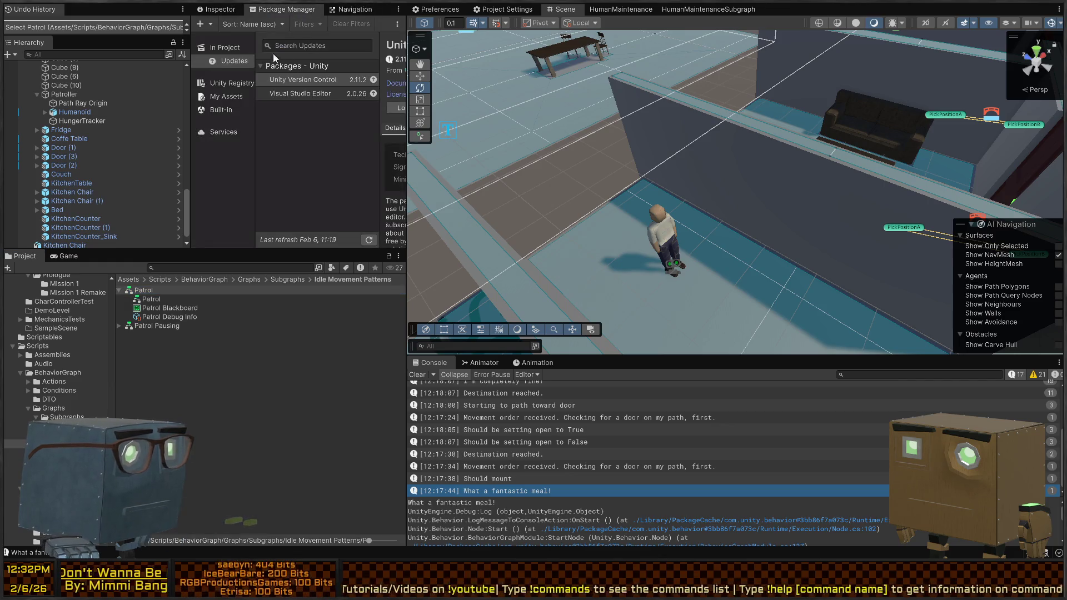
click(225, 48)
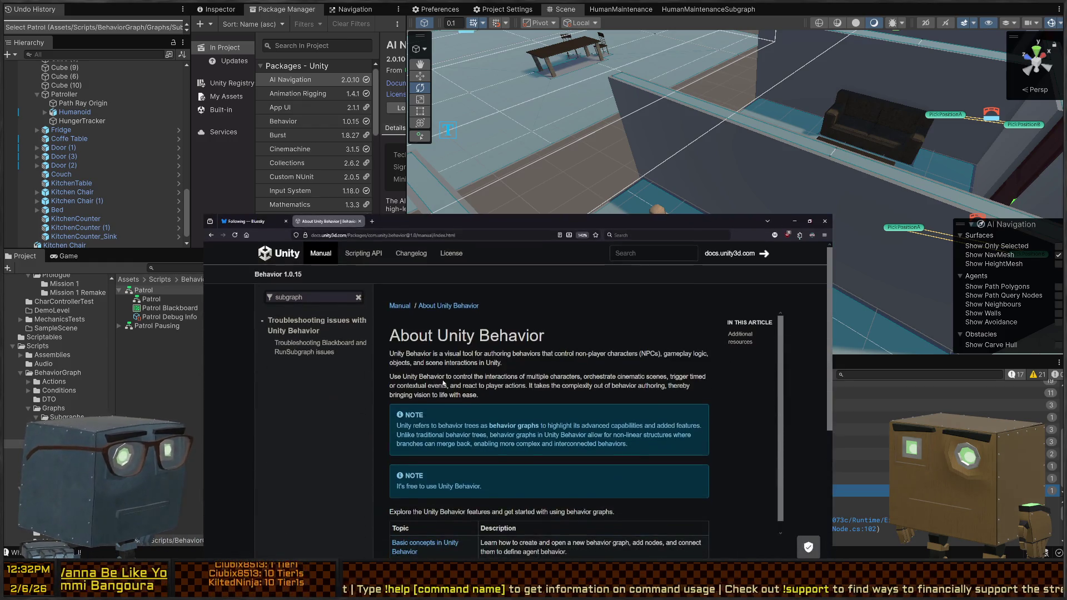
Scroll through the Behavior 1.0.15 package details and its About Unity Behavior documentation.
scroll(439, 380, down, 2)
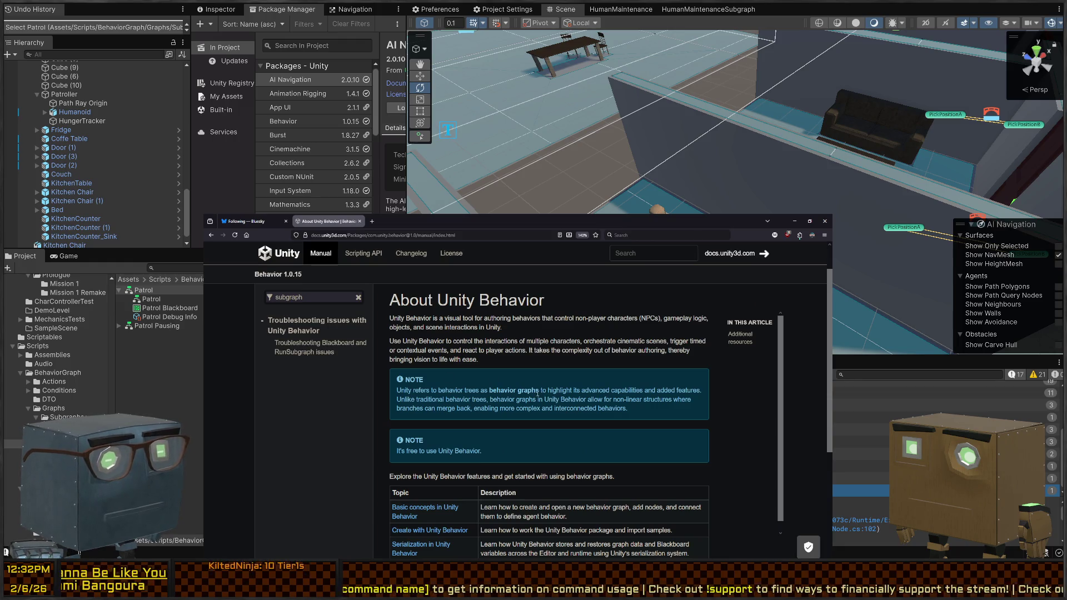
scroll(422, 390, down, 4)
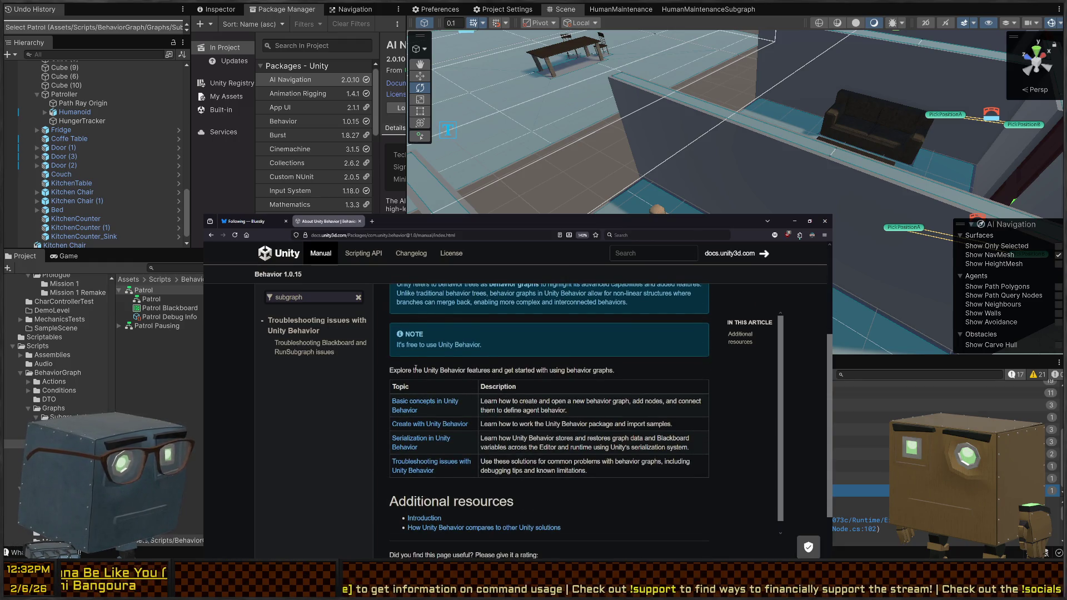
drag(490, 344, 397, 344)
scroll(397, 345, up, 3)
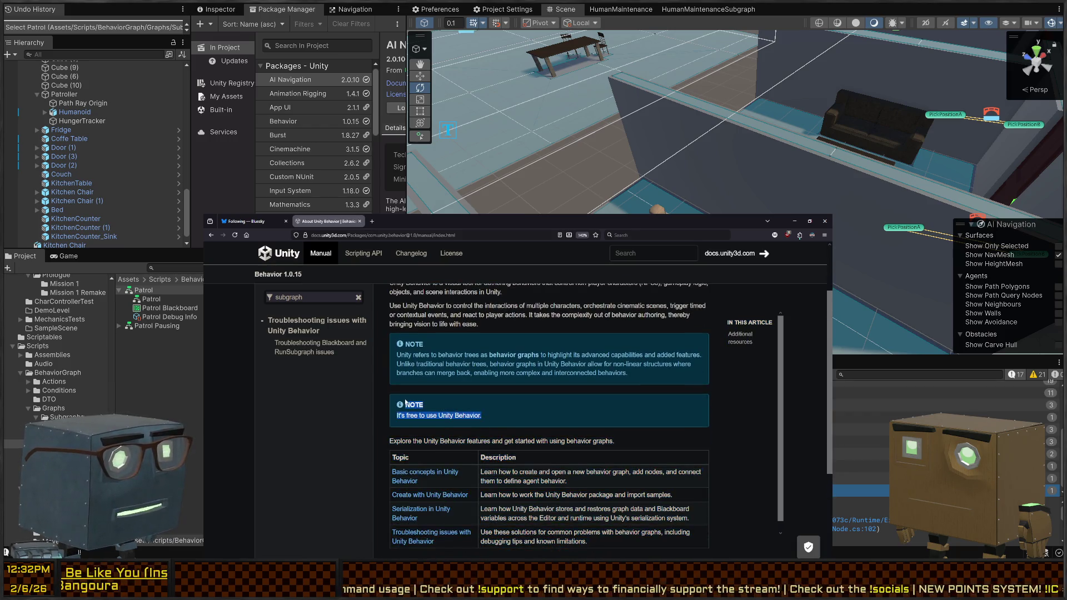
click(455, 415)
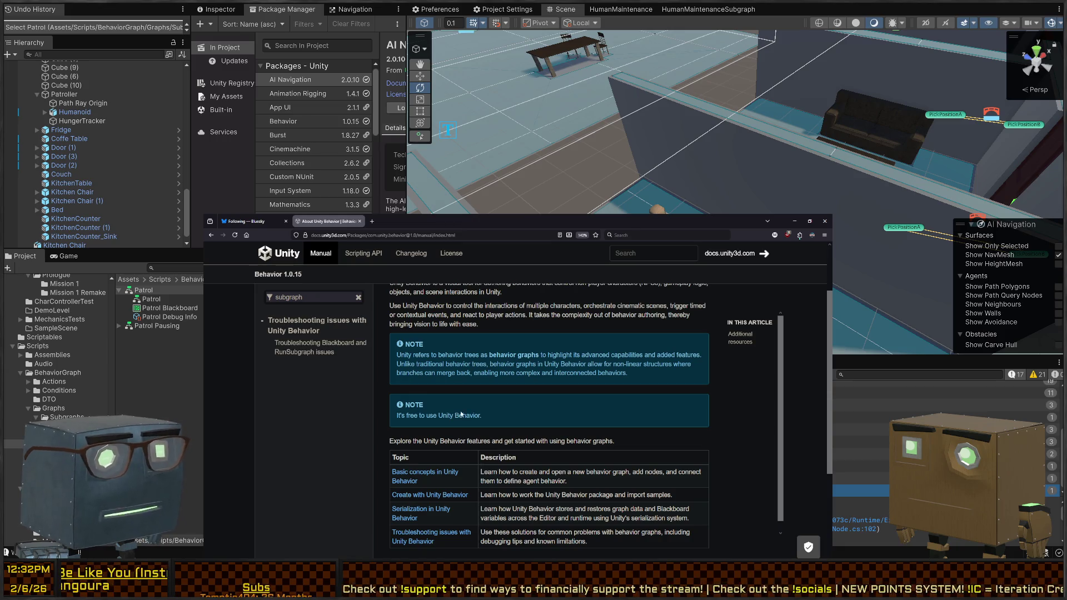
scroll(472, 364, down, 3)
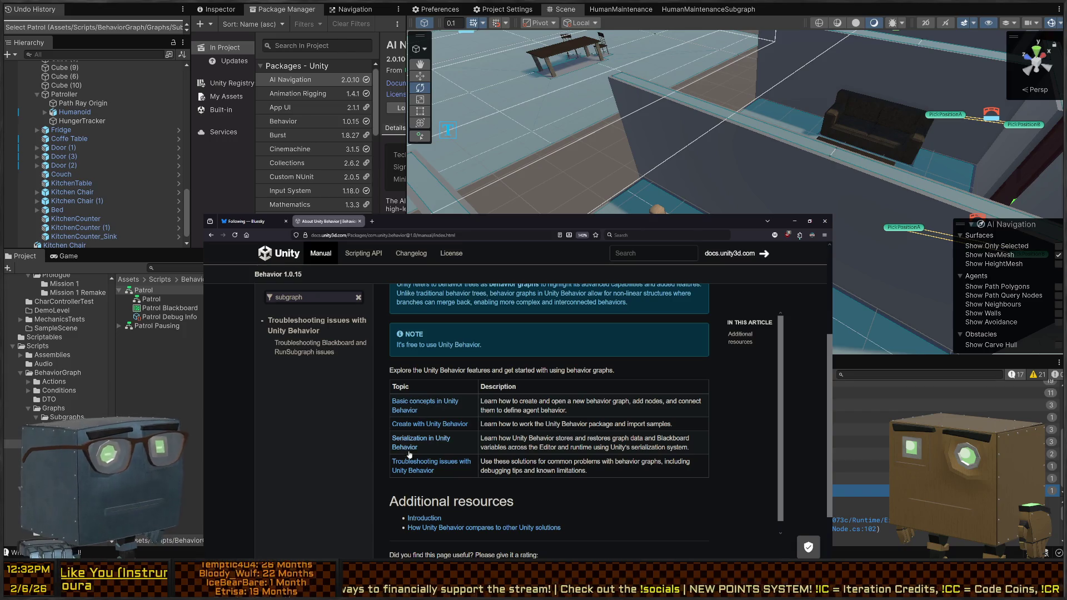
scroll(397, 406, down, 1)
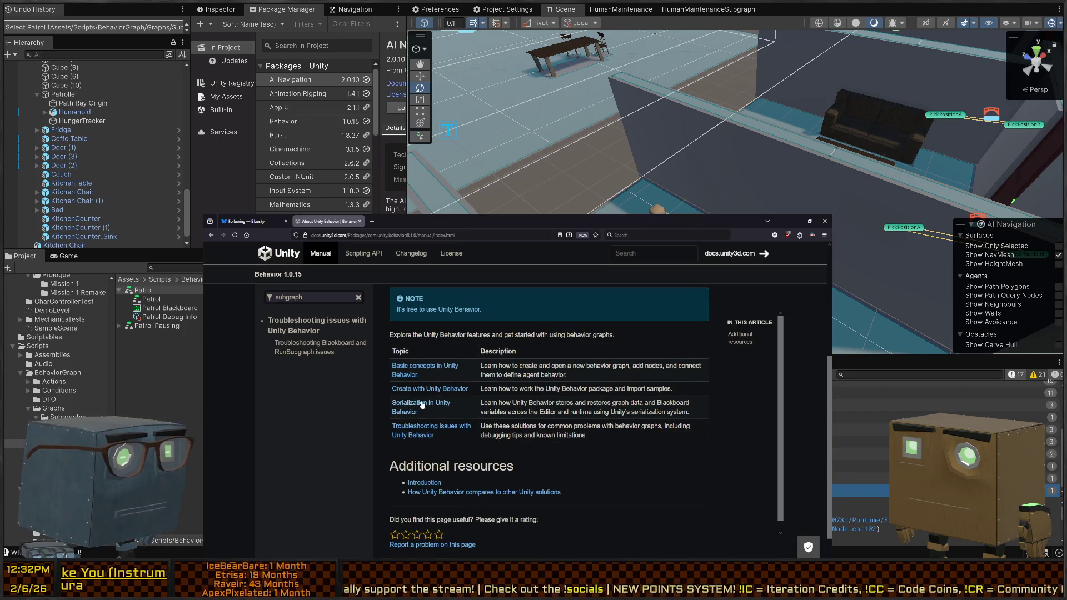
Open Basic concepts and Create with Unity Behavior in new tabs, then read the Behavior graphs page.
middle_click(410, 376)
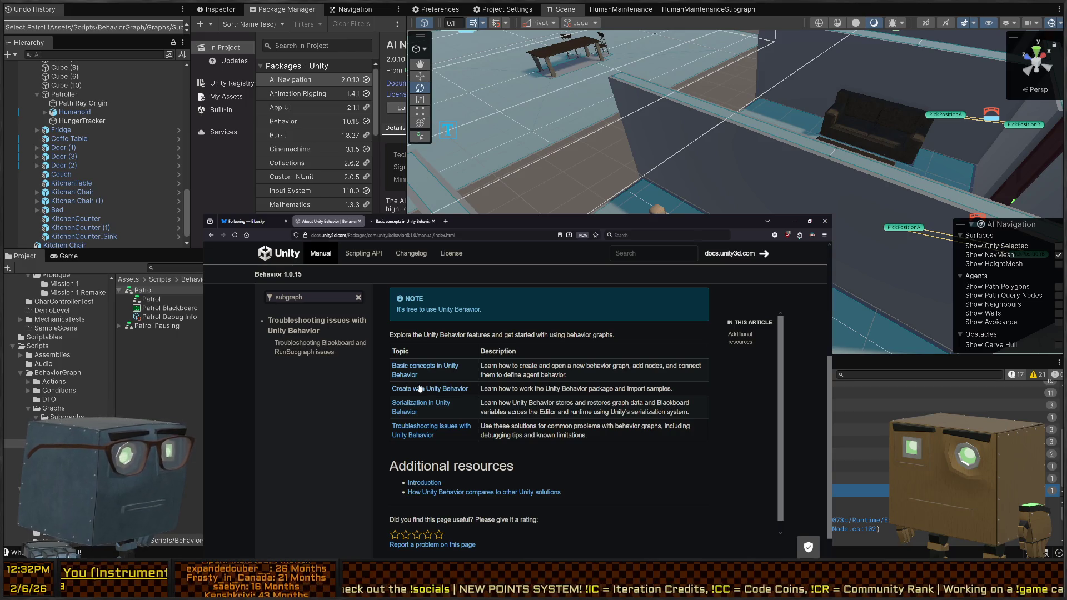
middle_click(419, 388)
key(ctrl+Tab)
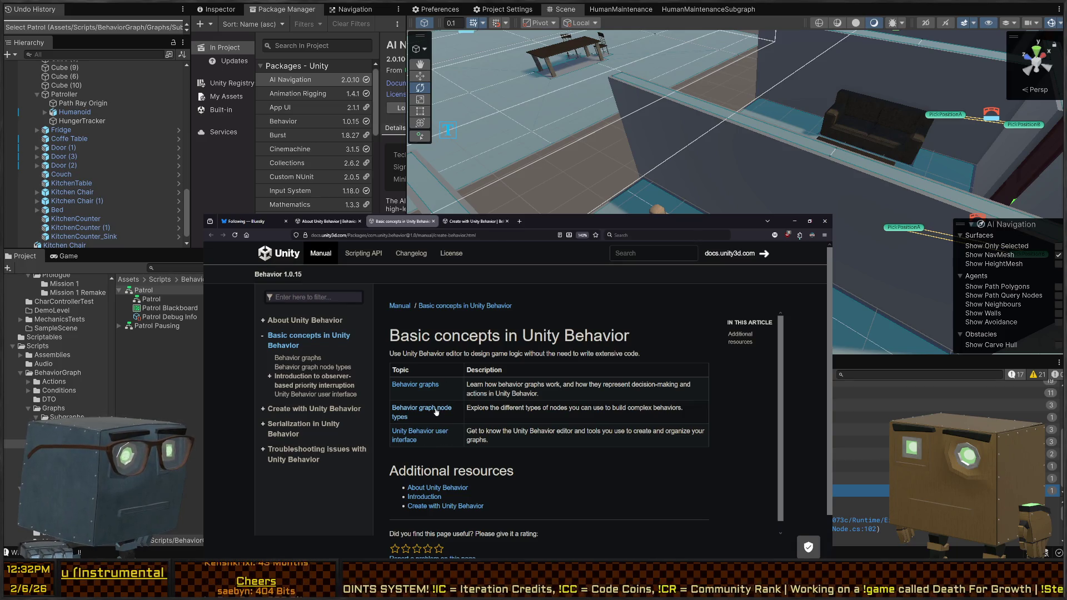
click(417, 387)
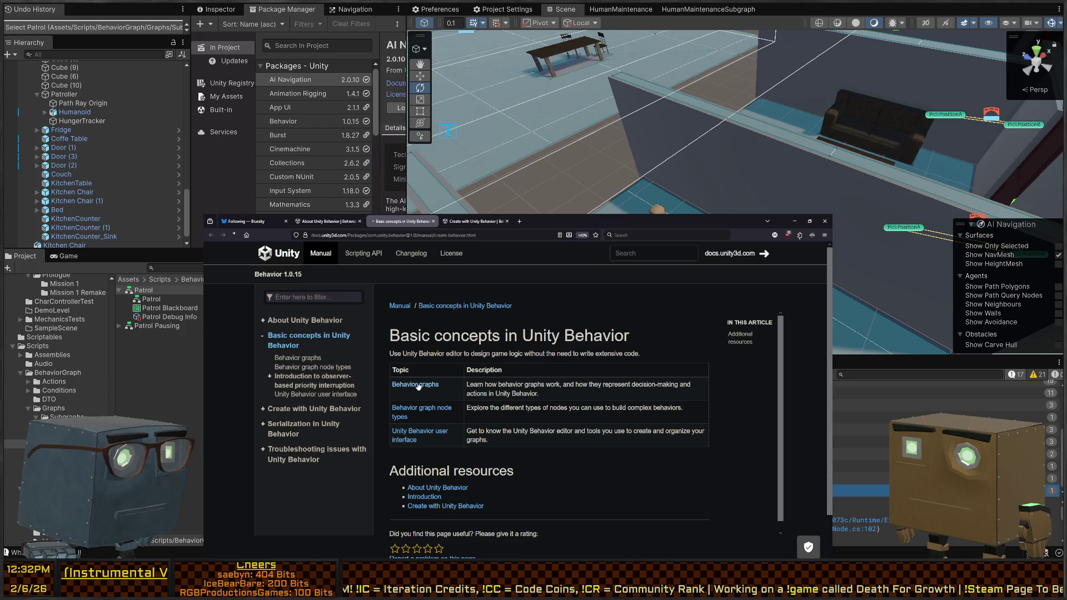
scroll(475, 401, down, 5)
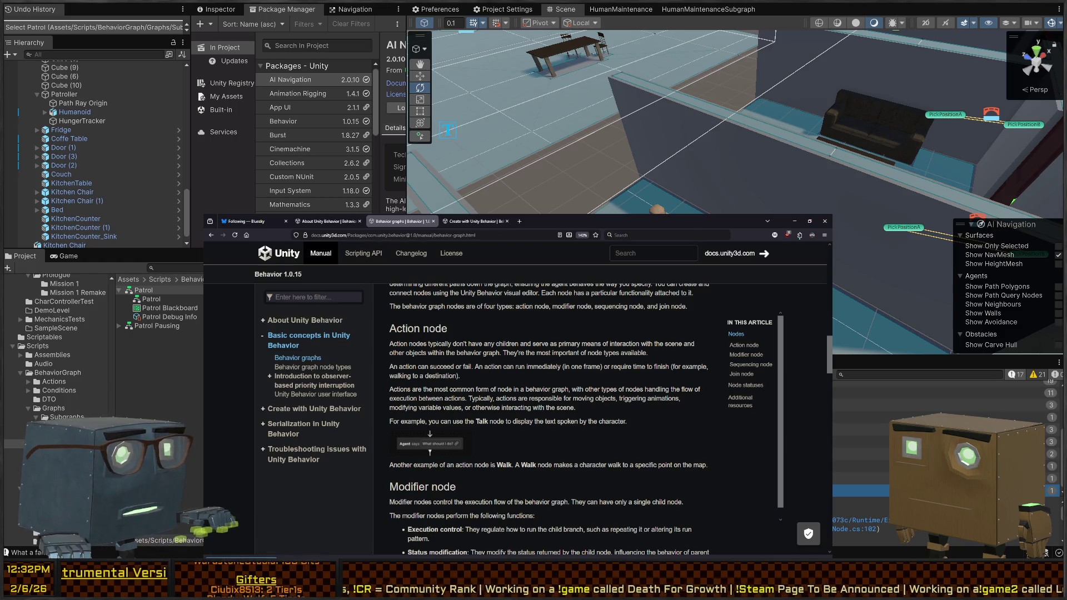
Switch to the Create with Unity Behavior tab and scroll its topic table.
click(477, 222)
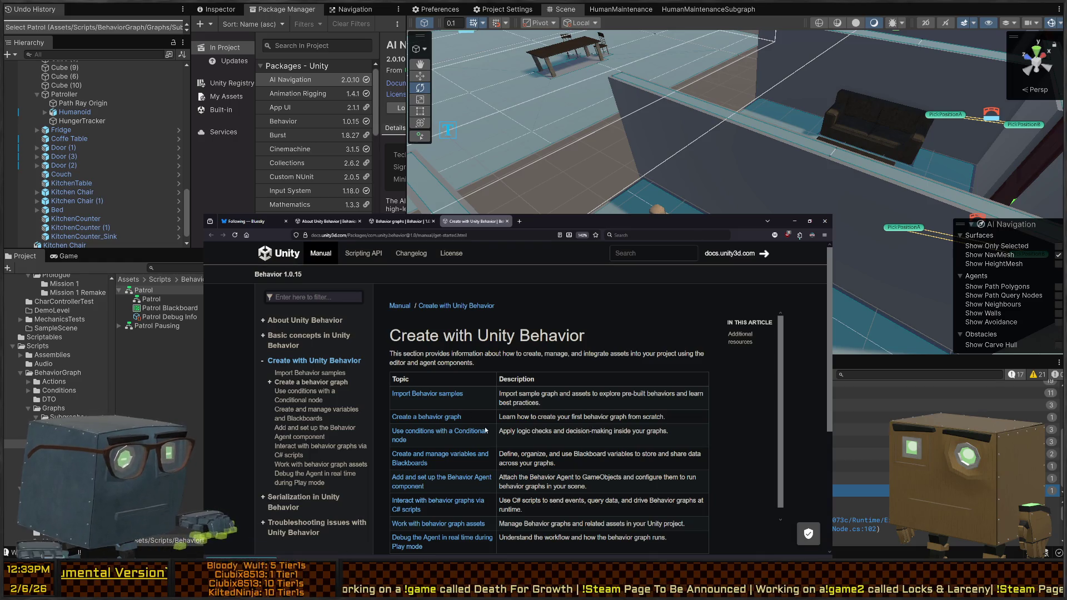
scroll(606, 468, down, 5)
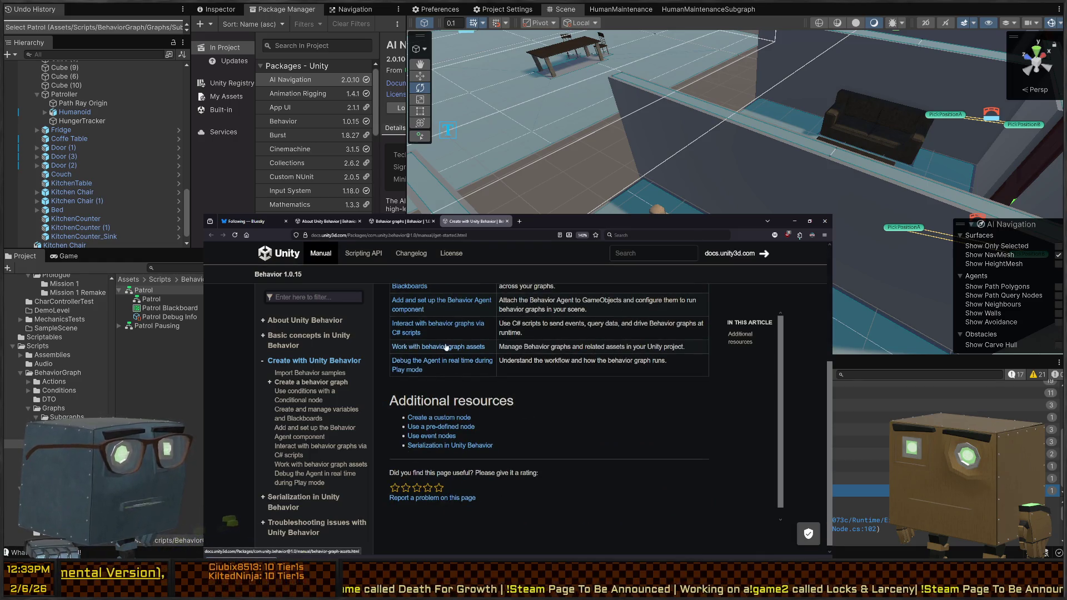
scroll(448, 339, up, 2)
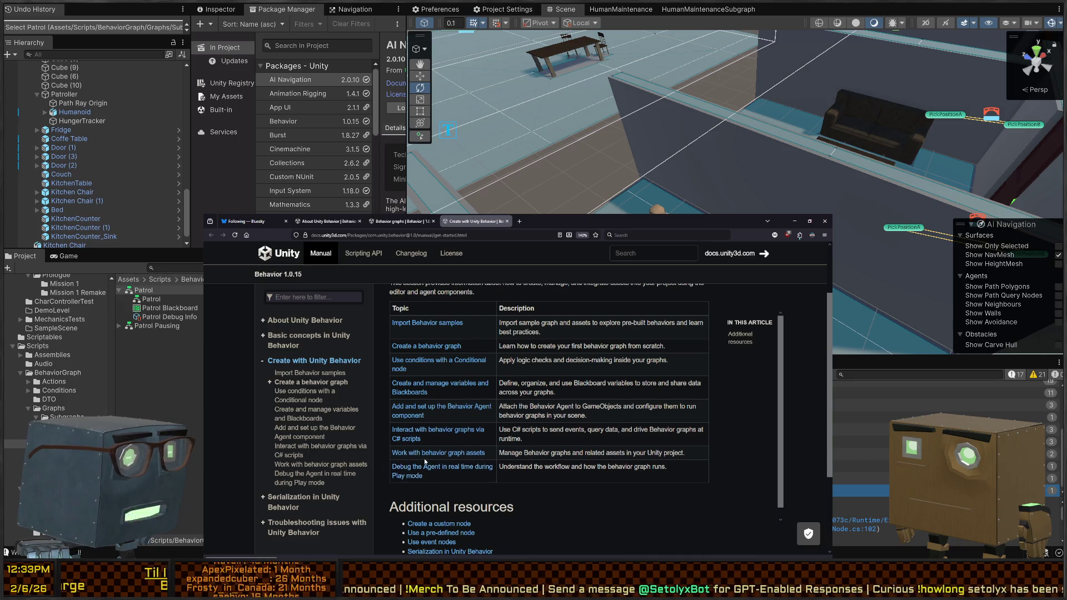
Filter the documentation sidebar by 'subgraph' and open the Troubleshooting Blackboard and RunSubgraph issues article.
scroll(411, 426, down, 2)
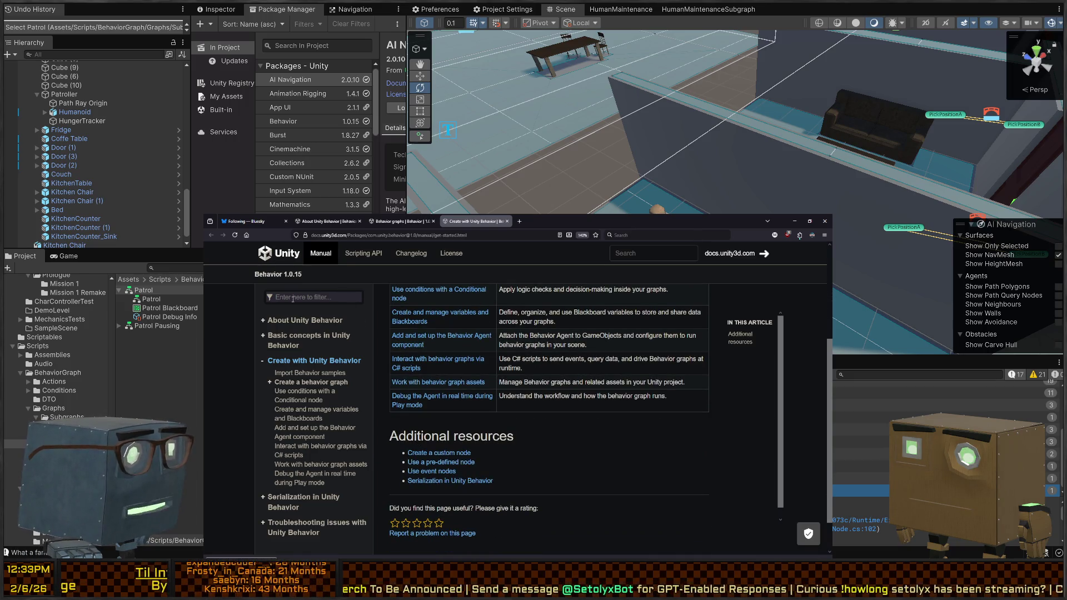
text(subgraph)
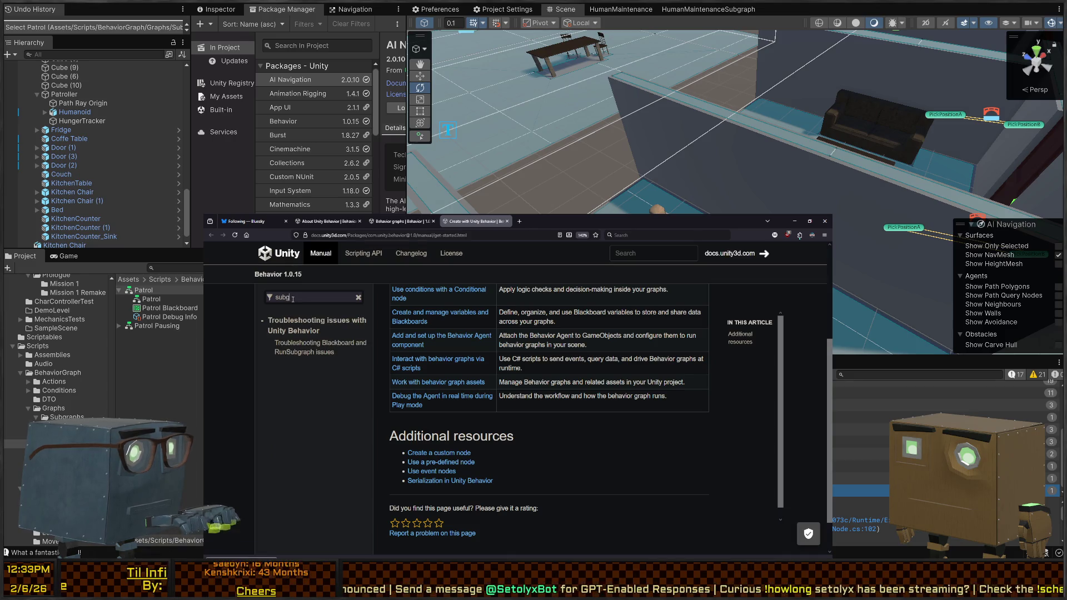
click(303, 352)
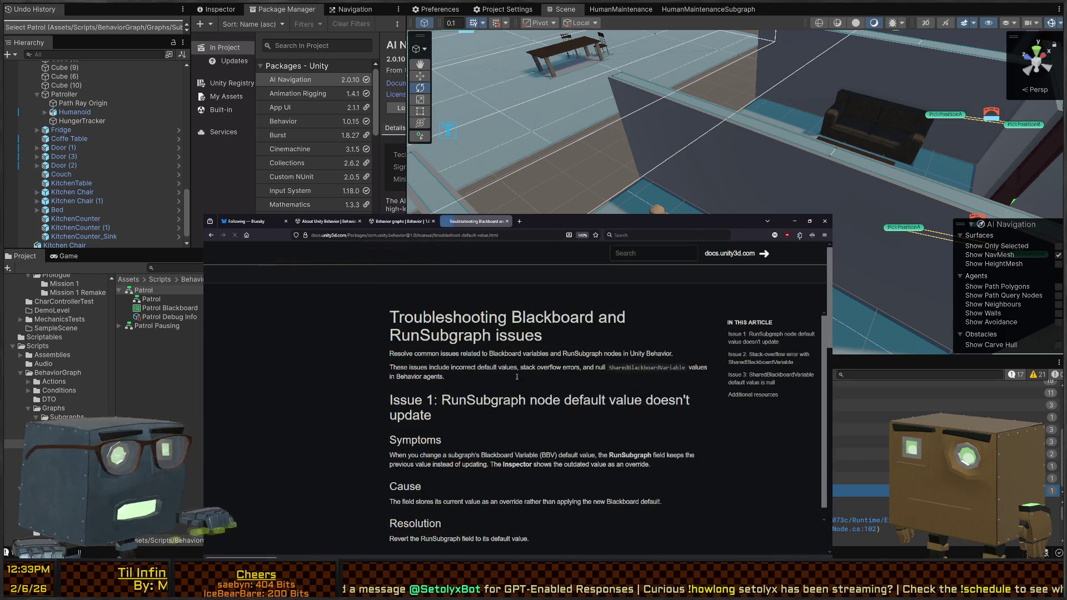
Read through the article, then return to the Unity Editor and widen the Package Manager panels.
scroll(563, 386, down, 3)
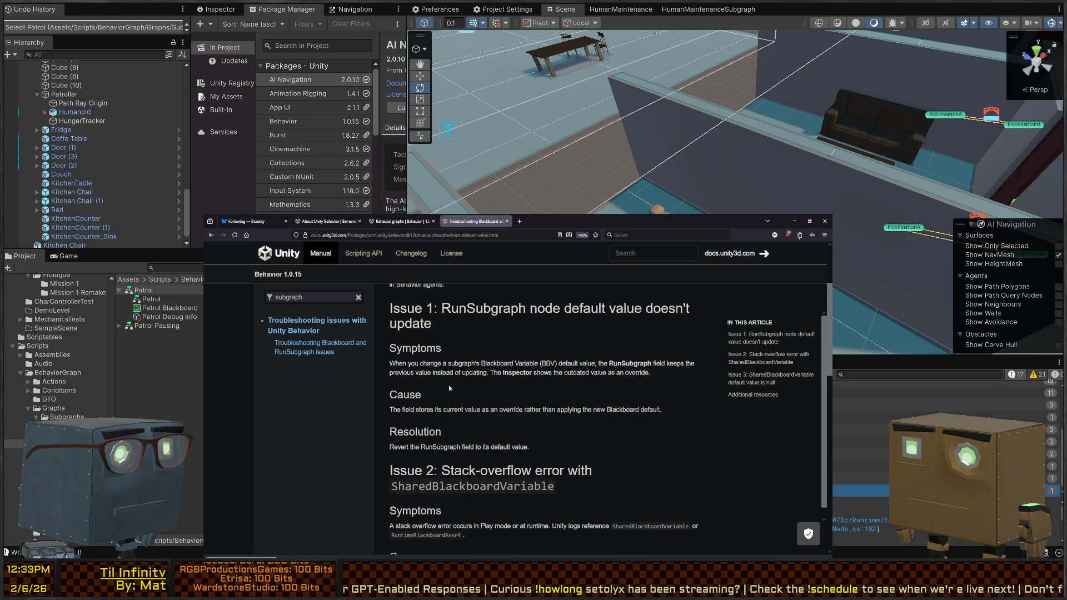
scroll(463, 363, down, 1)
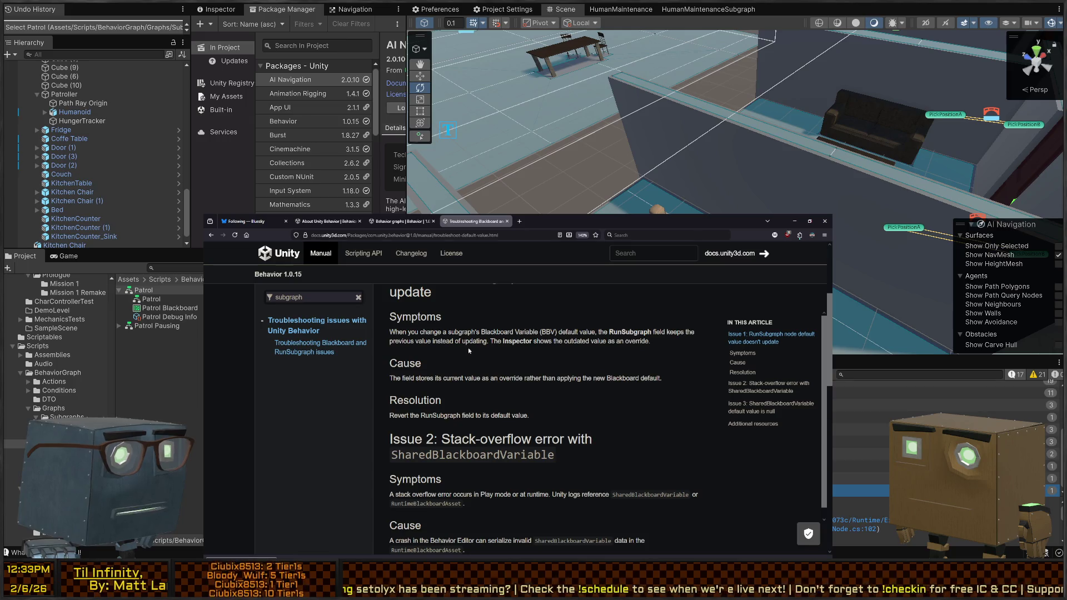
scroll(448, 353, down, 10)
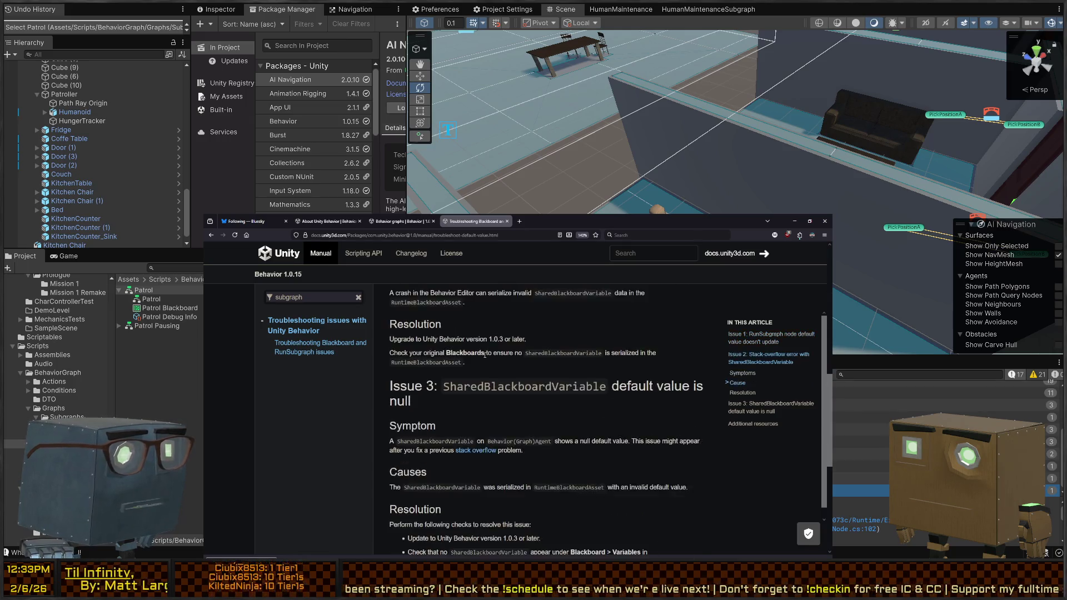
scroll(484, 355, up, 15)
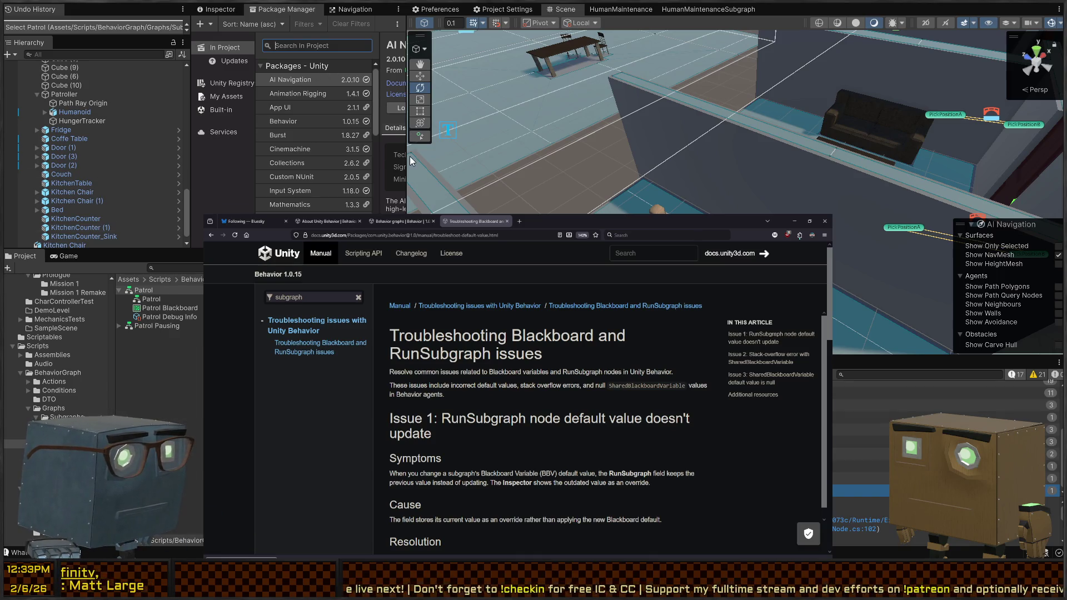
click(795, 221)
drag(681, 168, 738, 167)
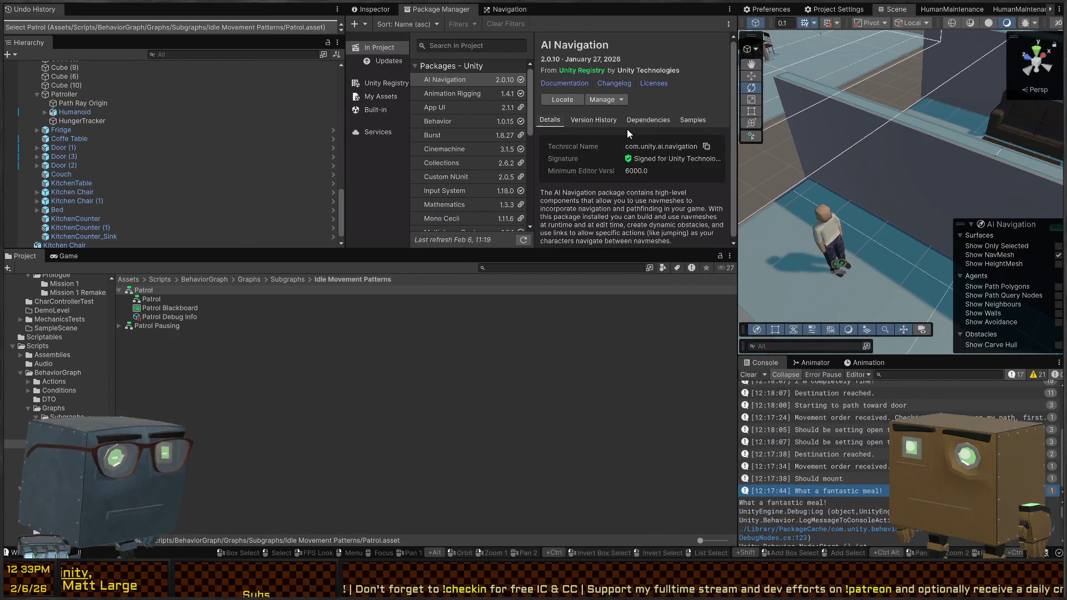
Check AI Navigation's samples, then import Behavior 1.0.15's Unity Behavior Example sample.
click(693, 120)
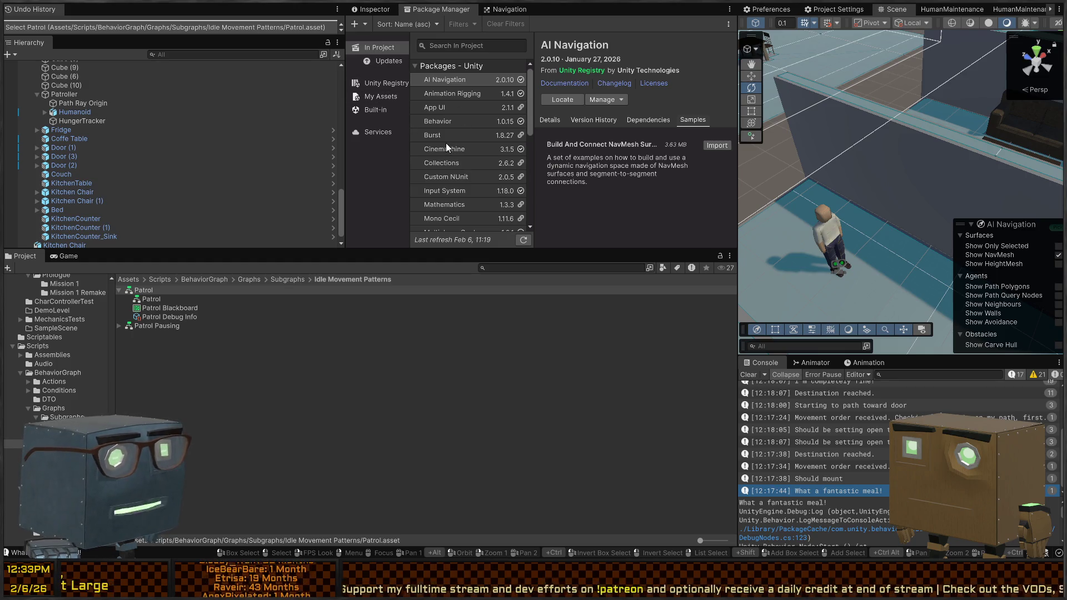
click(442, 122)
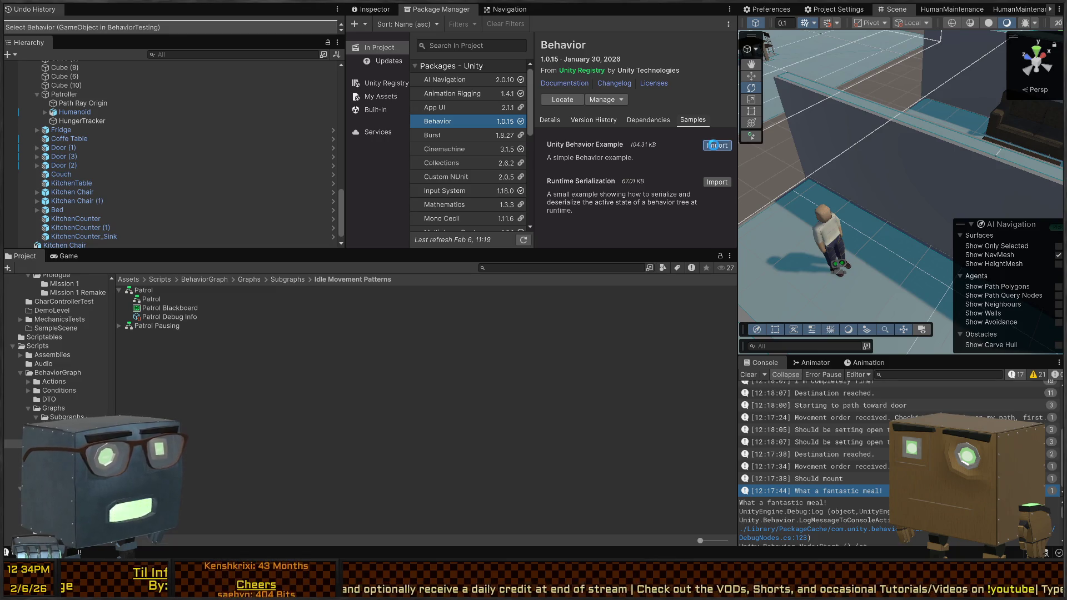
click(713, 145)
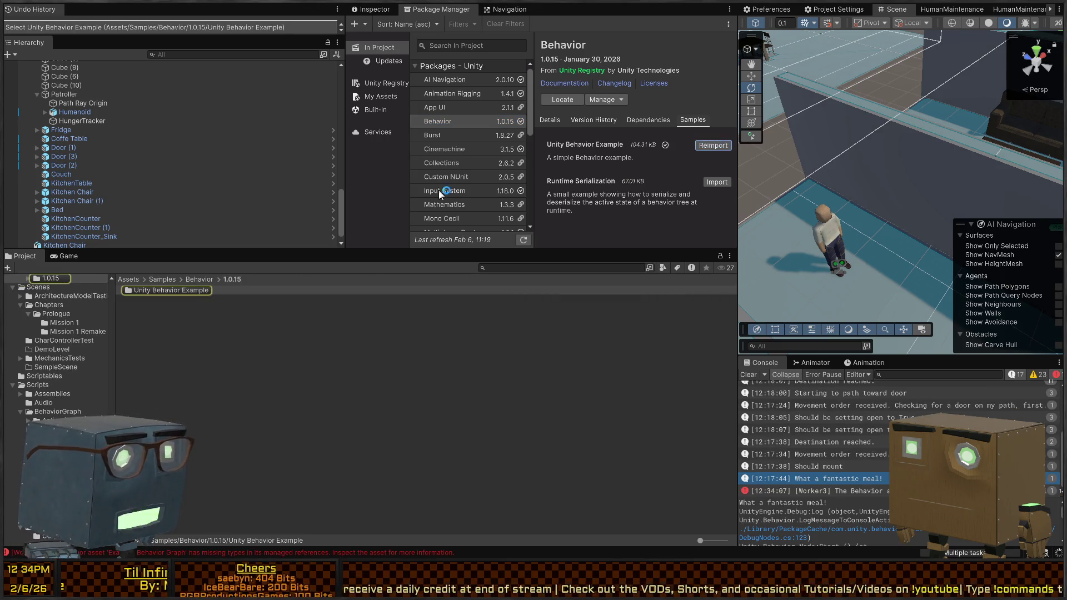
Open the Example Behavior Graph, enlarge and pan it to view its nodes and blackboard, then close it.
click(158, 318)
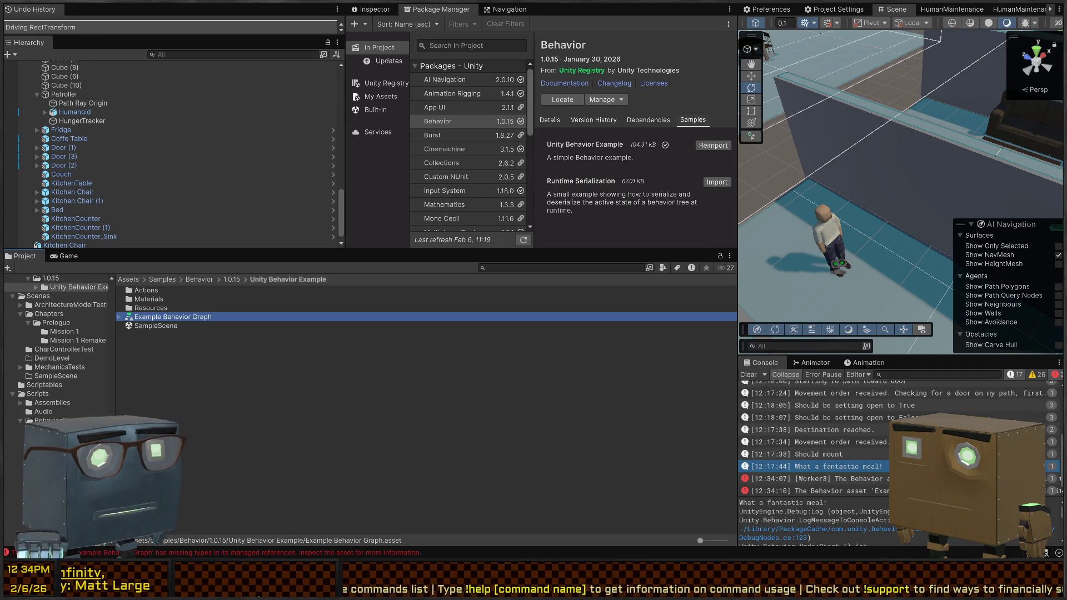
scroll(1001, 9, down, 2)
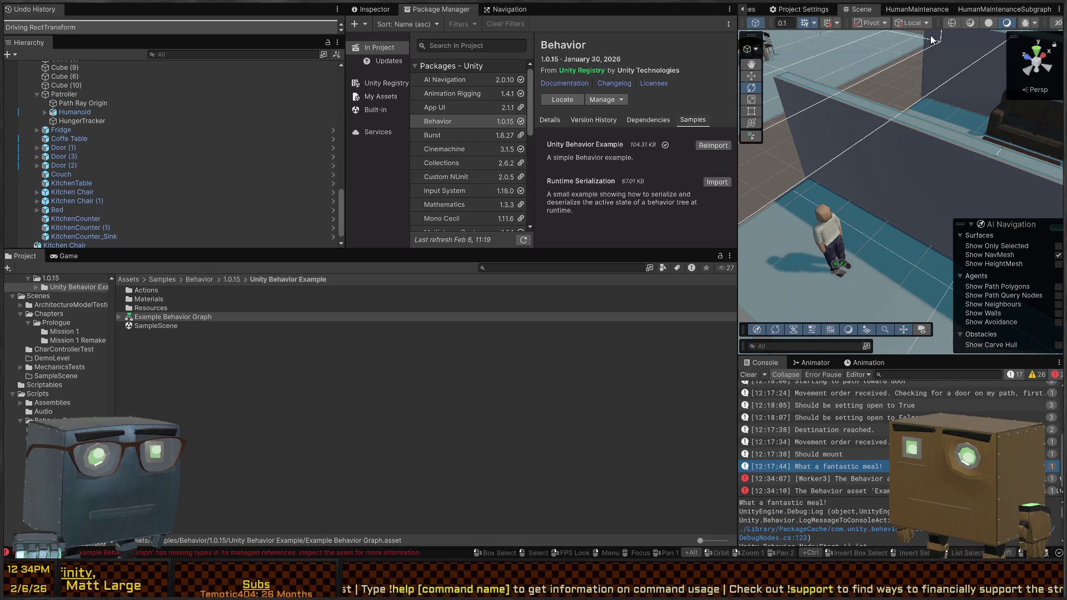
click(186, 318)
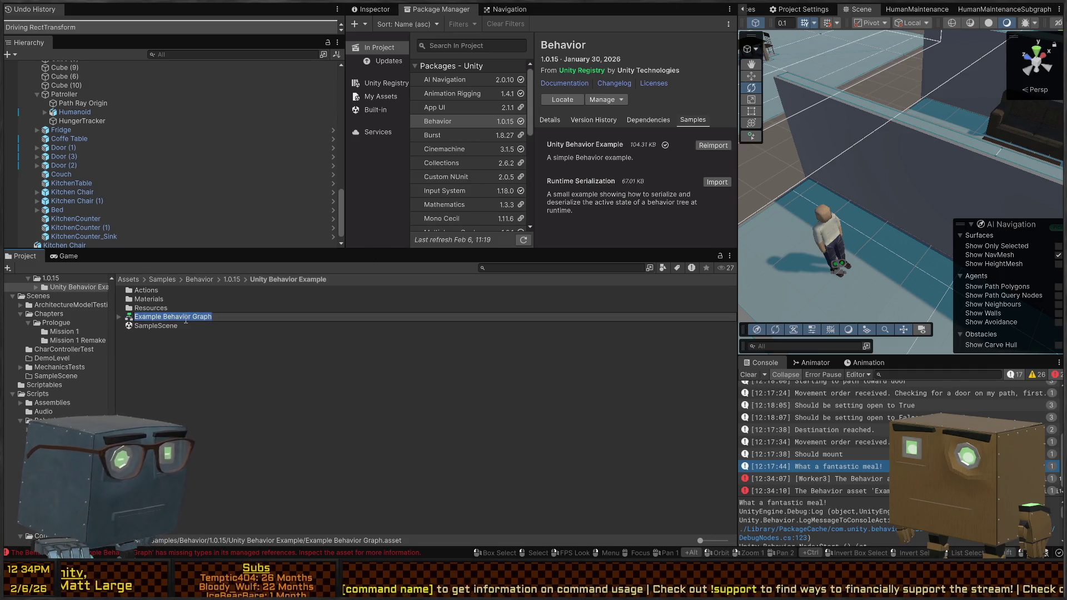
key(Return)
double_click(184, 314)
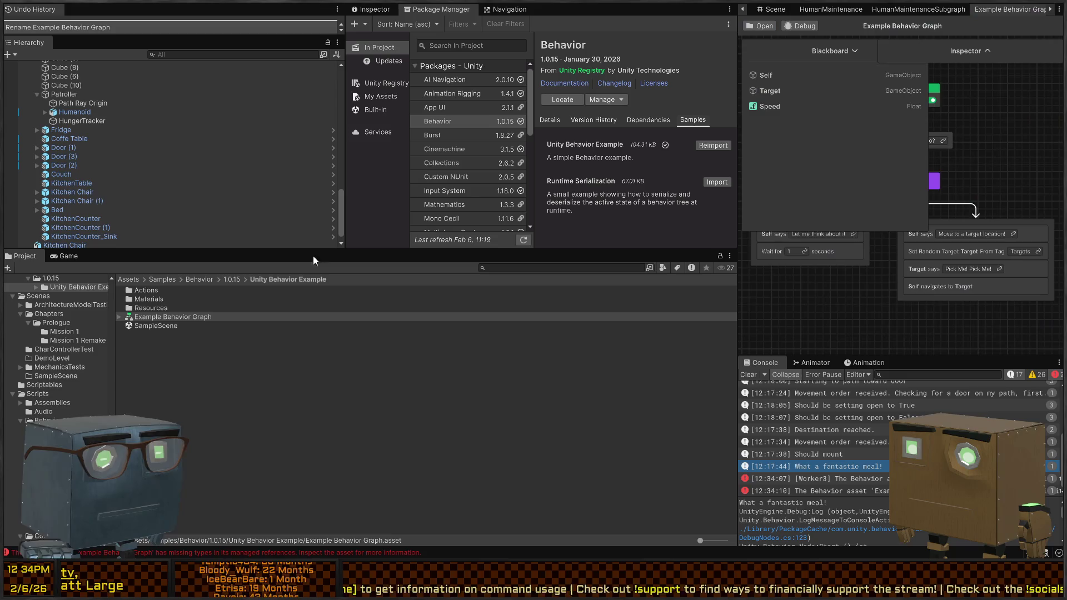
drag(736, 142, 397, 142)
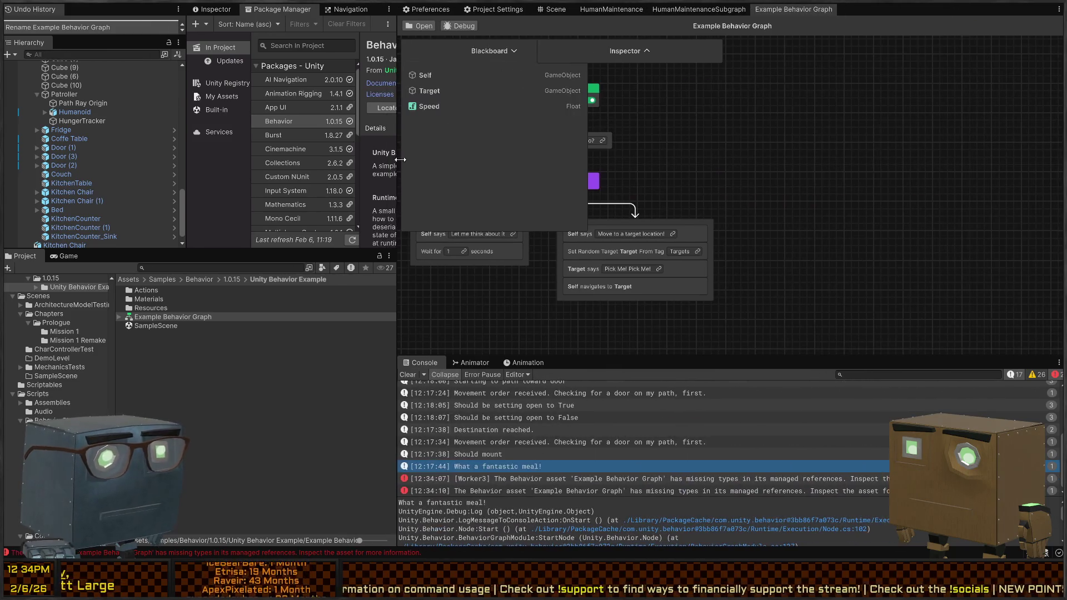
mouse_move(704, 179)
mouse_down()
mouse_move(871, 198)
mouse_move(935, 171)
mouse_up()
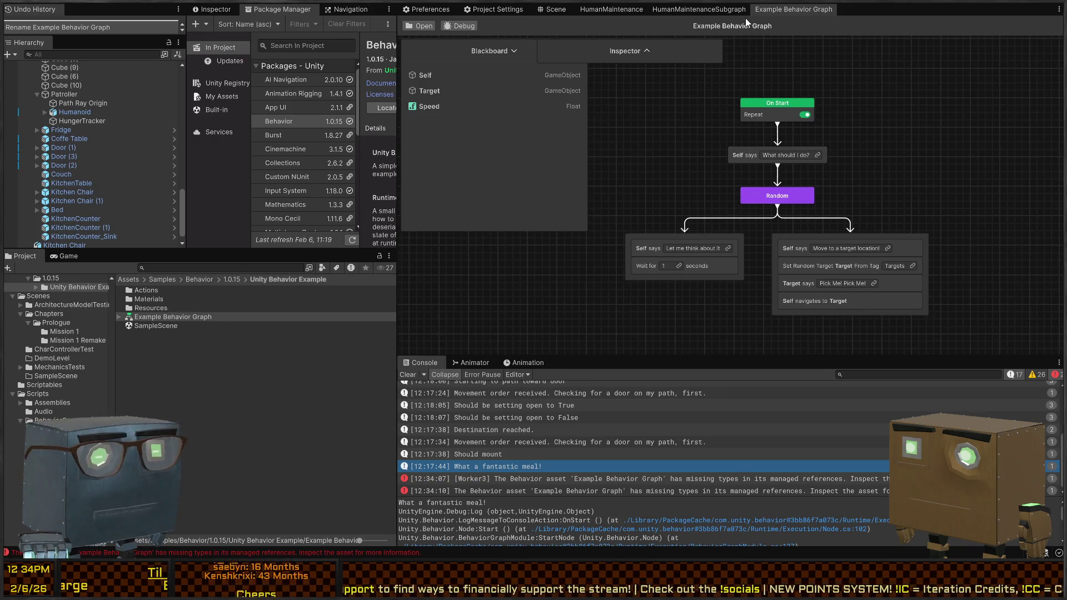
middle_click(778, 9)
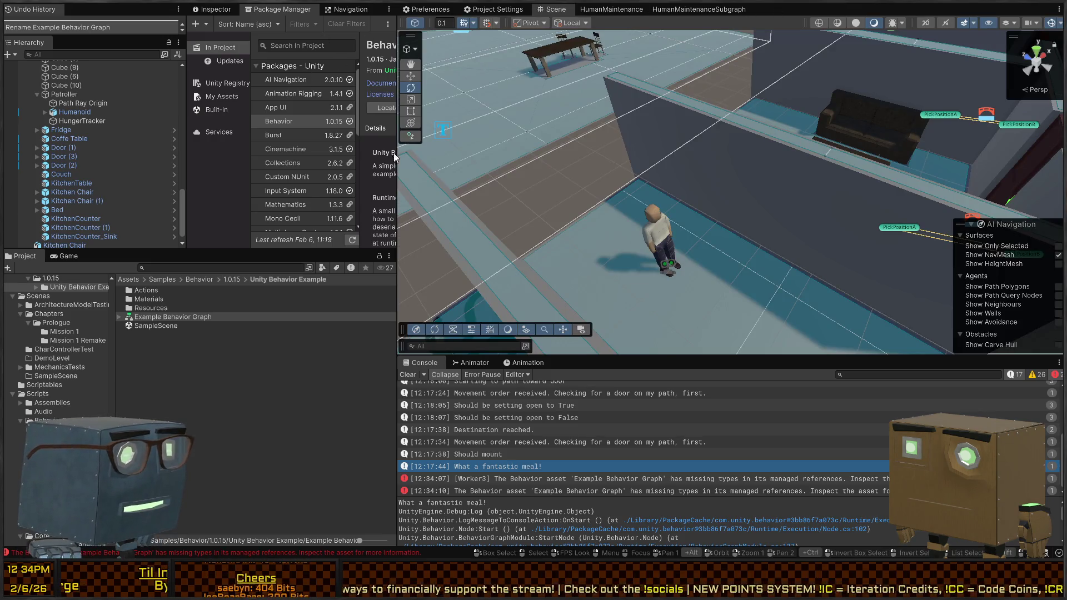
Browse Assets/Samples/Behavior/1.0.15 and remove the Behavior sample folder, leaving Samples empty.
drag(396, 158, 704, 160)
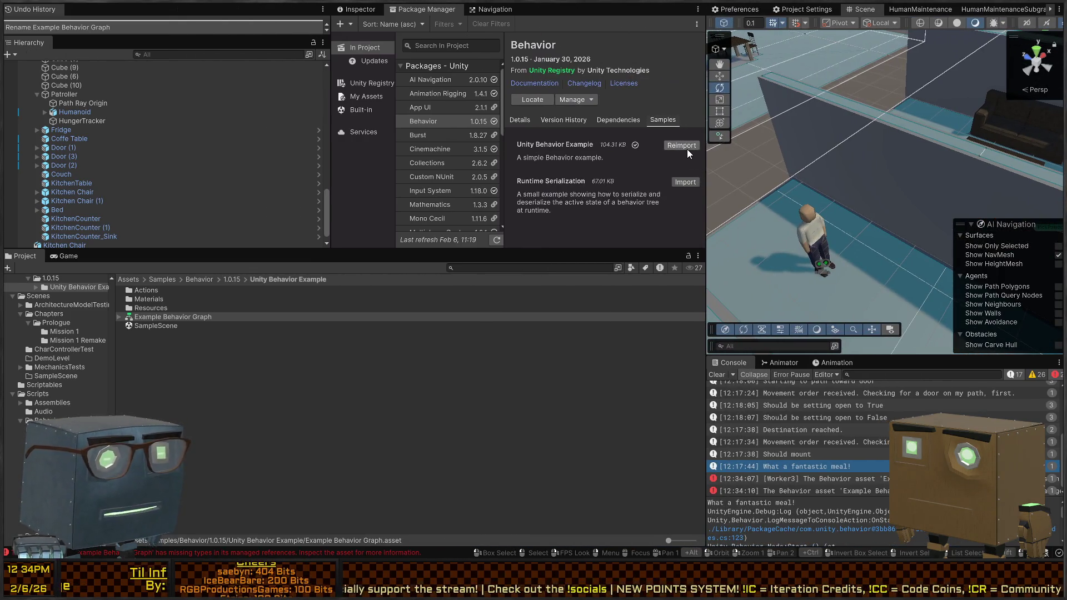
click(264, 312)
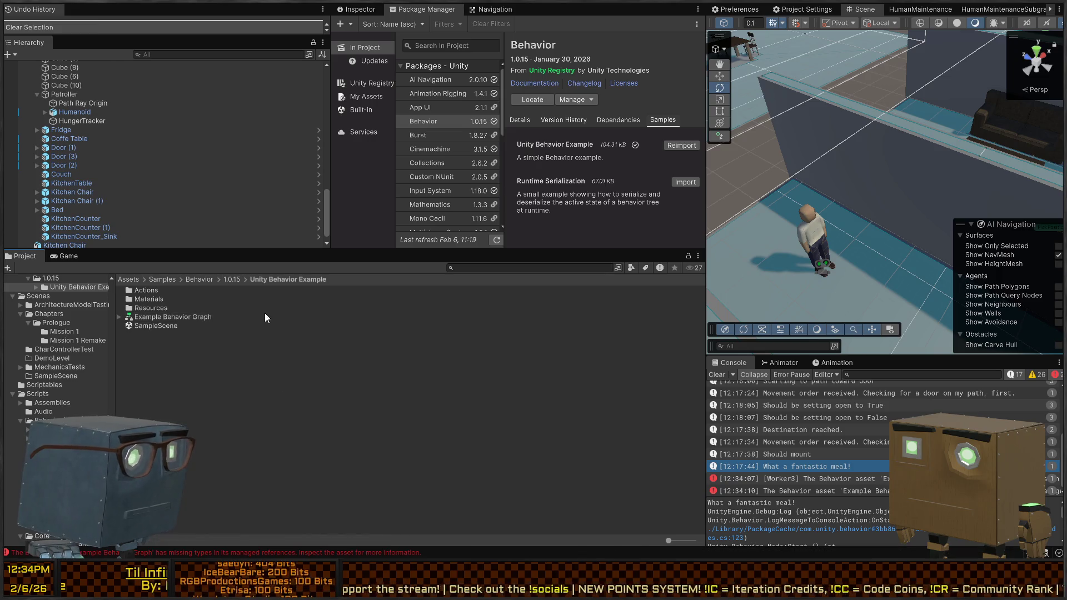
double_click(156, 291)
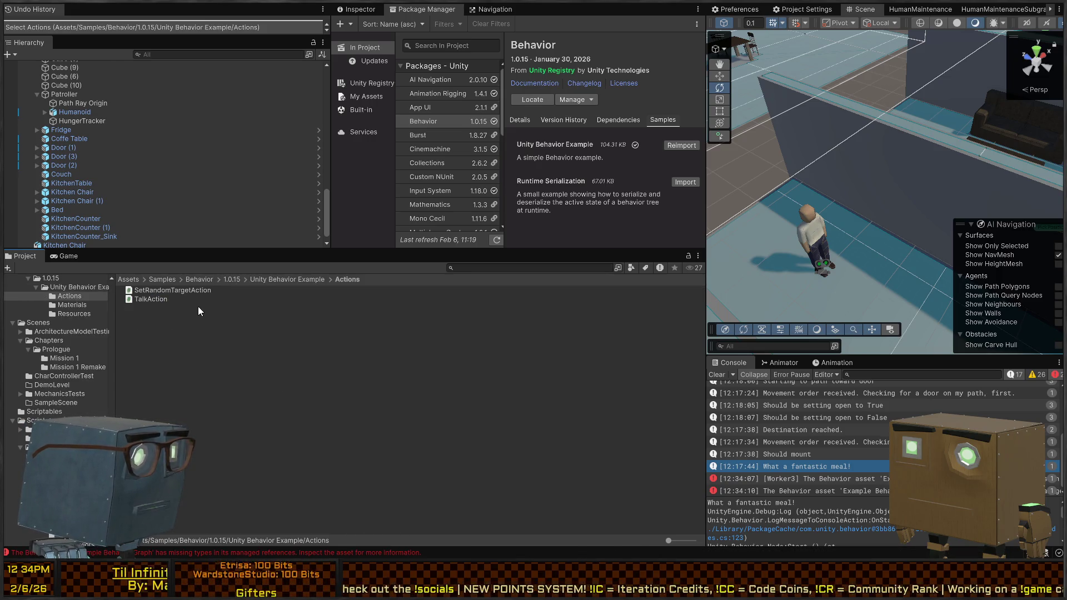
click(268, 278)
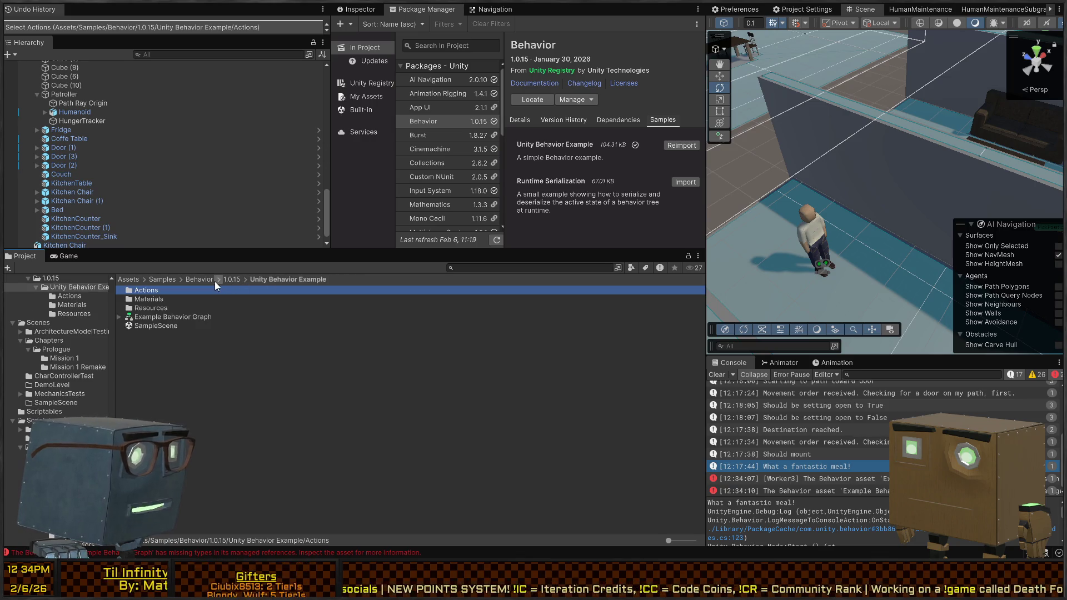
click(200, 279)
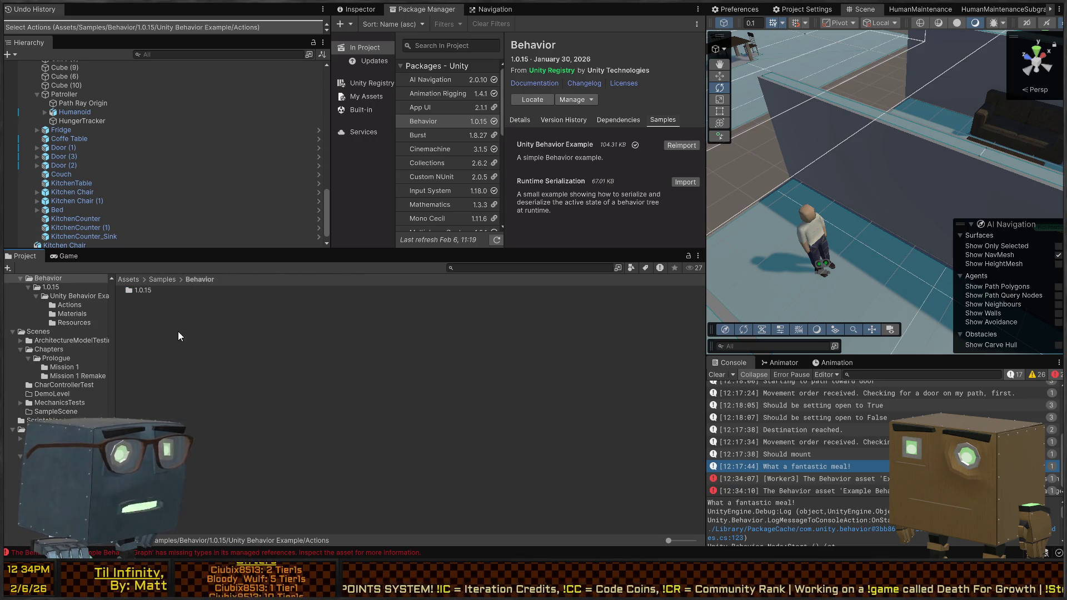
double_click(140, 292)
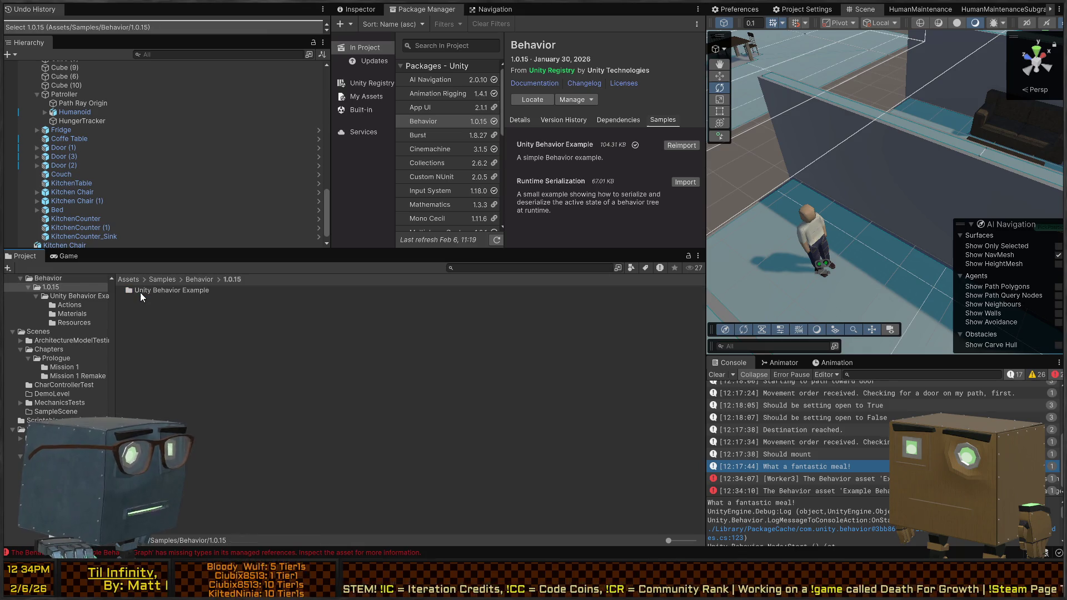
click(201, 292)
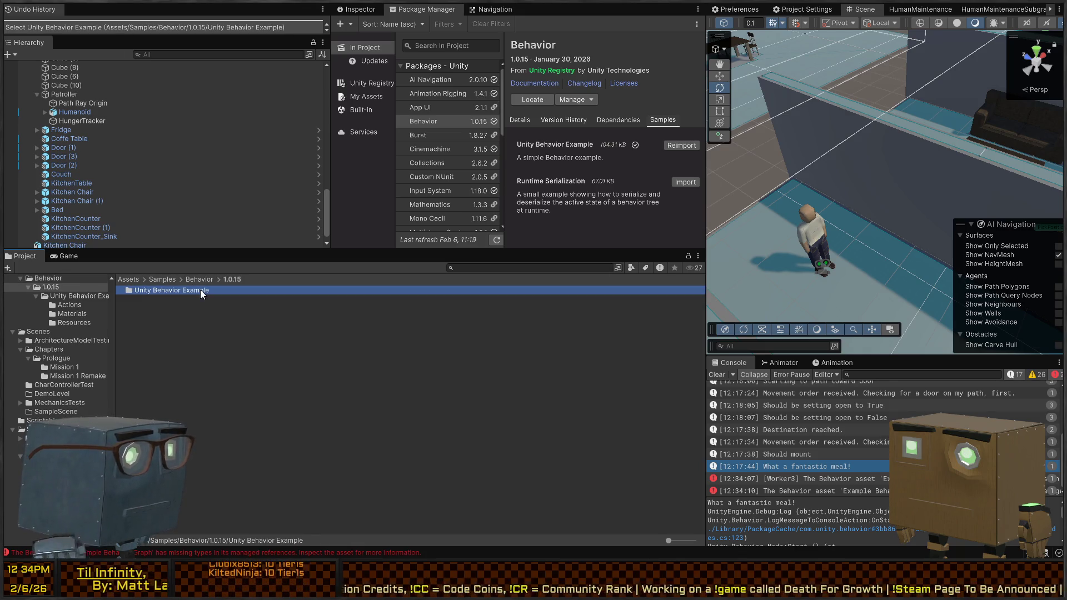
scroll(56, 328, up, 3)
click(50, 344)
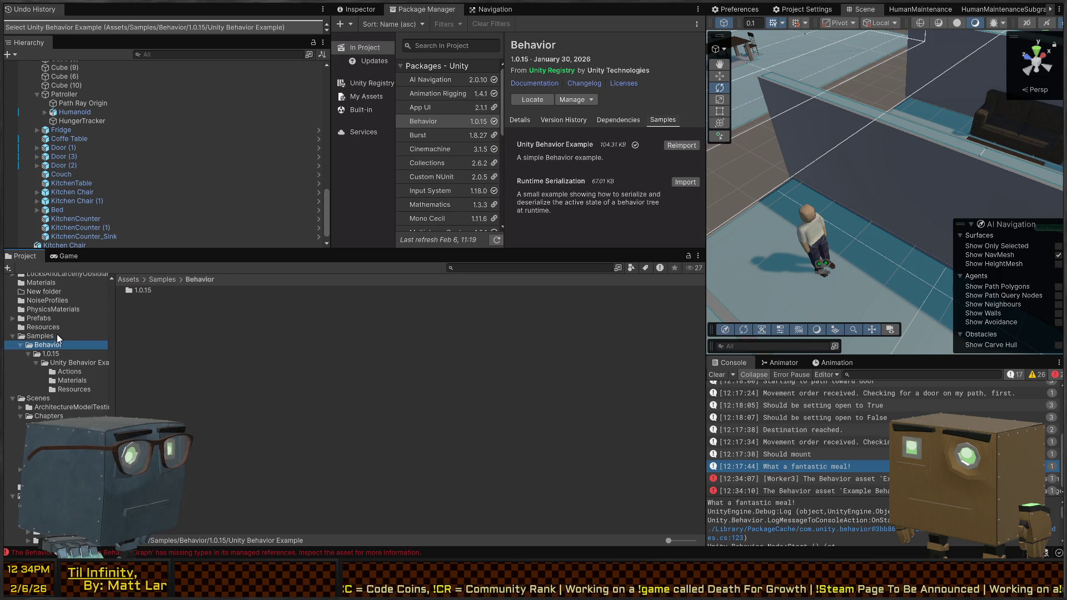
click(57, 336)
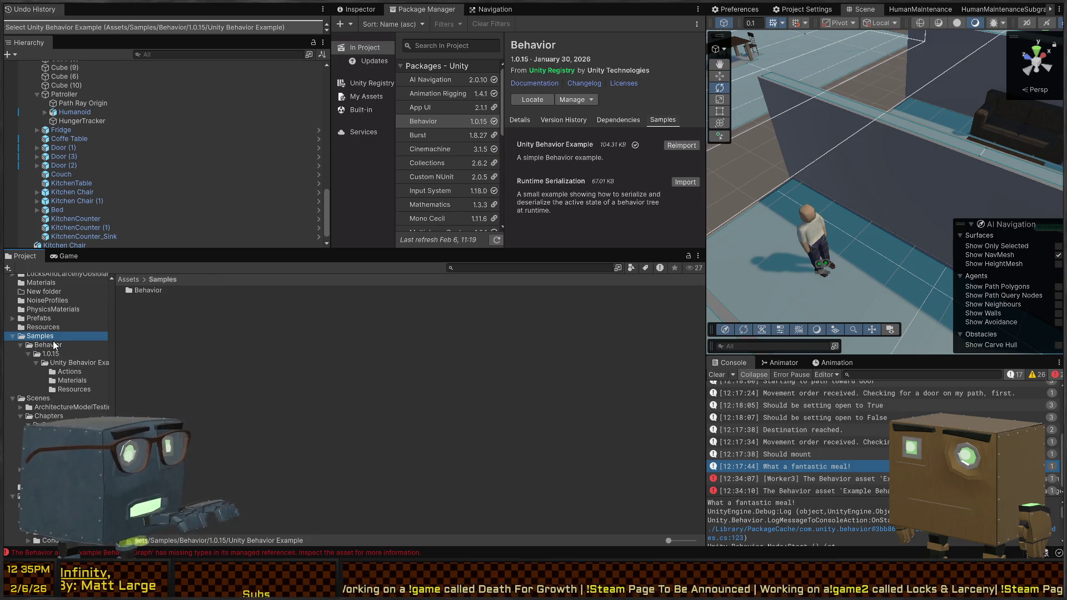
click(54, 345)
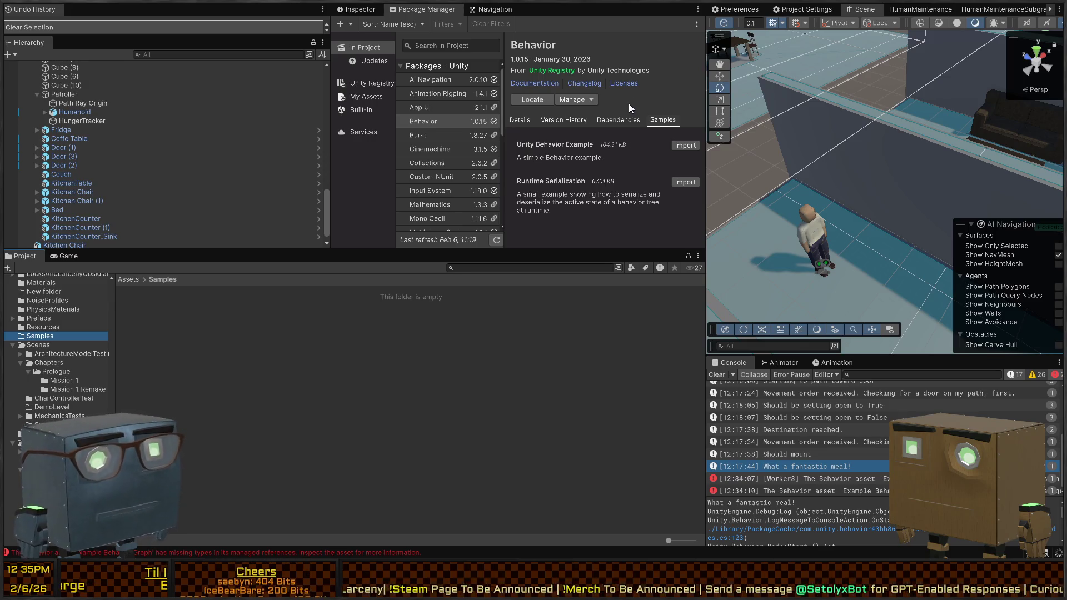
Navigate to Scripts/BehaviorGraph/Graphs/Subgraphs/HumanBehaviors in the Project window.
click(62, 310)
click(37, 328)
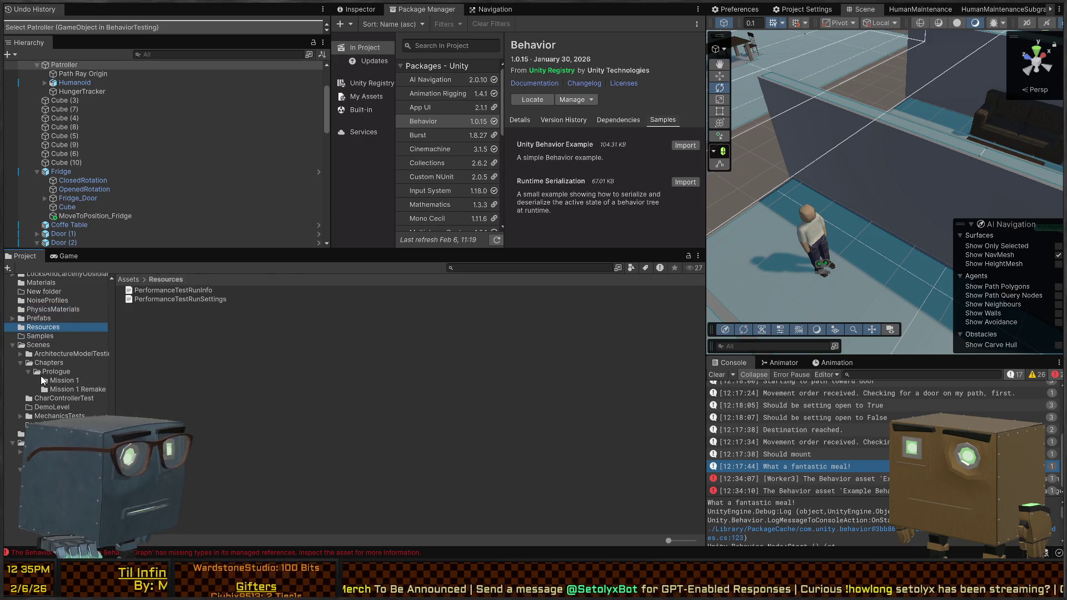
scroll(54, 365, up, 15)
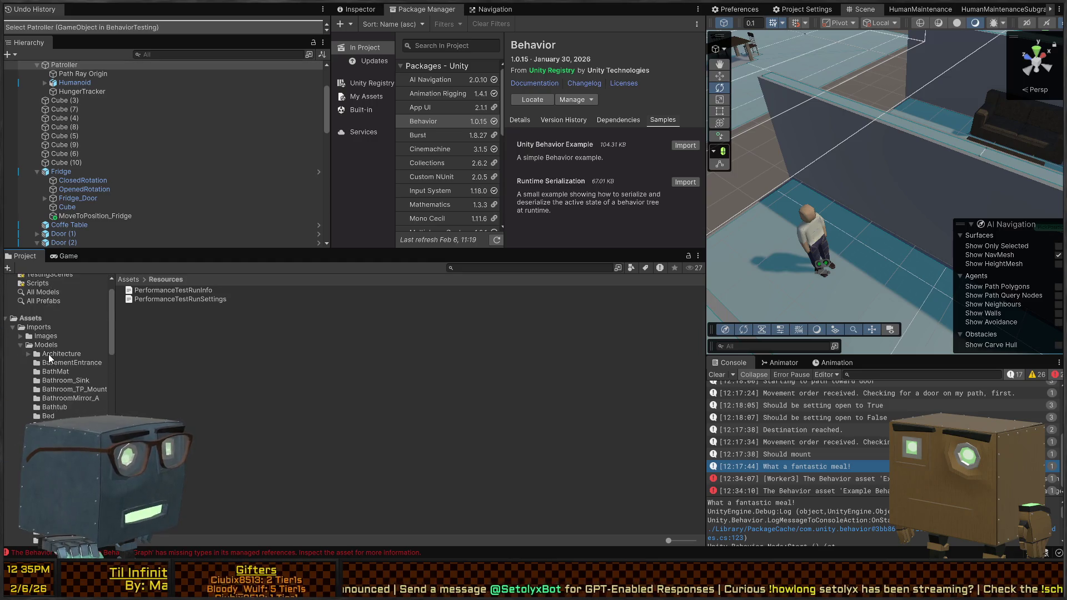
scroll(24, 356, down, 12)
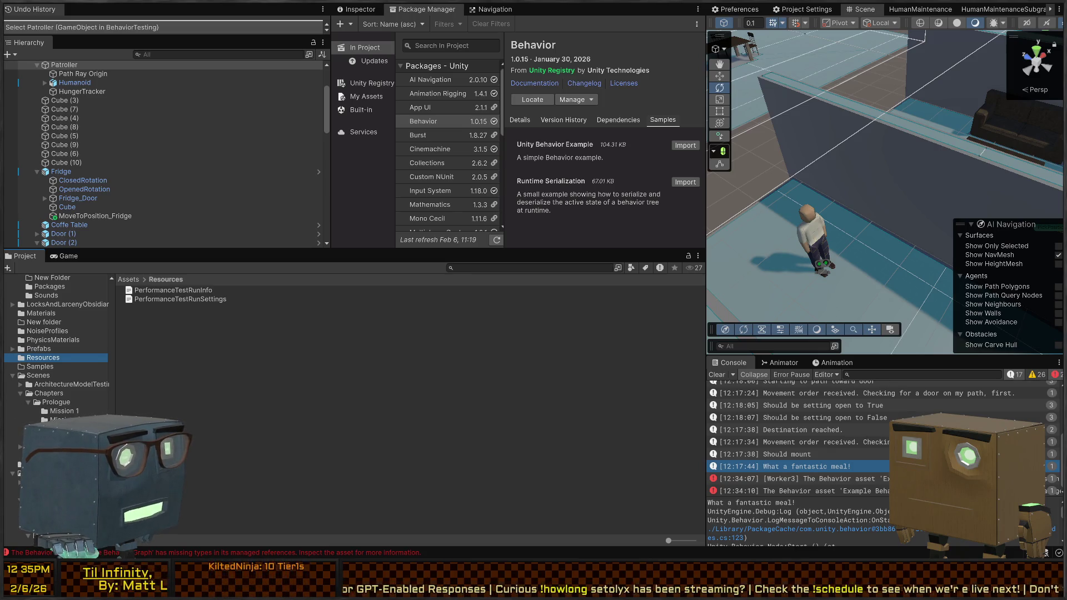
scroll(39, 404, down, 3)
scroll(55, 389, down, 5)
click(57, 399)
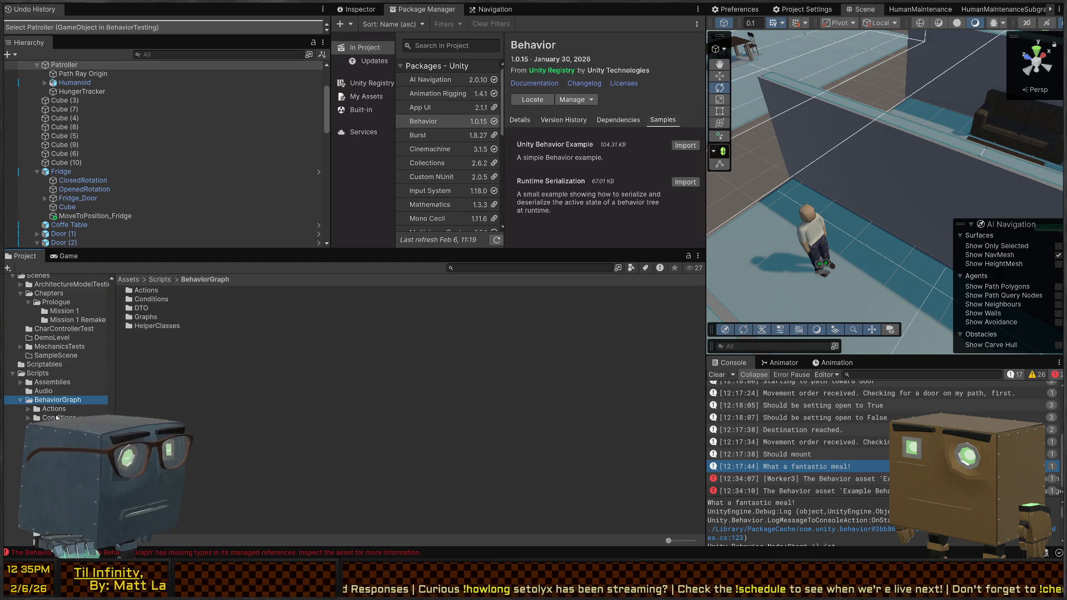
double_click(155, 316)
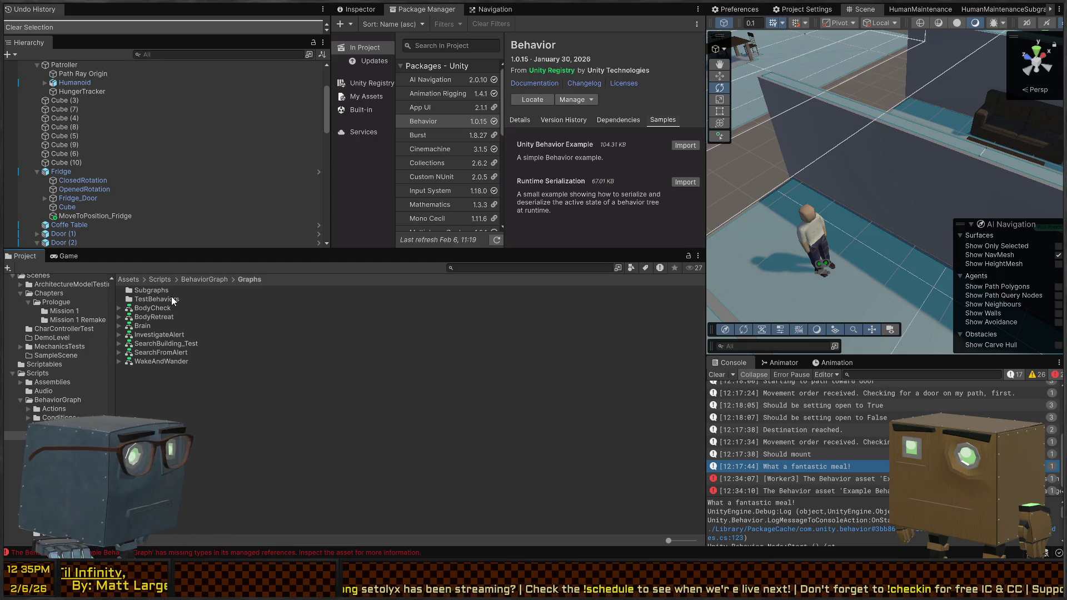
double_click(154, 291)
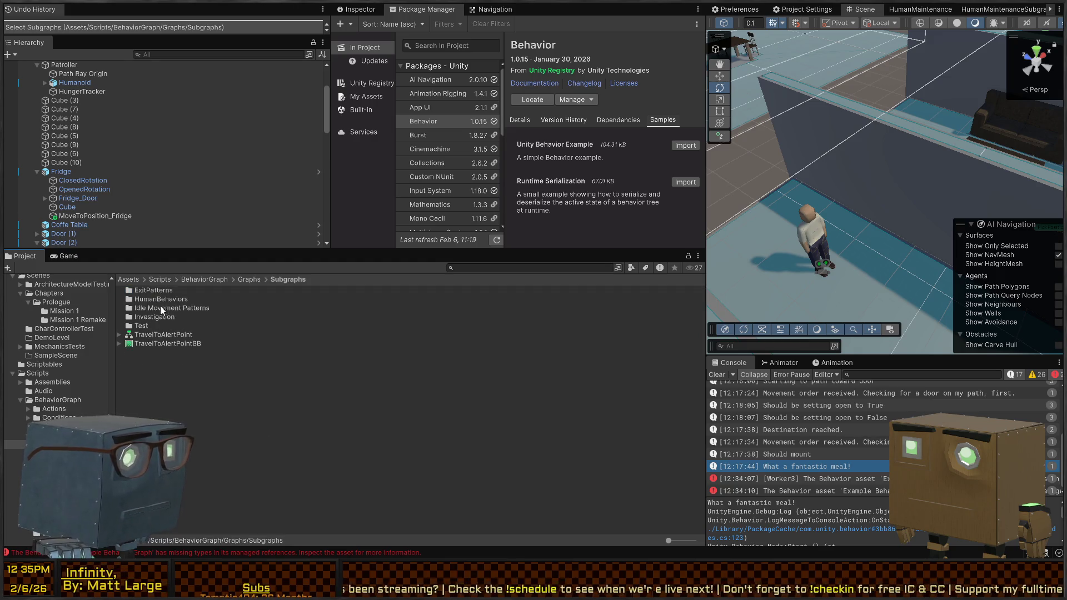
double_click(154, 299)
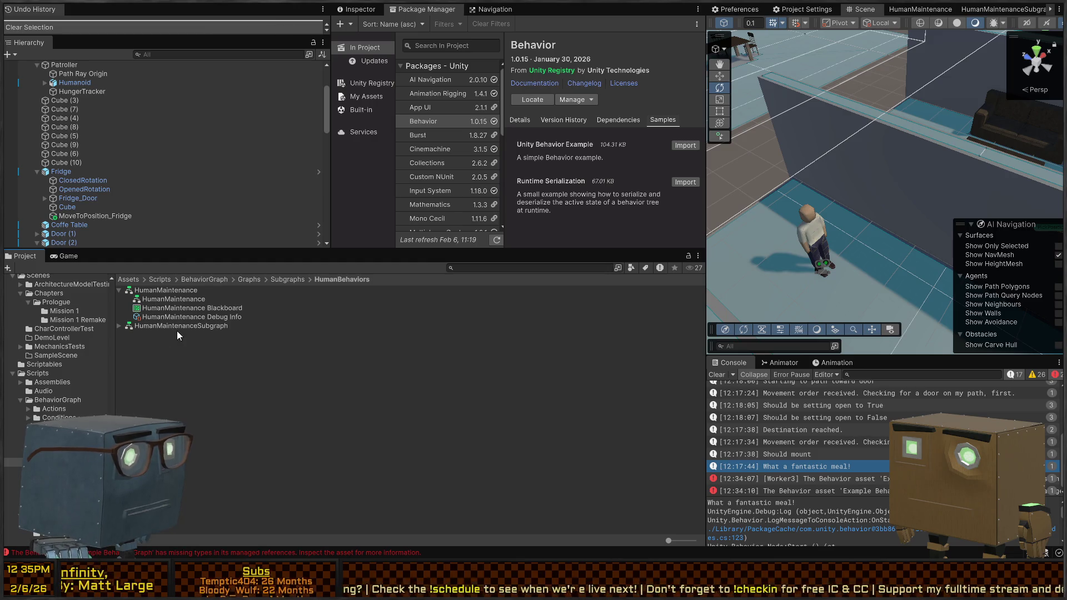
Rename HumanMaintenanceSubgraph to HumanMaintenancePatroller.
click(182, 328)
click(190, 363)
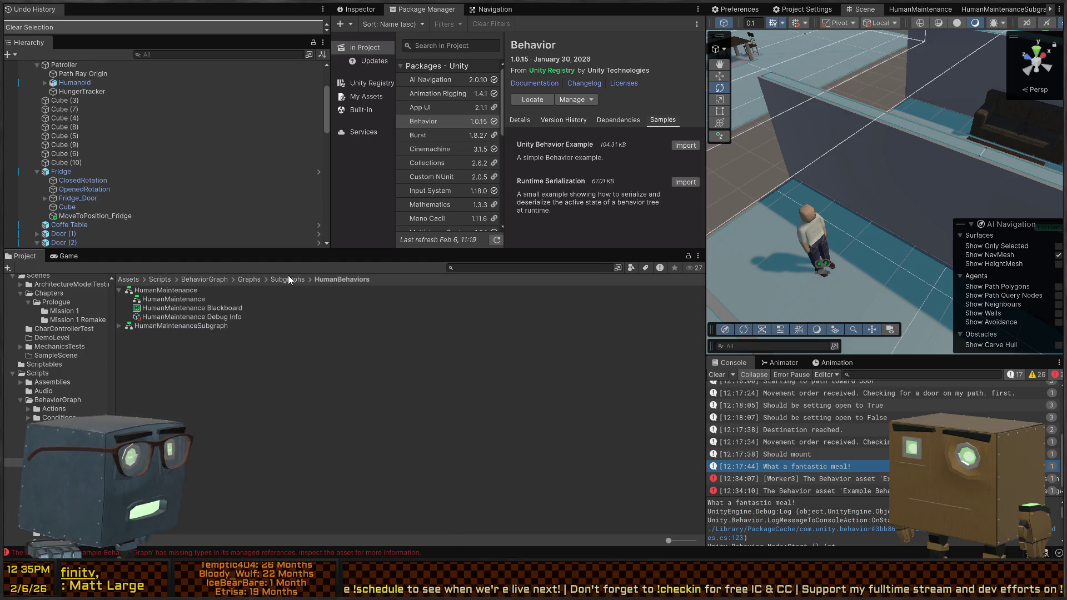
click(178, 325)
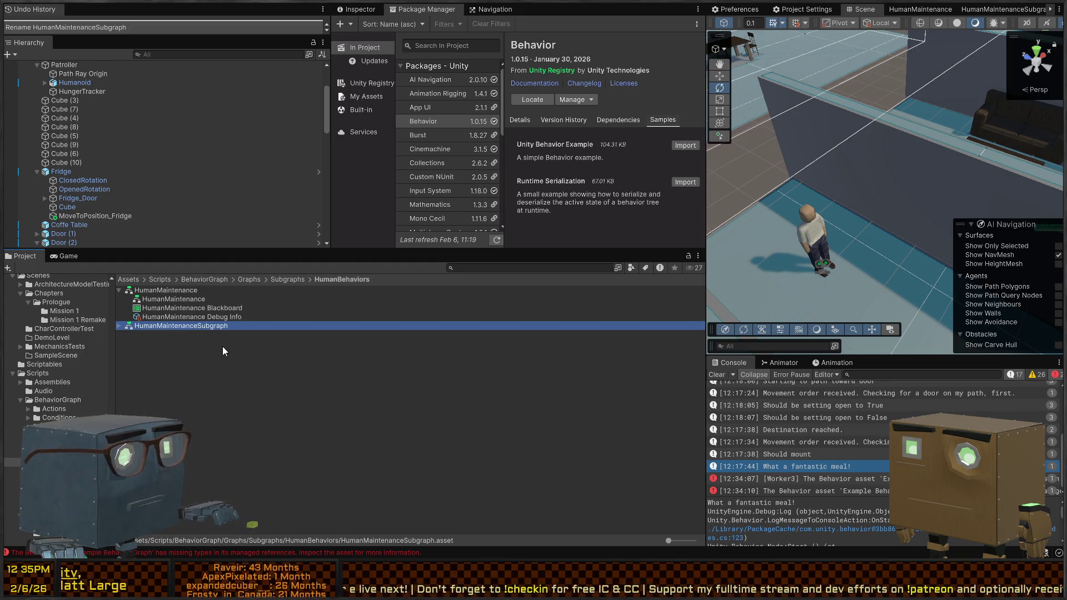
click(205, 325)
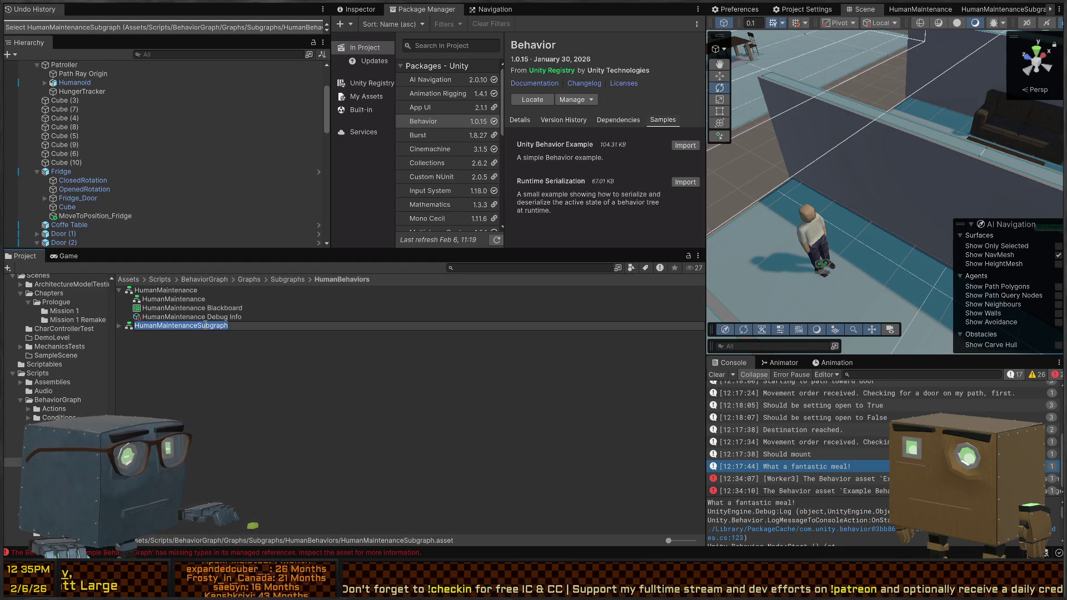
key(End)
key(BackSpace)
key(BackSpace)
key(BackSpace)
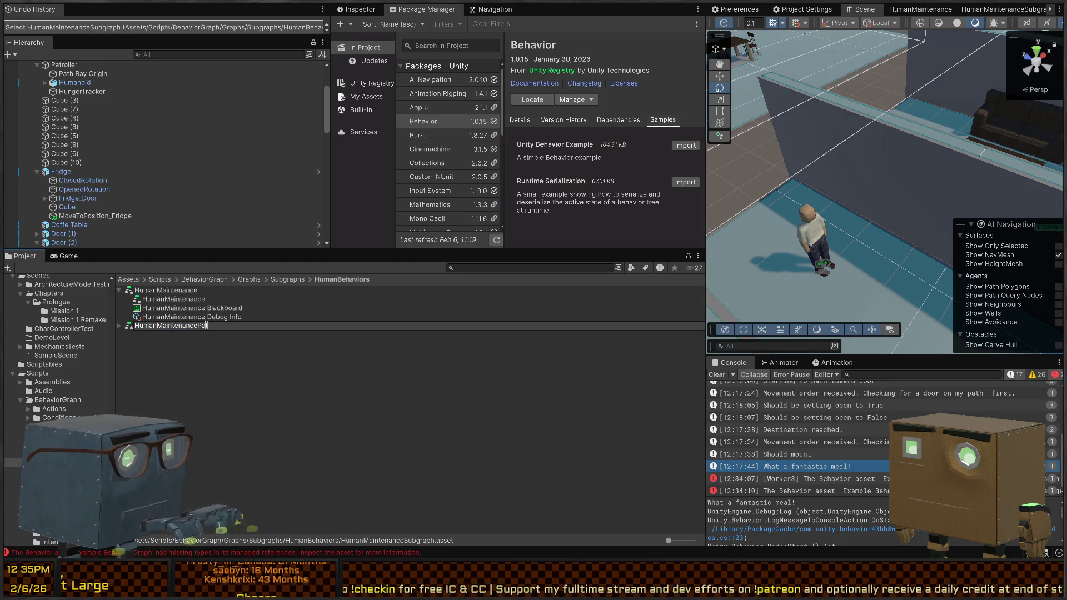
text(Patroller)
key(Return)
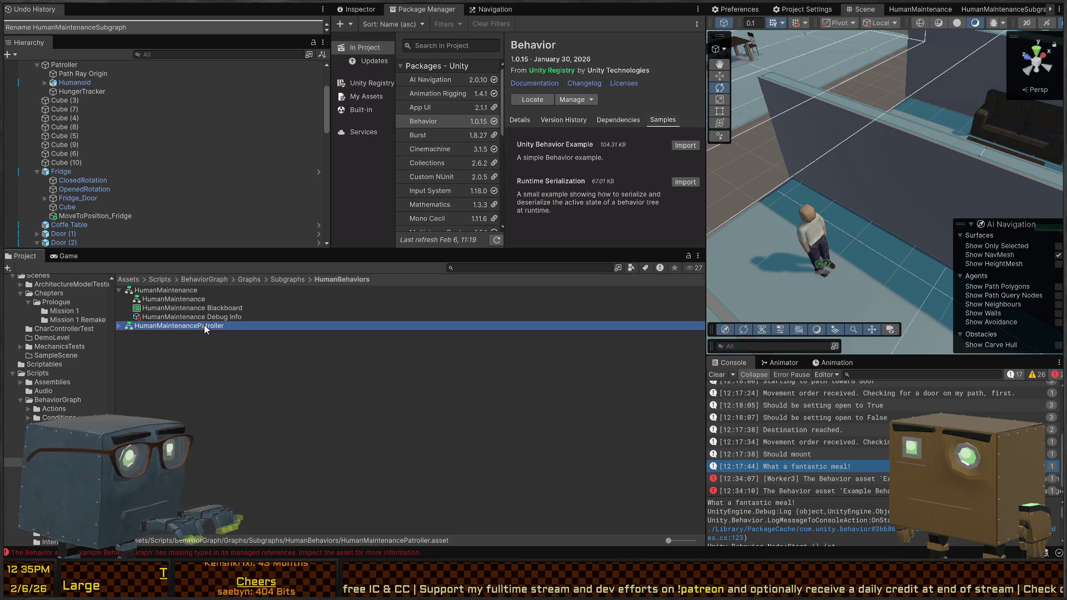
View the renamed graph's Run StandardBehavior node, then go back up to the Subgraphs folder.
click(190, 272)
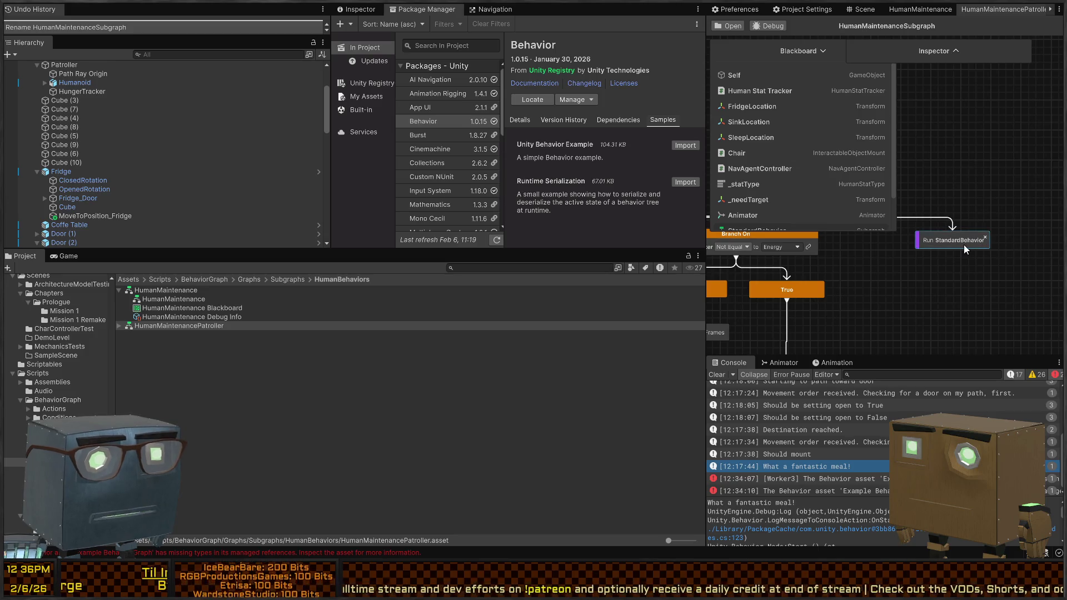
click(965, 240)
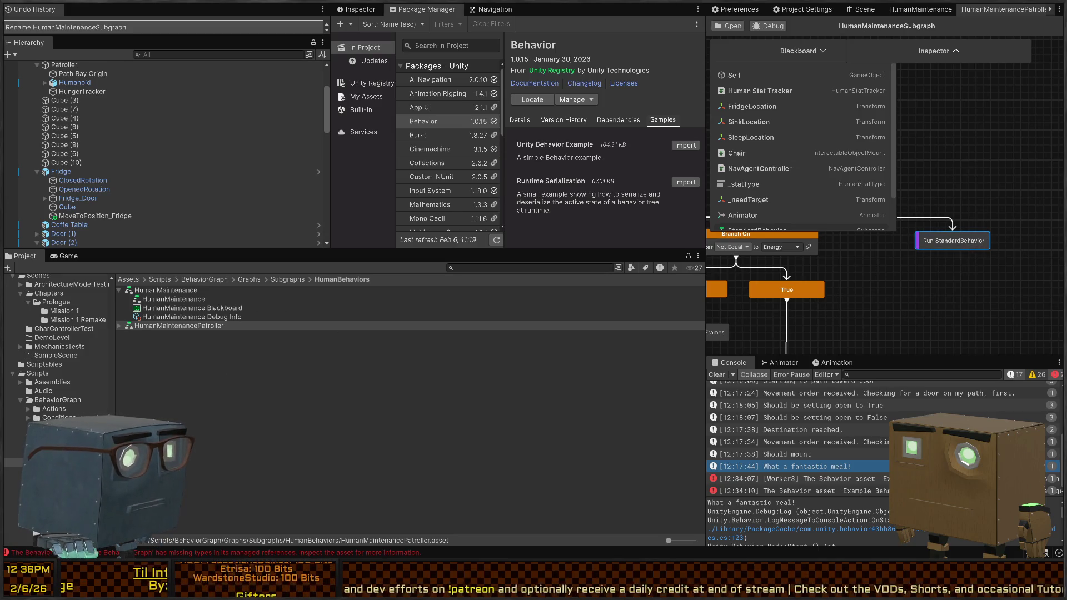
click(287, 279)
In Idle Movement Patterns, rename the Patrol 1 asset to PatrolSubgraph.
double_click(155, 290)
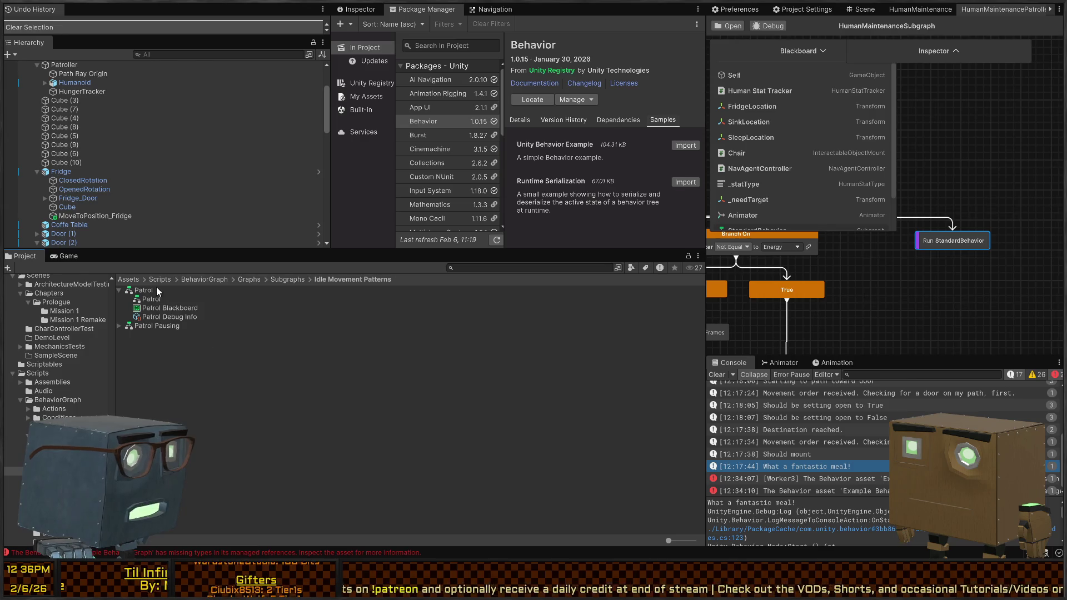
click(146, 325)
click(167, 290)
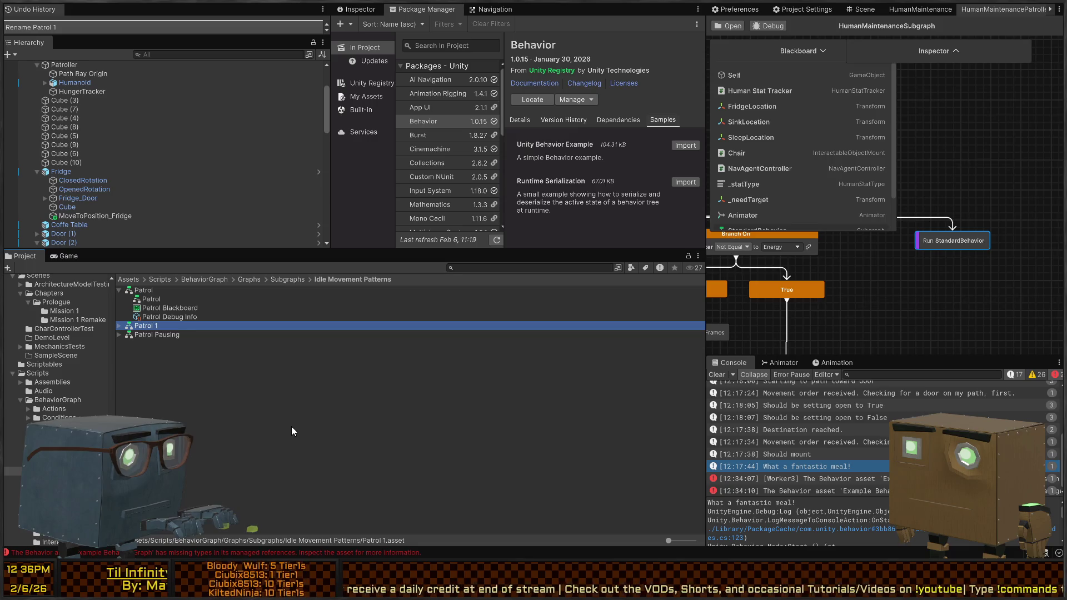
click(149, 327)
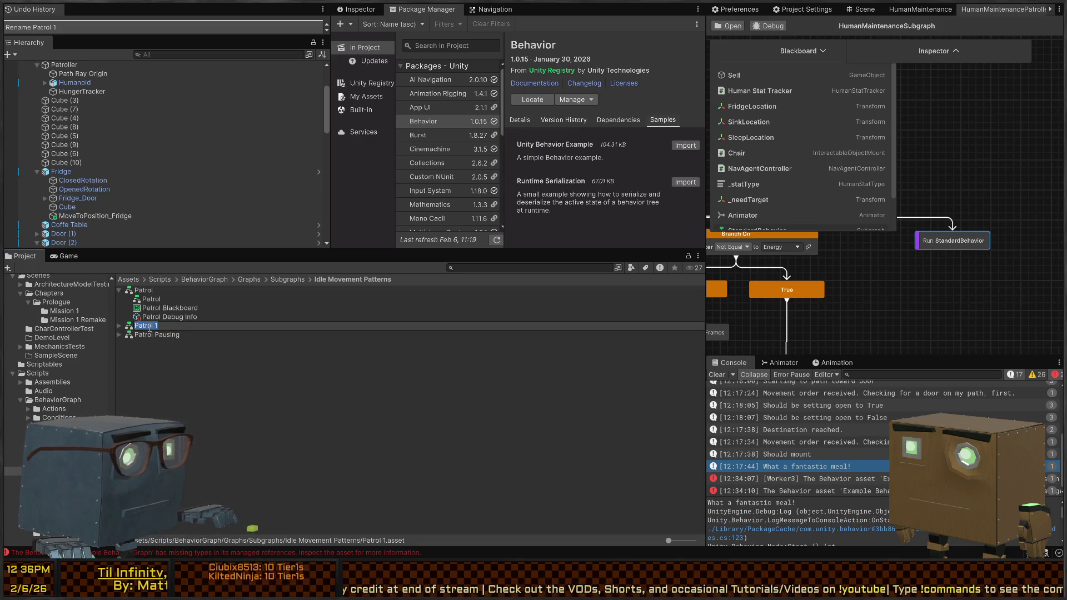
text(PatrolSubga)
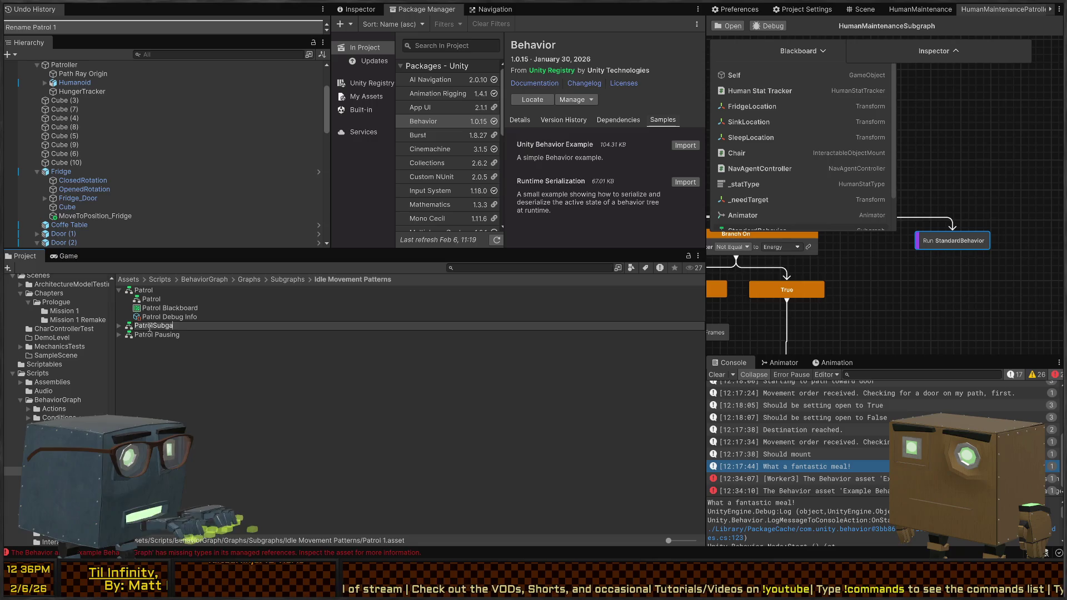
text(pph)
key(Return)
Create a new Blackboard asset named PatrolSubgraphBB.
click(166, 361)
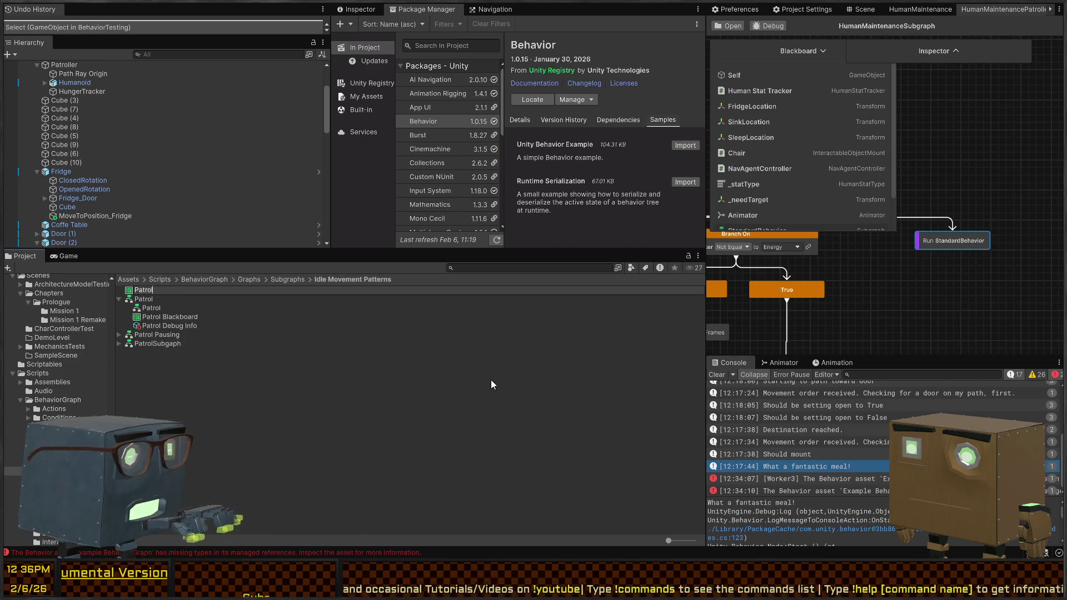
text(Subgra)
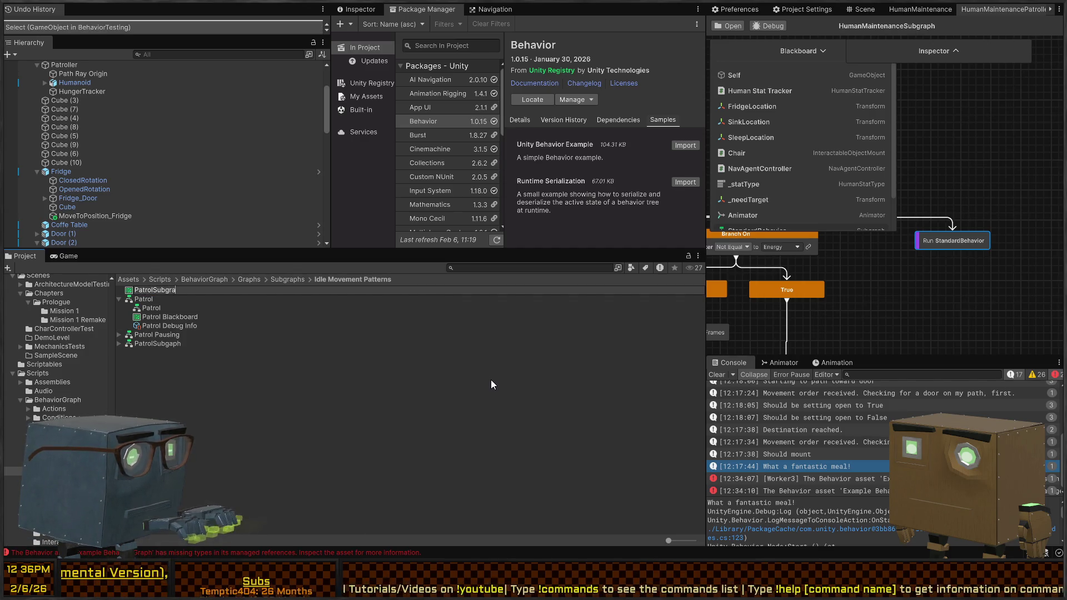
text(phBB)
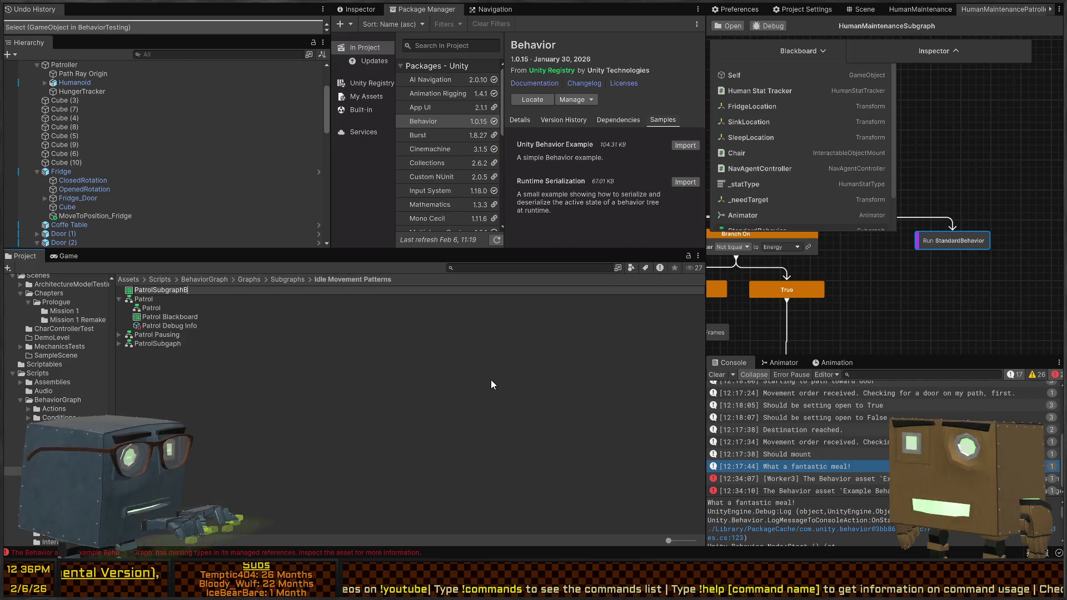
key(Return)
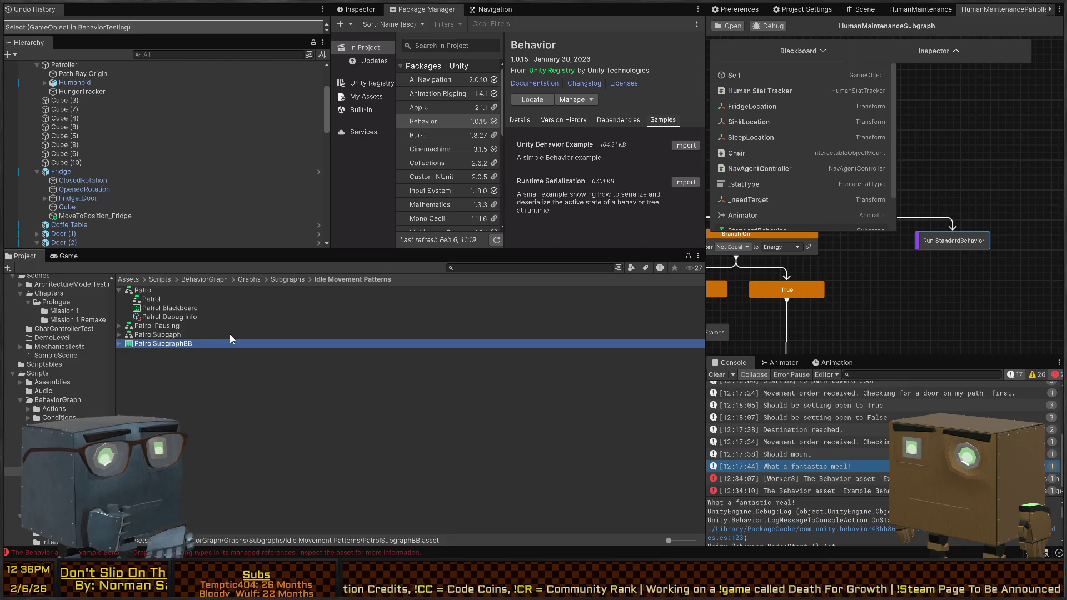
Expand PatrolSubgraph and PatrolSubgraphBB and inspect PatrolSubgraph's blackboard variables.
drag(968, 235, 915, 261)
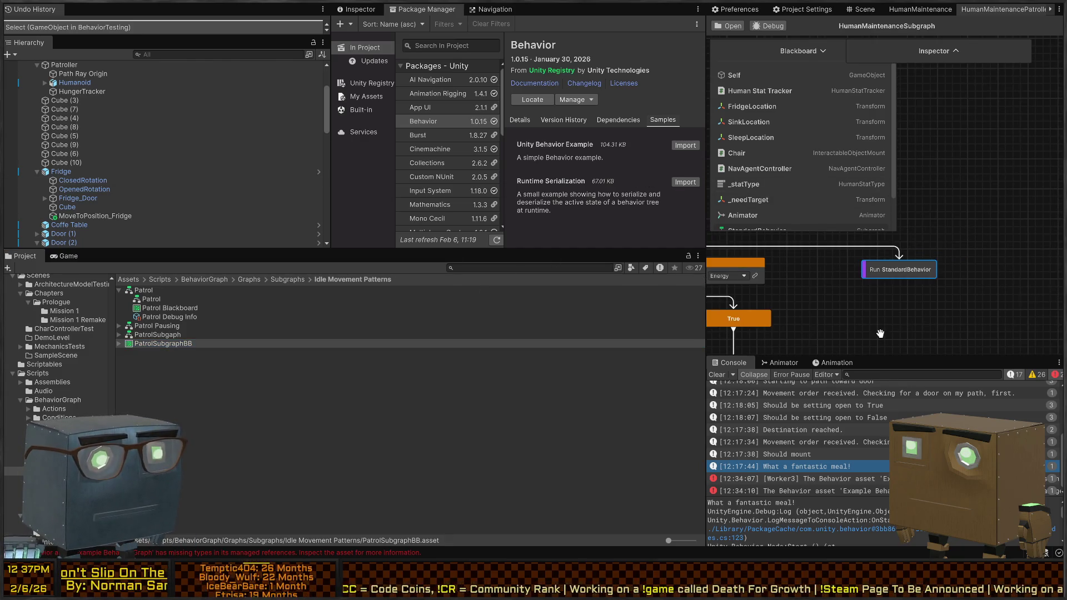
click(119, 344)
click(143, 351)
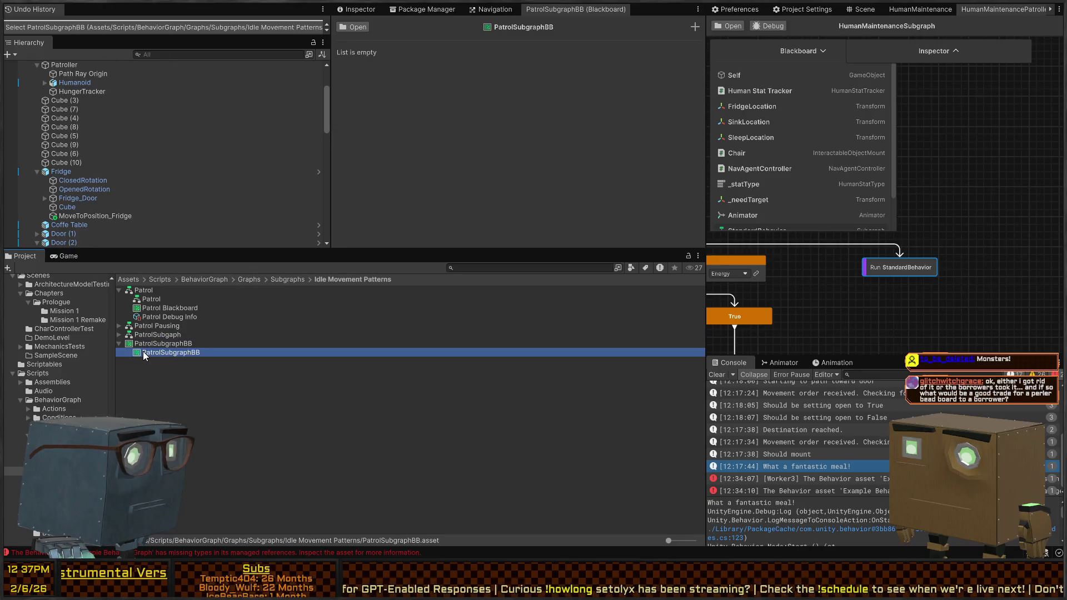
click(119, 334)
click(178, 353)
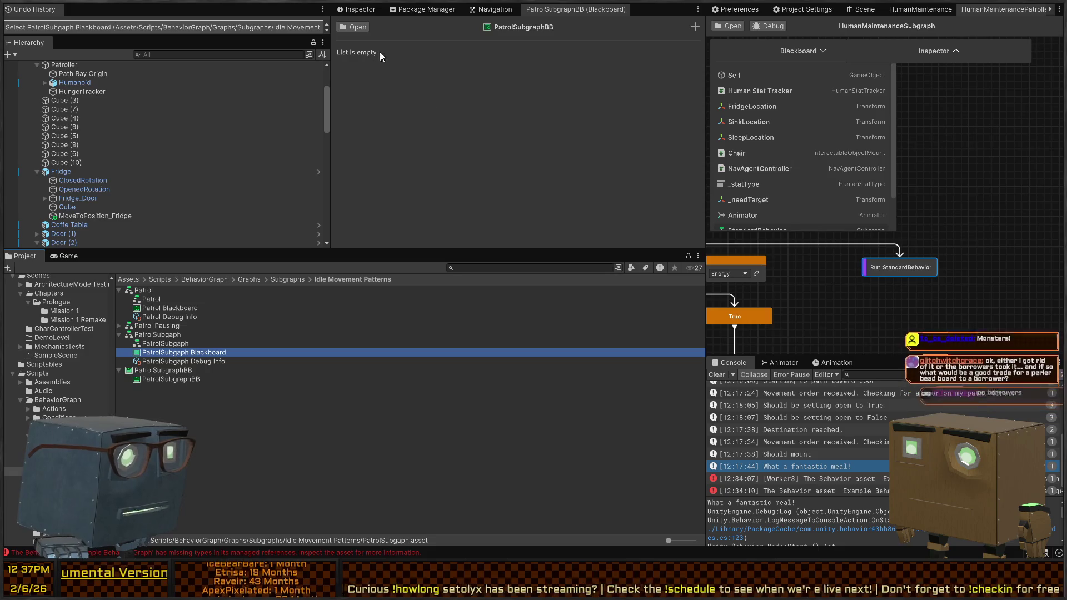
click(356, 10)
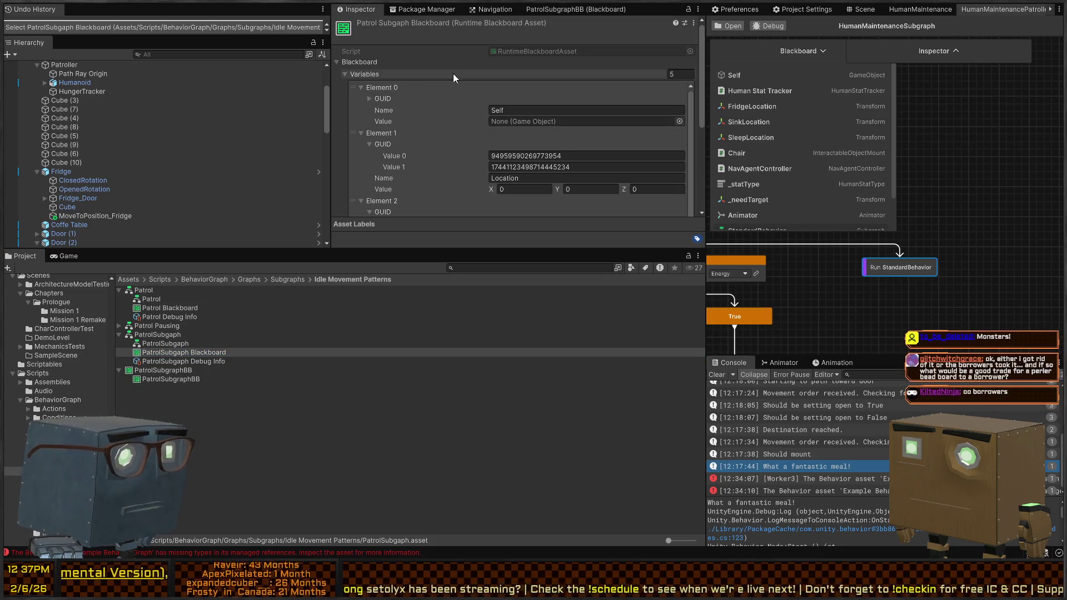
click(381, 62)
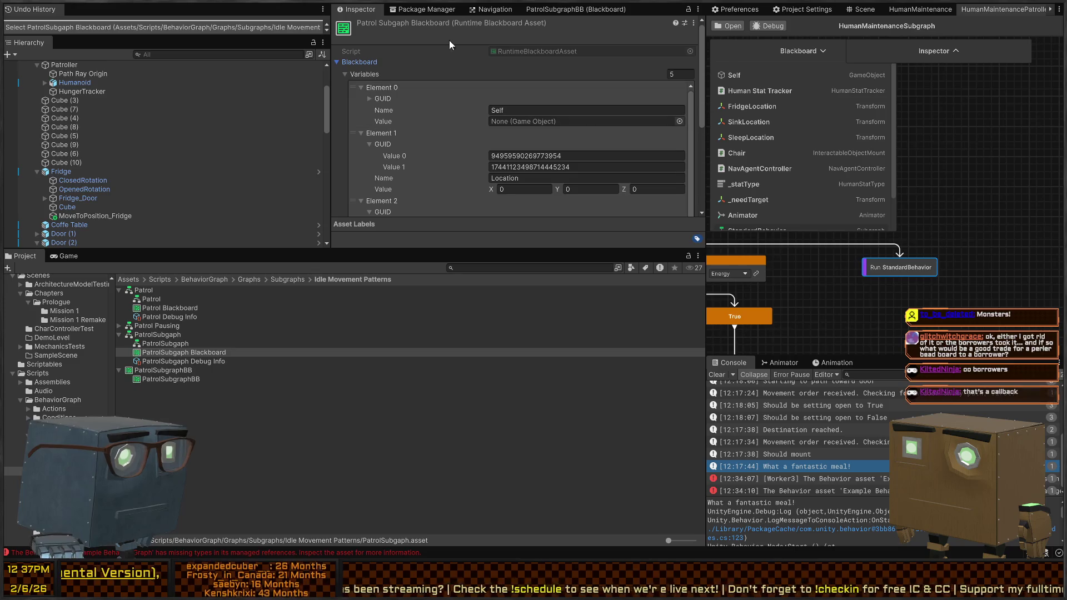
Inspect PatrolSubgraphBB's blackboard variables, then open it with Edit Blackboard.
click(166, 379)
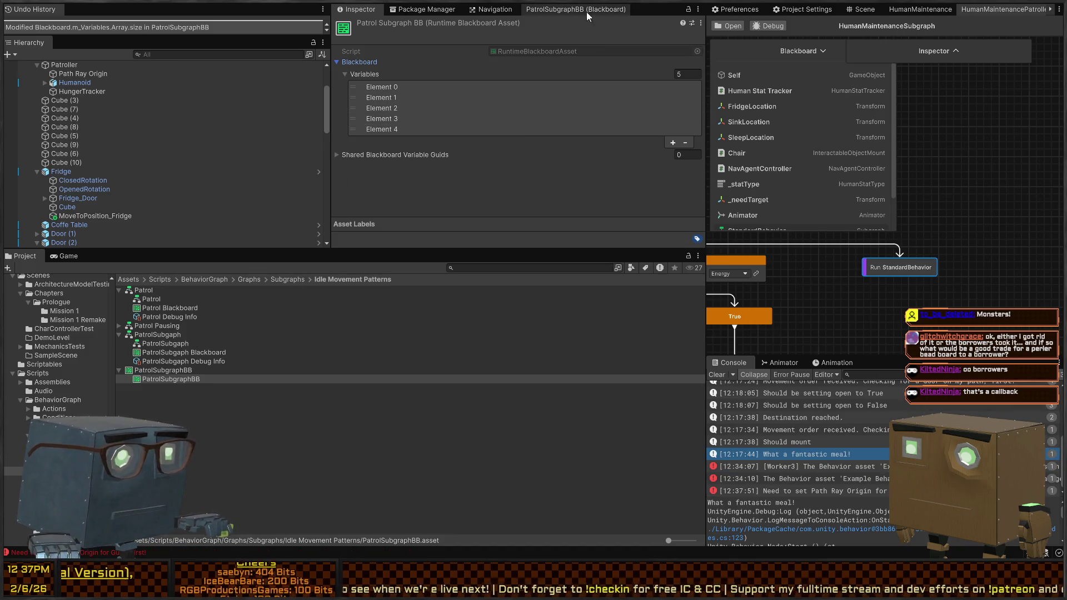
click(167, 370)
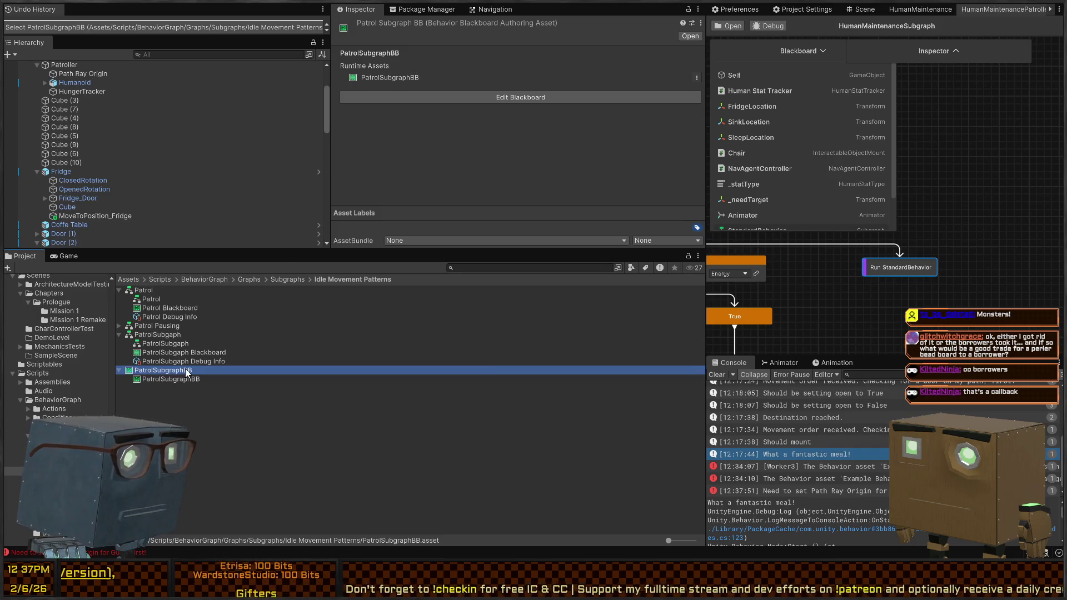
click(550, 49)
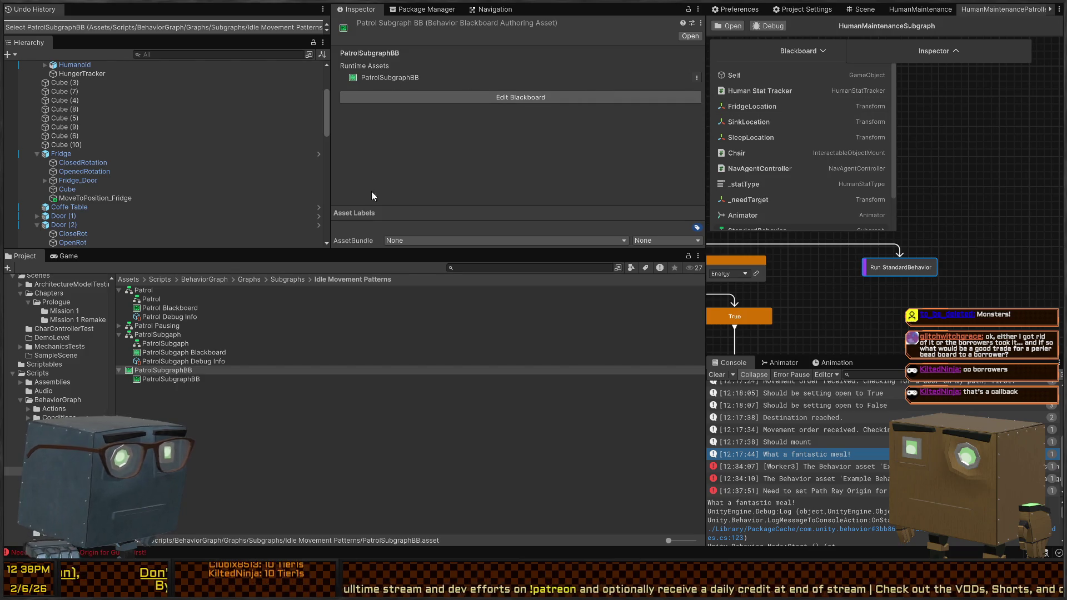
click(228, 369)
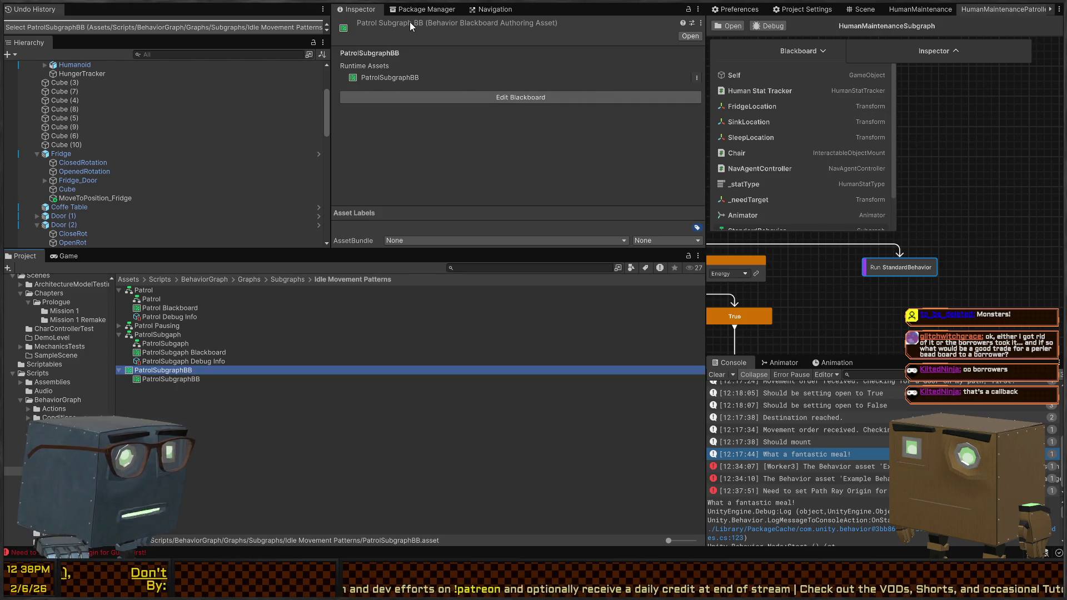
click(172, 380)
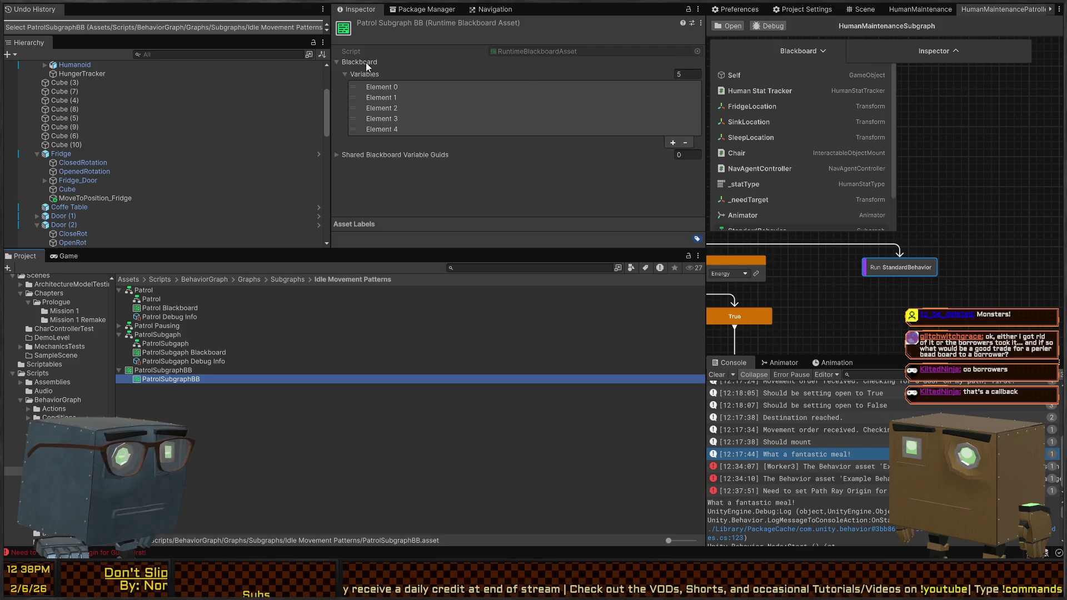
click(361, 73)
click(359, 63)
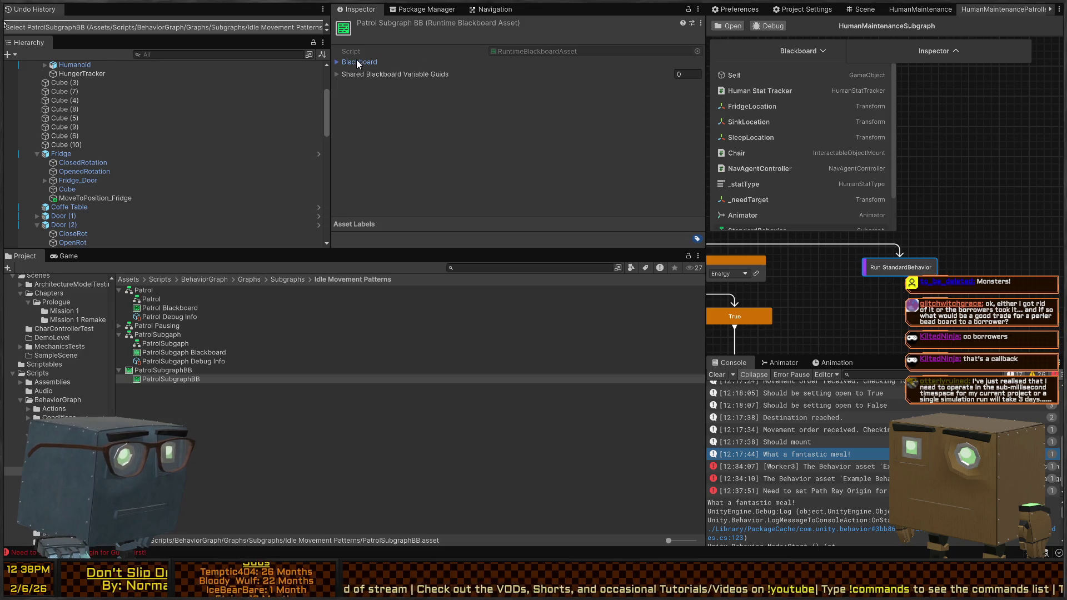
click(356, 61)
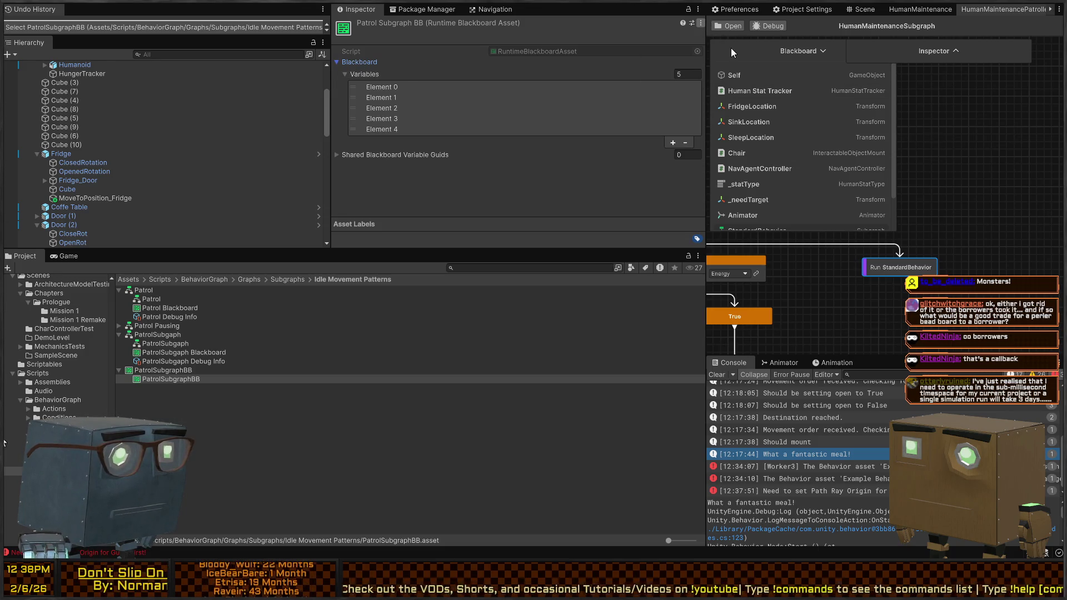
click(165, 371)
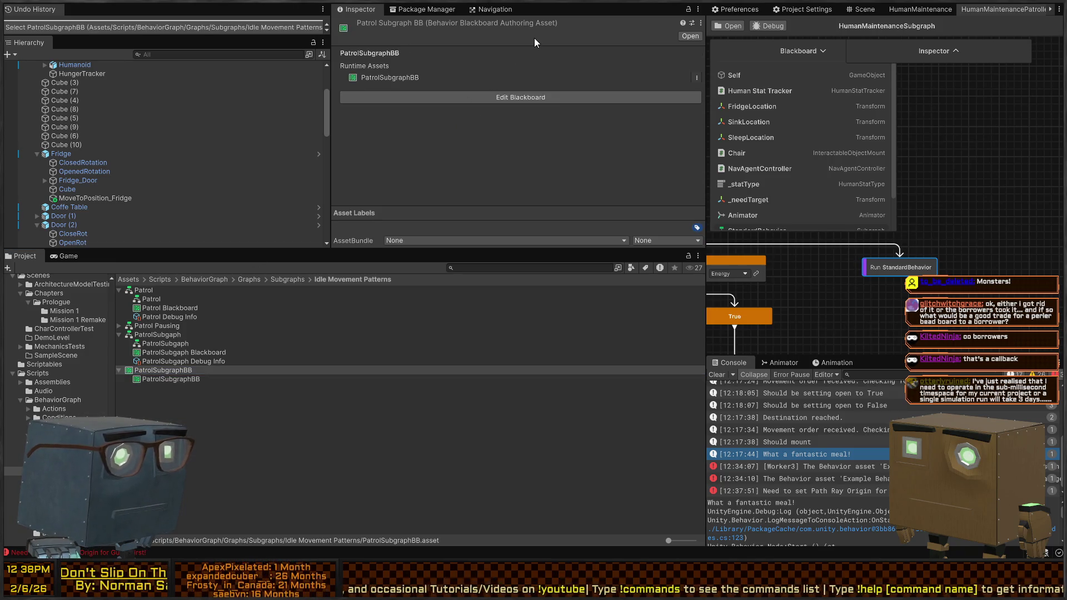
click(550, 98)
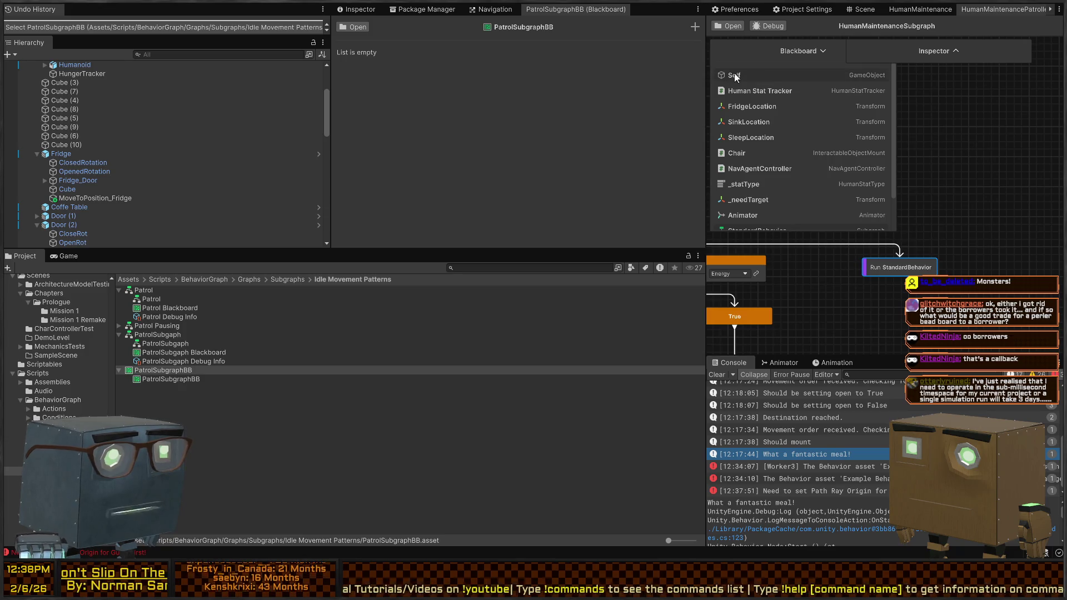
Try dragging Self from HumanMaintenanceSubgraph's blackboard into PatrolSubgraphBB, then bring up the Add Variable list.
drag(735, 76, 544, 93)
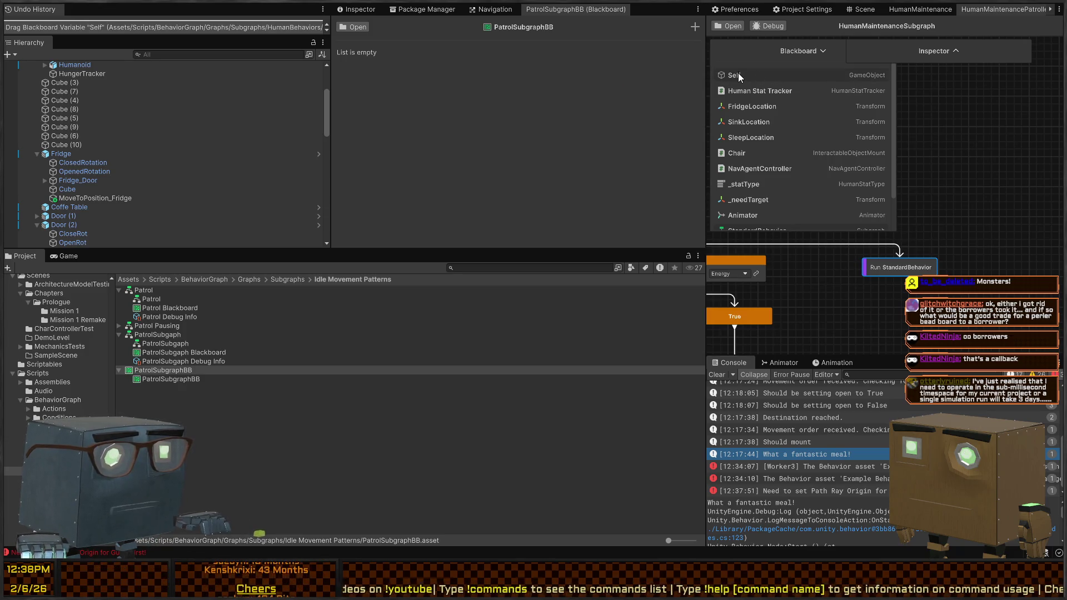
mouse_move(739, 77)
mouse_down()
mouse_move(739, 103)
mouse_move(639, 78)
mouse_move(580, 27)
mouse_up()
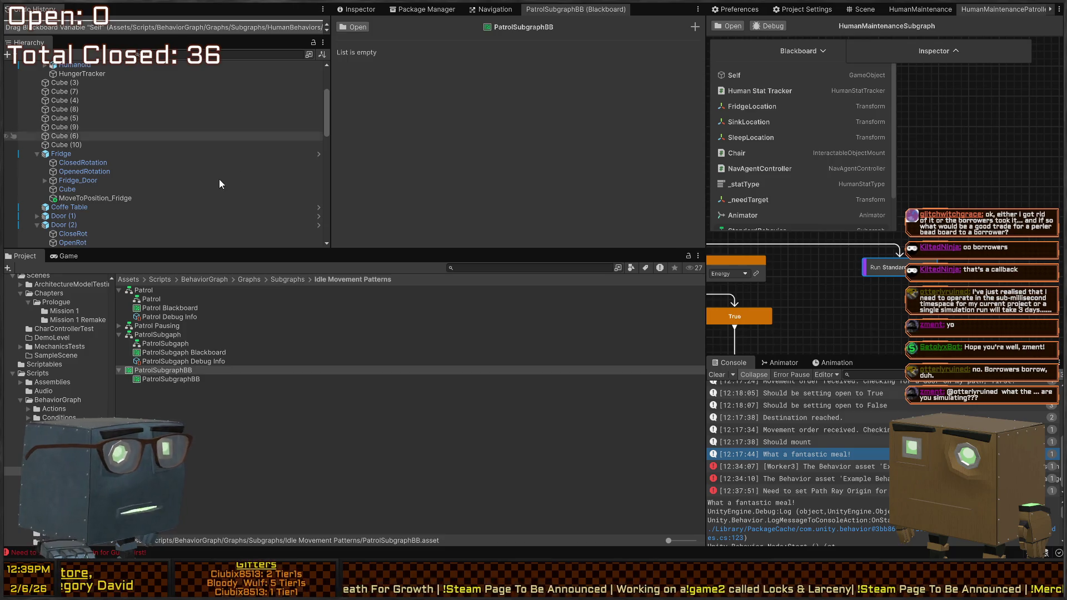
click(692, 27)
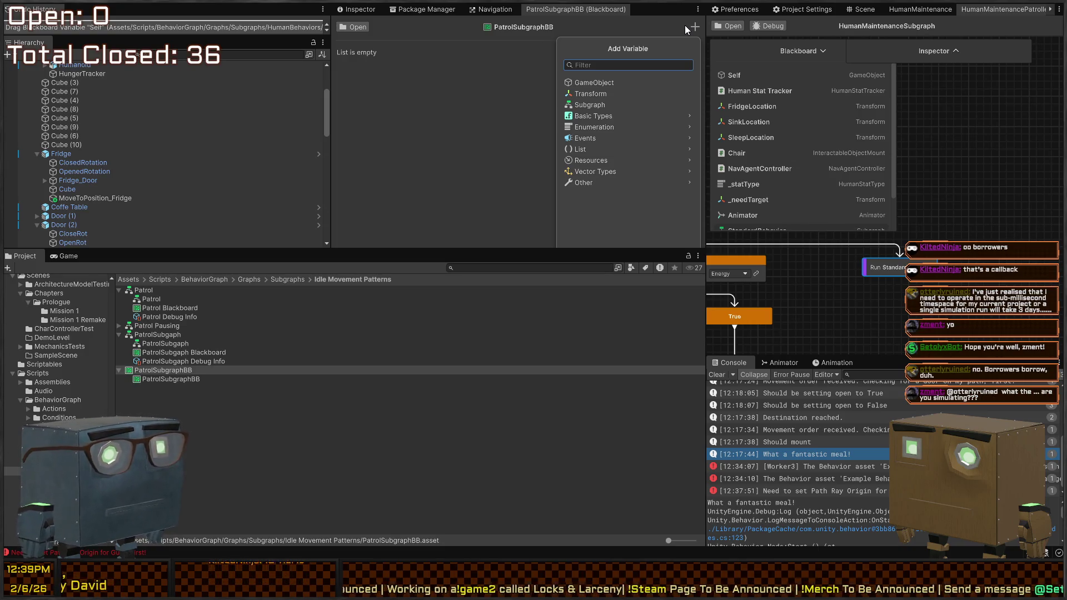
click(590, 84)
text(Sel)
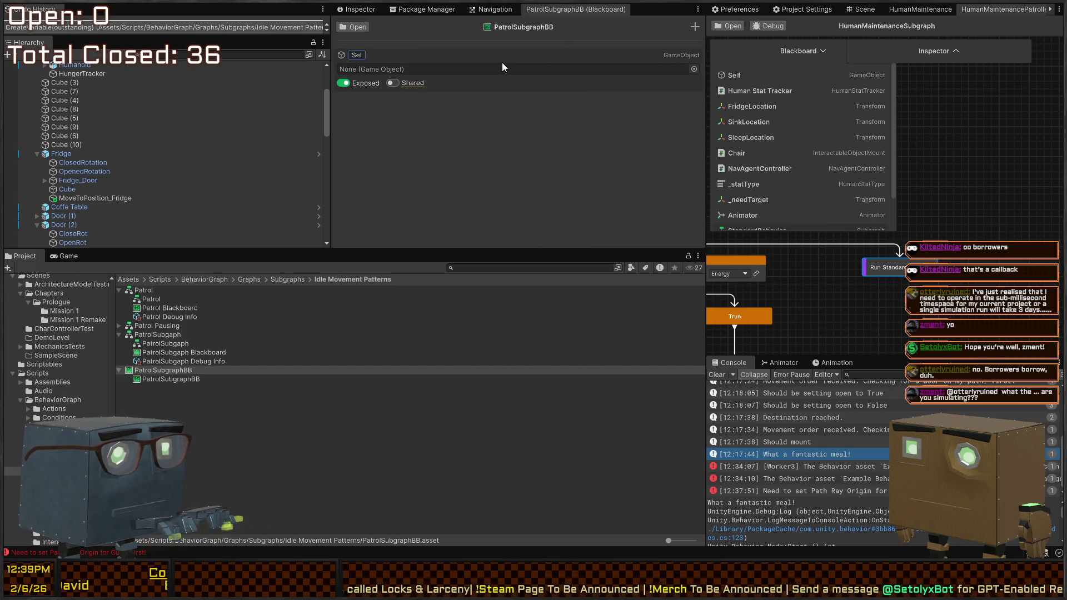
text(f)
key(Return)
click(695, 26)
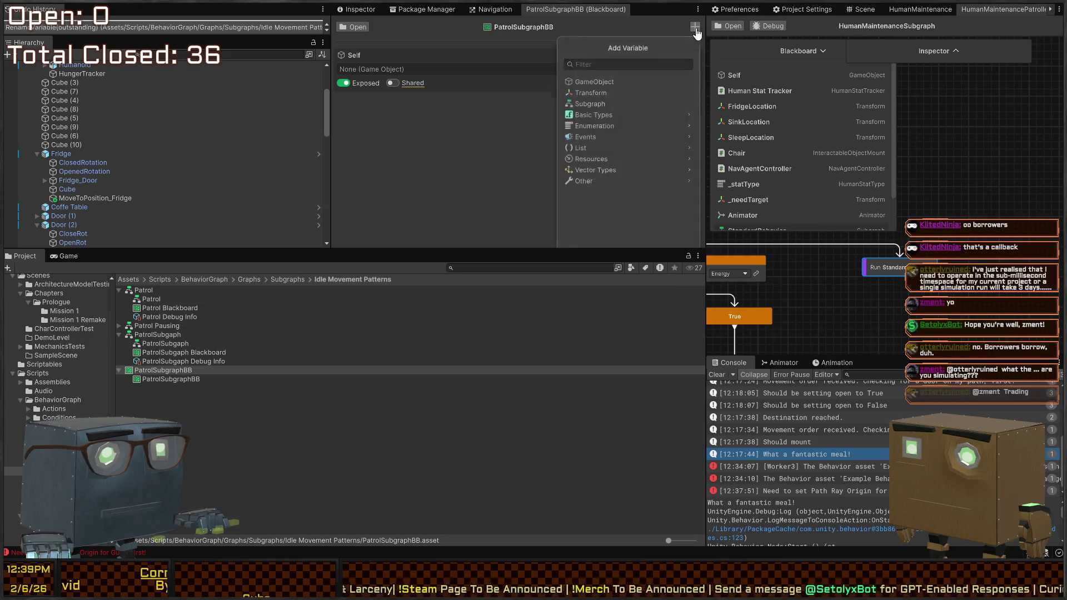
text(Humanst)
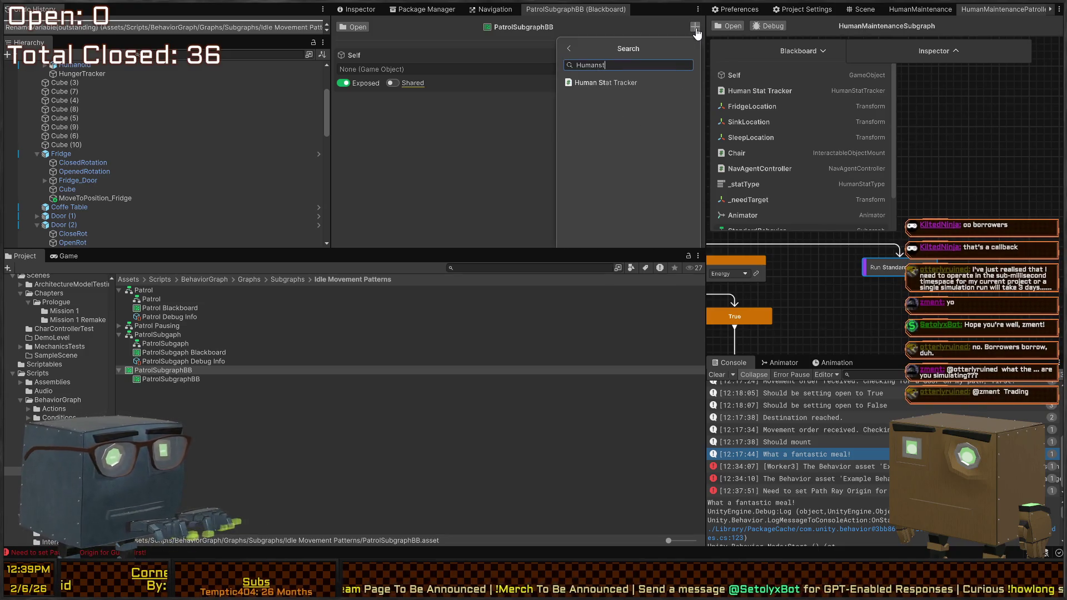
key(Return)
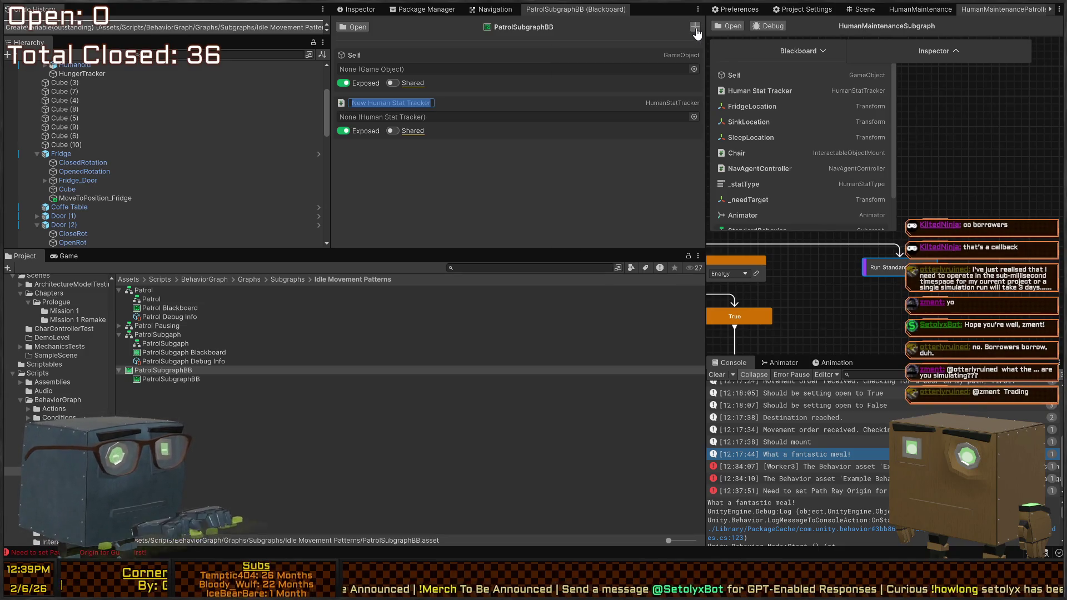
text(Human St)
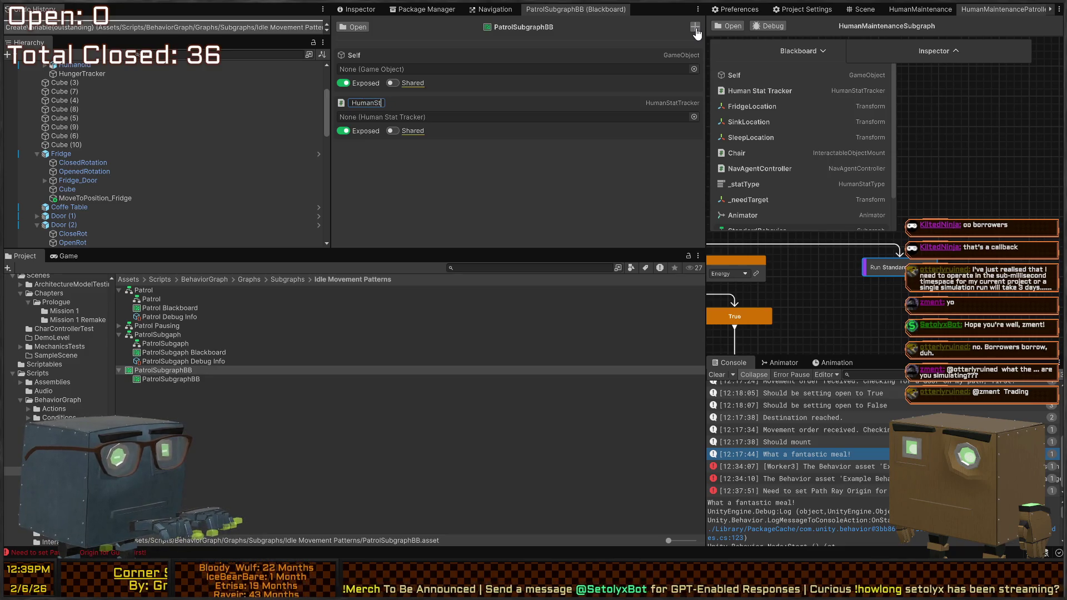
text(at Tracker)
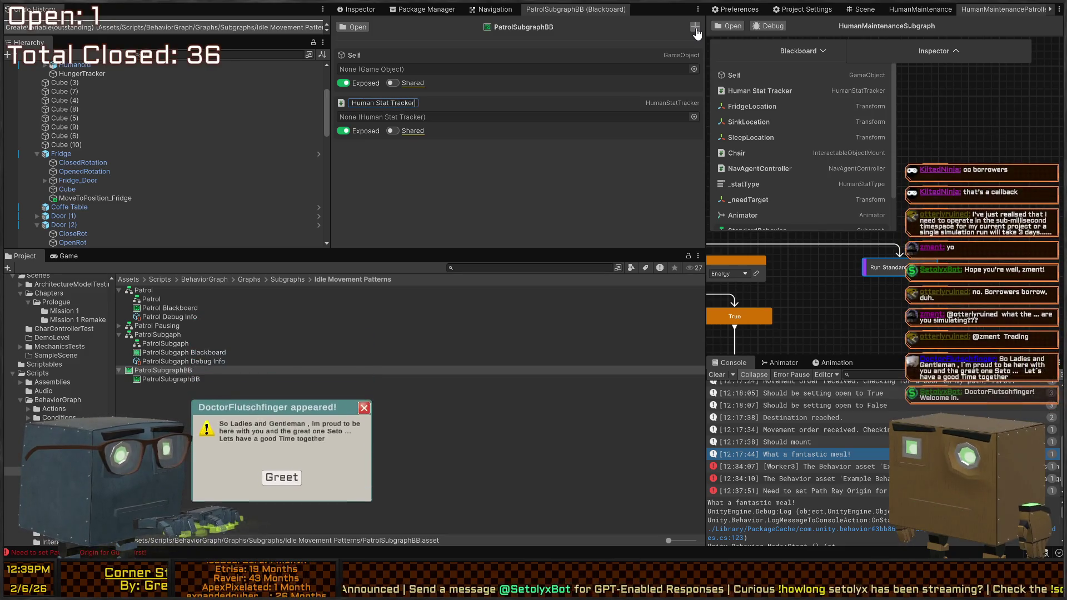
key(Return)
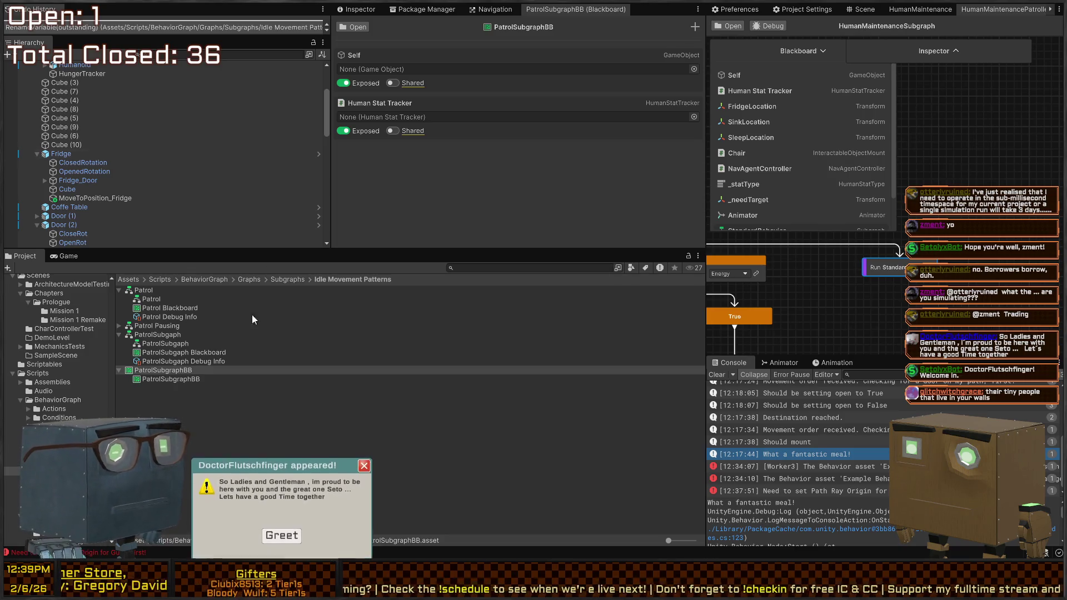
click(282, 535)
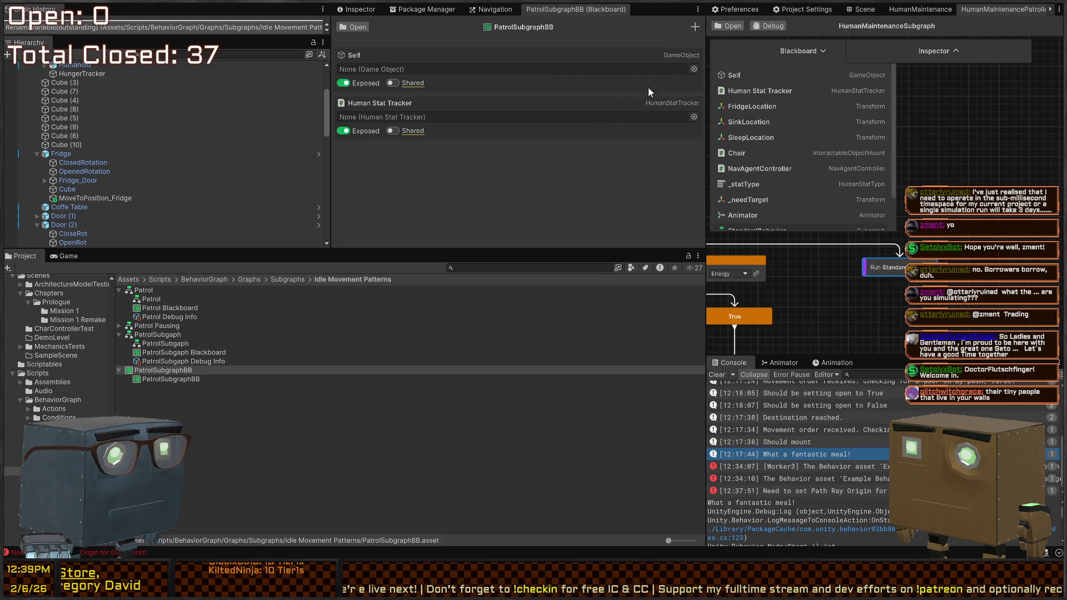
Add a Transform variable named FridgeLocation to the PatrolSubgraphBB blackboard.
click(690, 28)
text(transform)
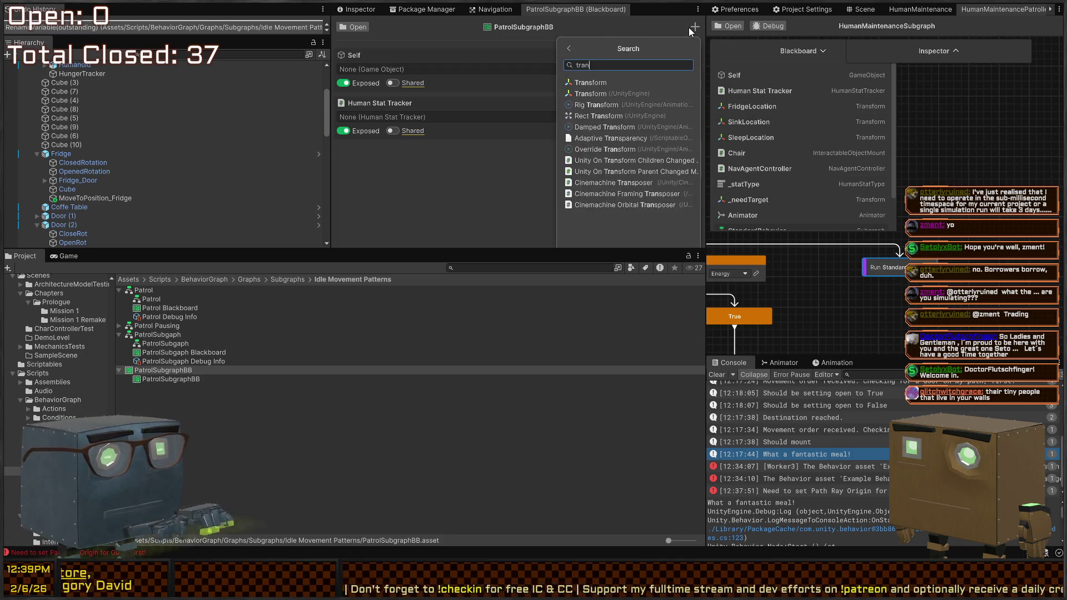
key(Return)
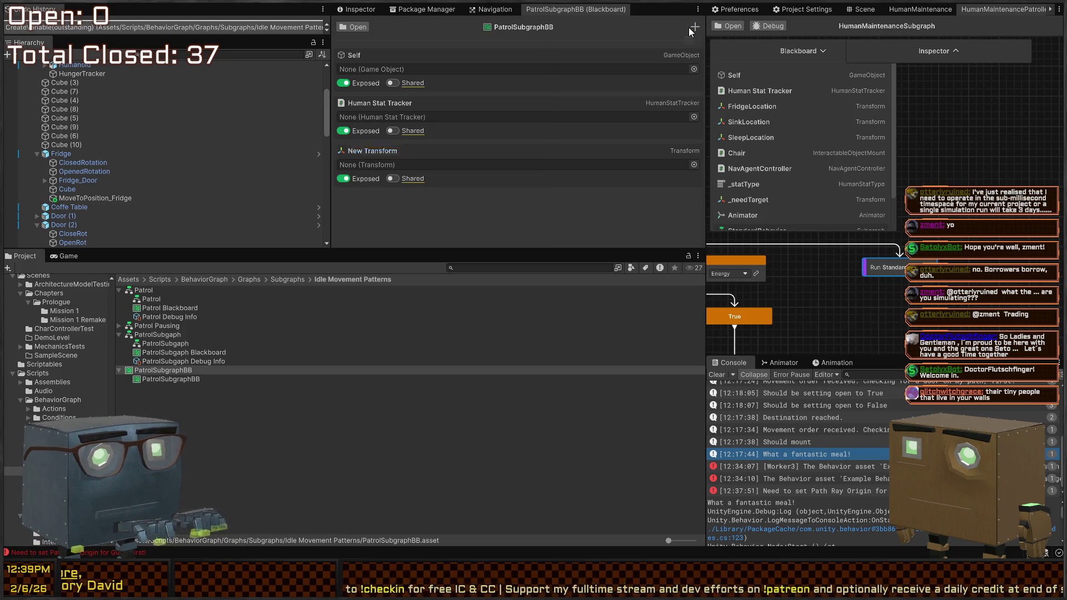
text(FridgeLocation)
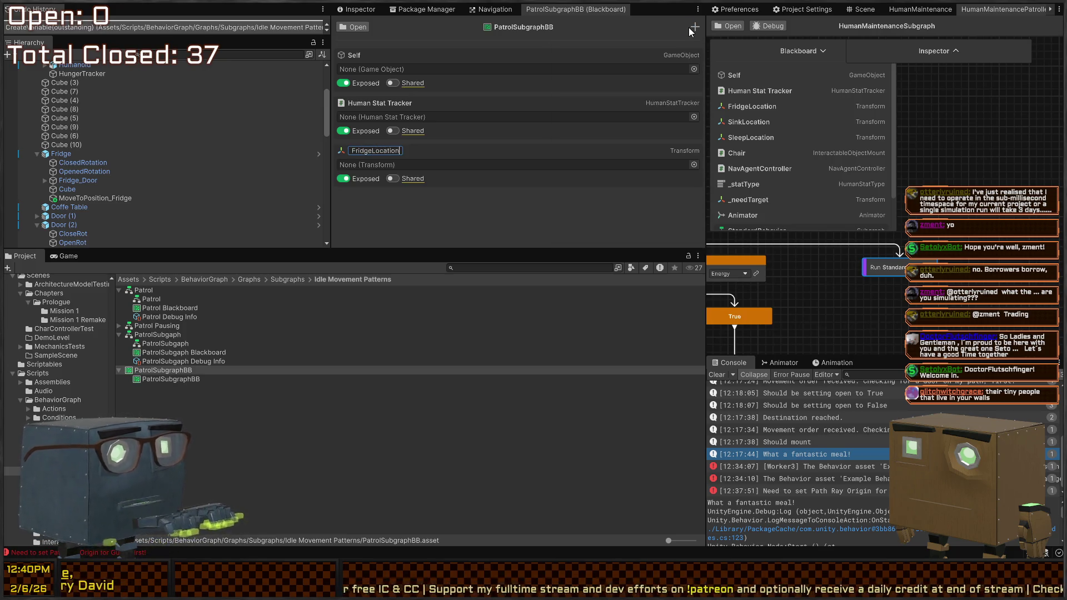
key(Return)
Add two more Transform variables, SinkLocation and SleepLocation.
click(694, 27)
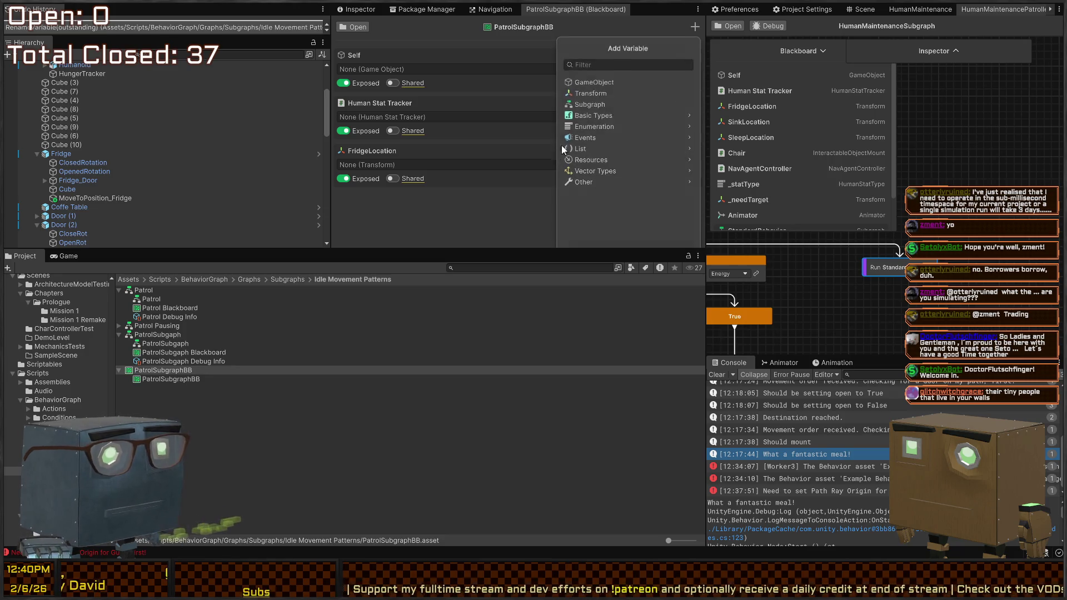
click(573, 94)
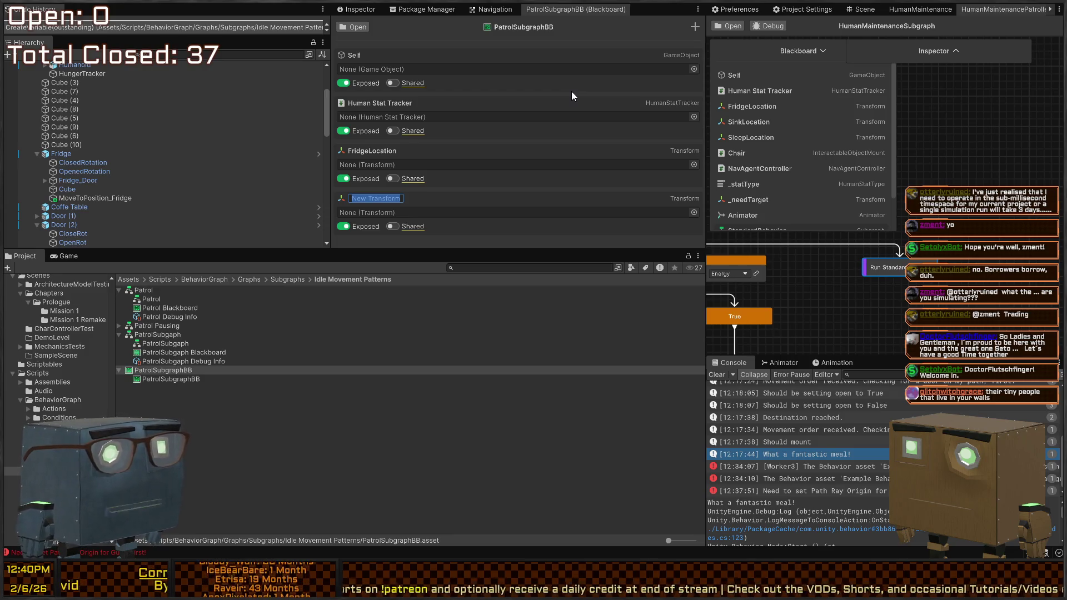
text(SinkLocation)
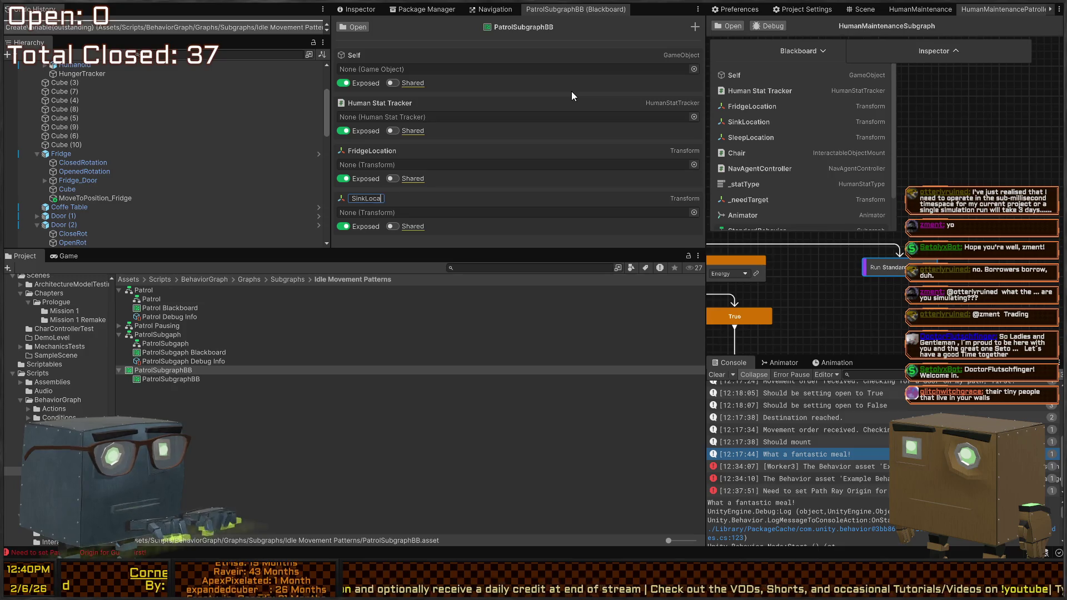
key(Return)
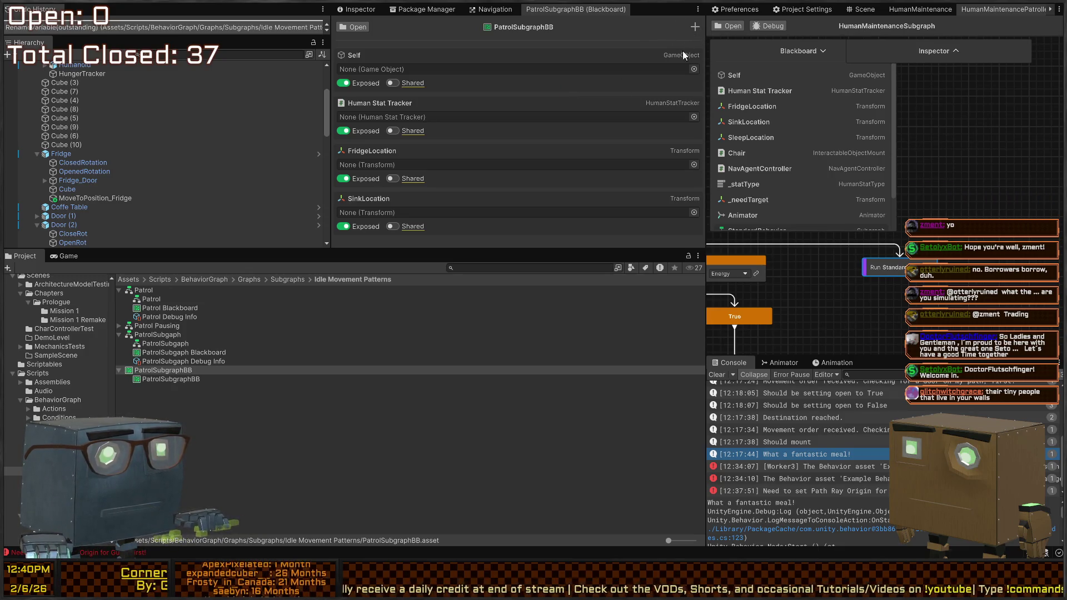
click(695, 26)
click(588, 95)
text(S)
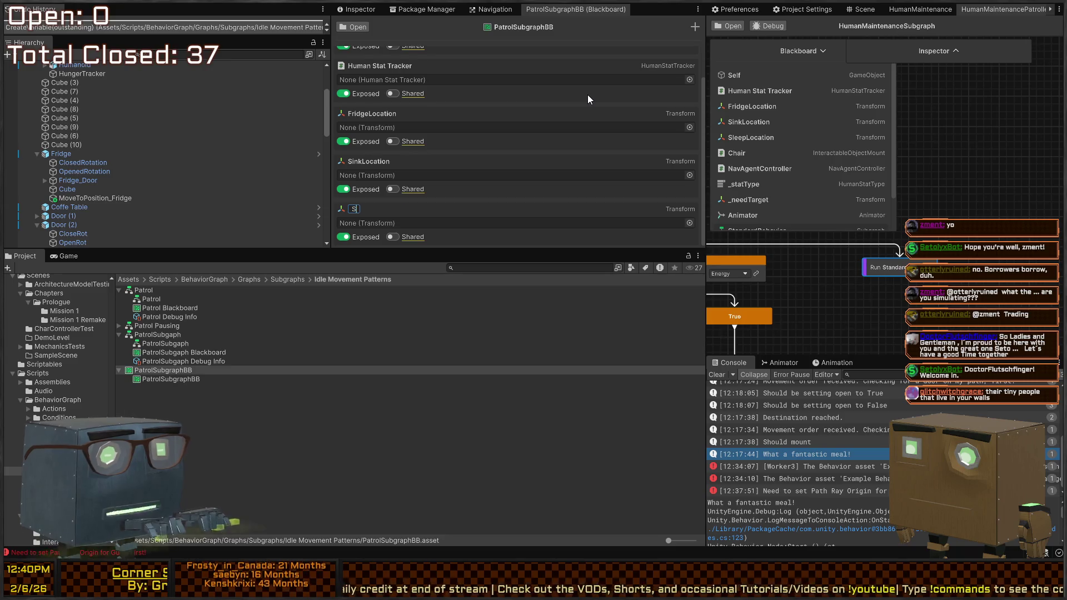
text(leepLocation)
key(Return)
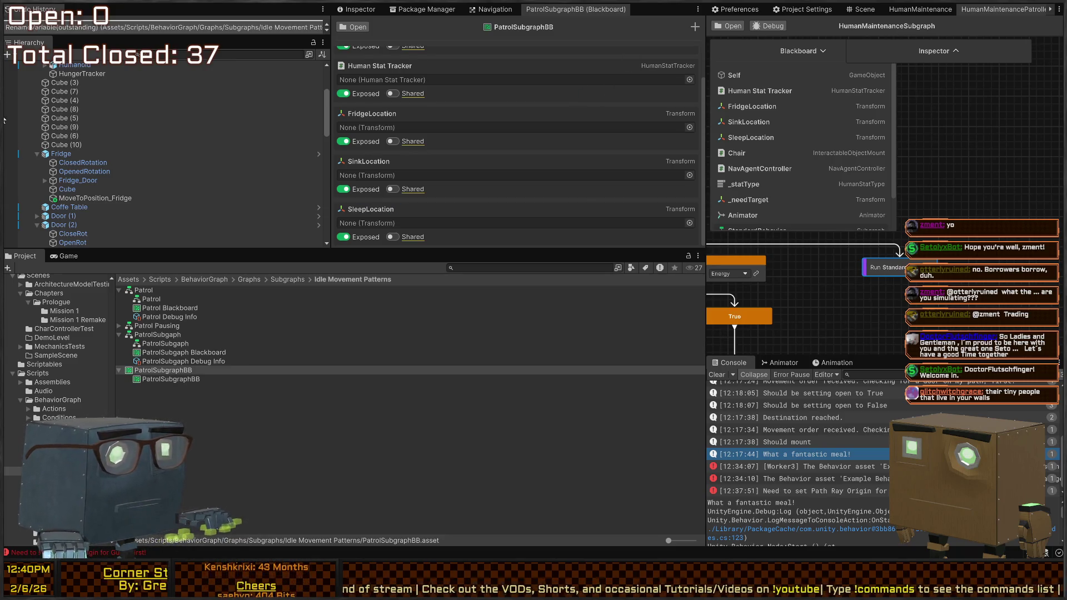
click(695, 27)
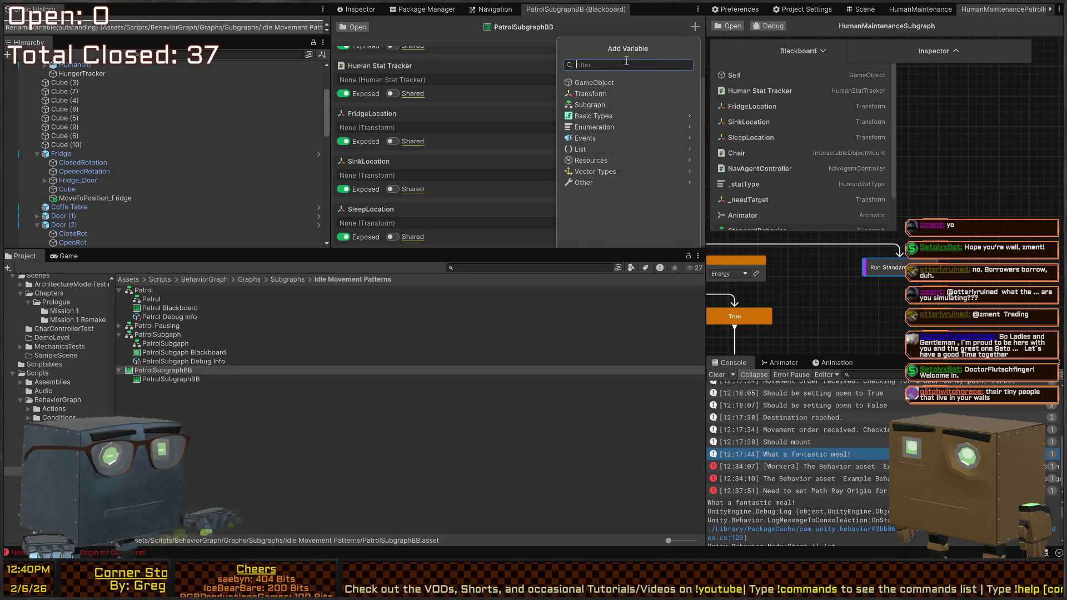
Add an Interactable Object Mount variable named Chair, deleting the mistaken Interactable variable.
text(Interactable)
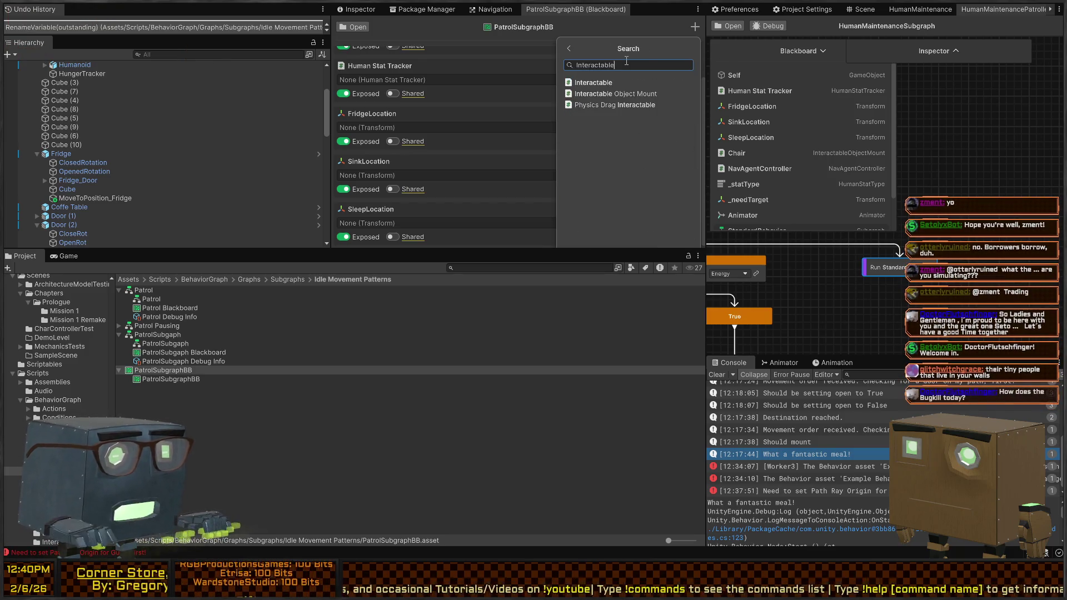
key(Return)
key(Return)
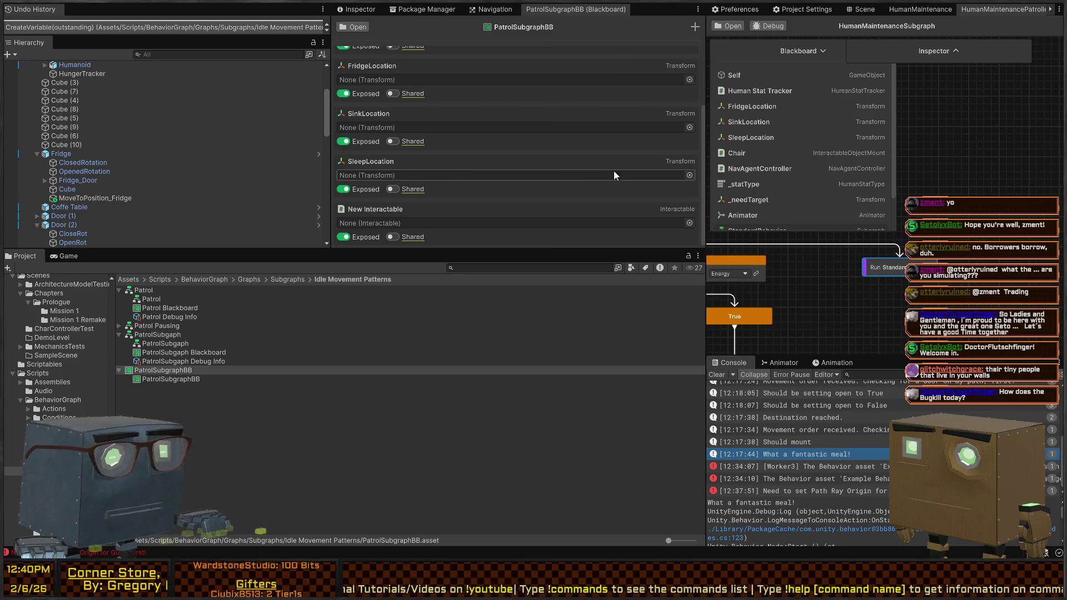
key(Delete)
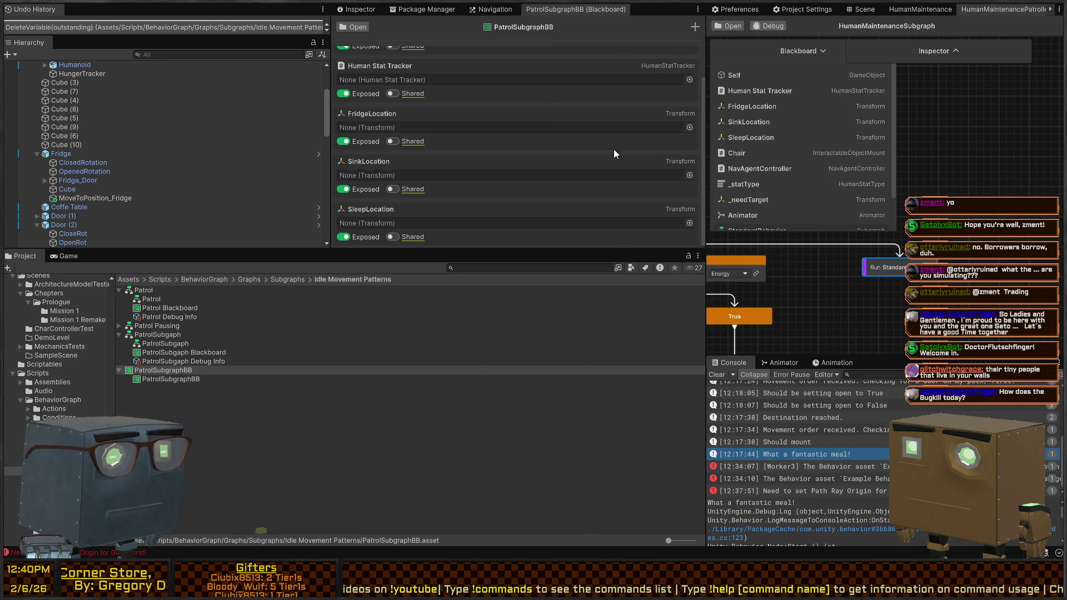
click(694, 27)
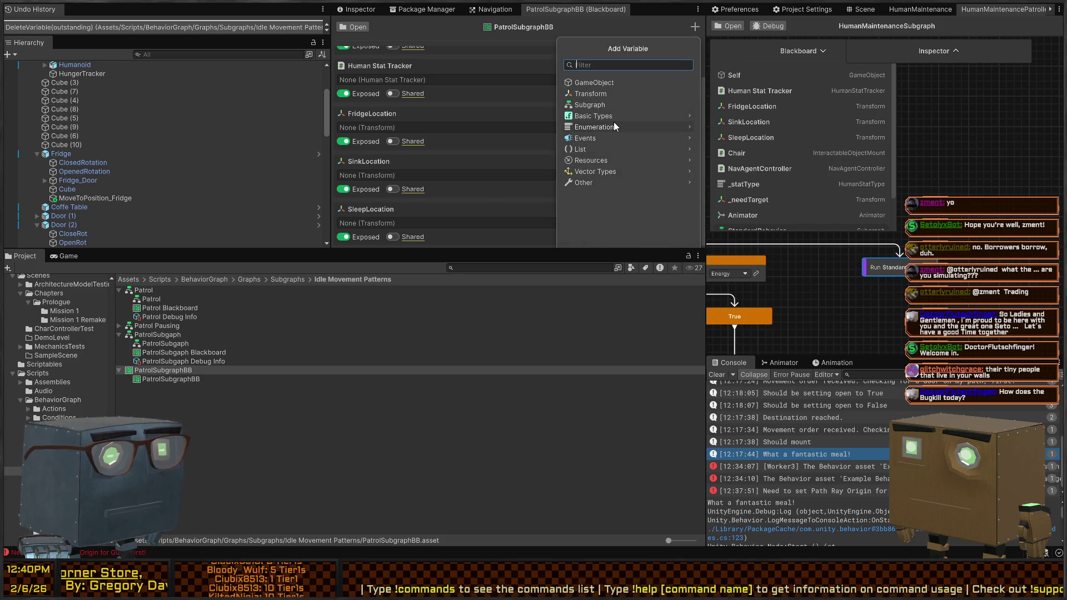
text(interactableobj)
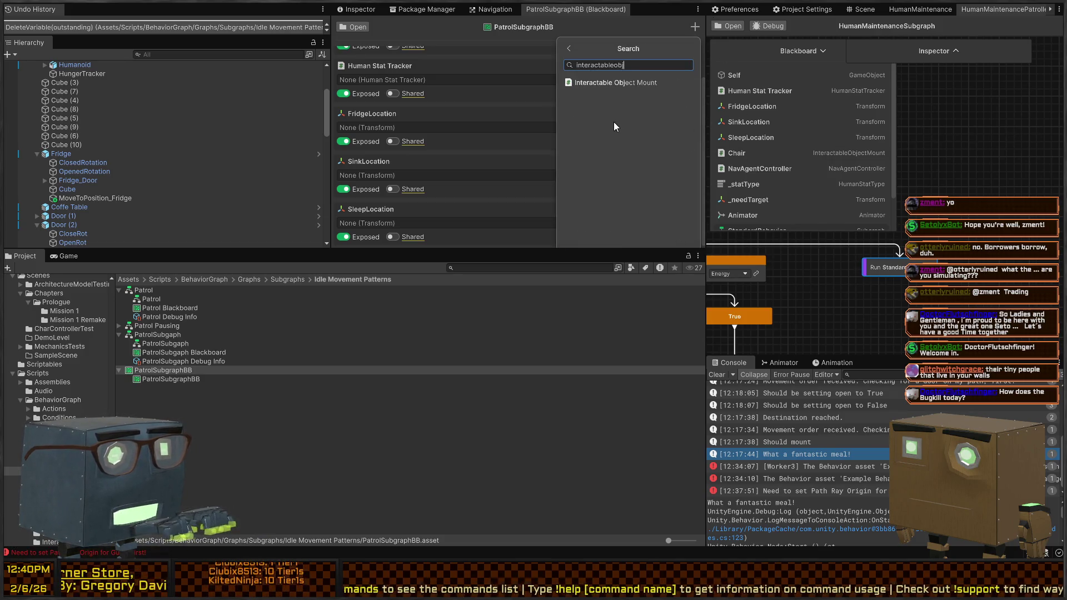
key(Return)
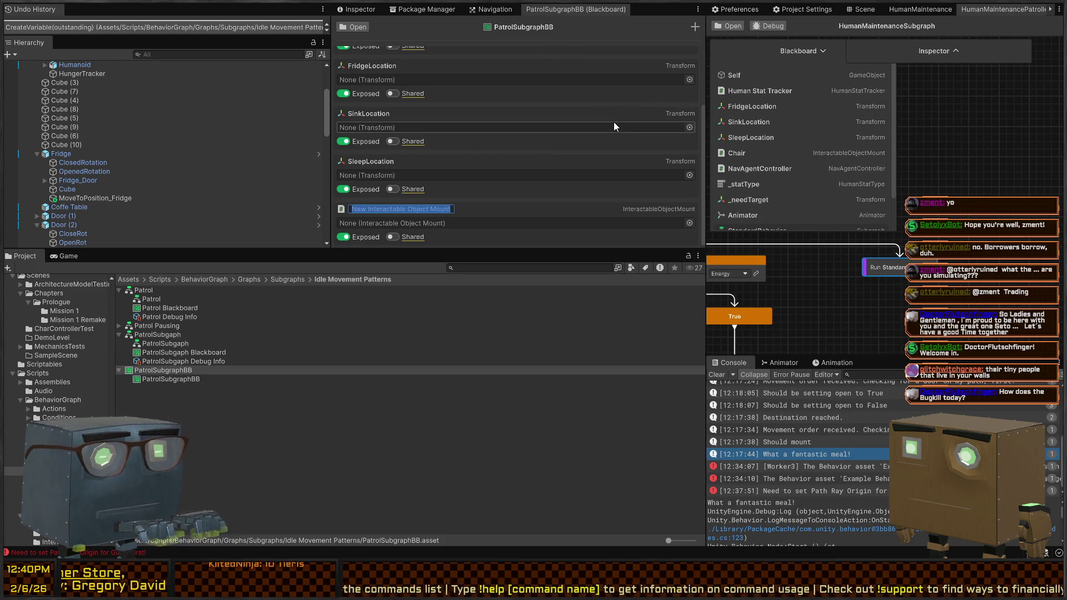
text(Chair)
key(Return)
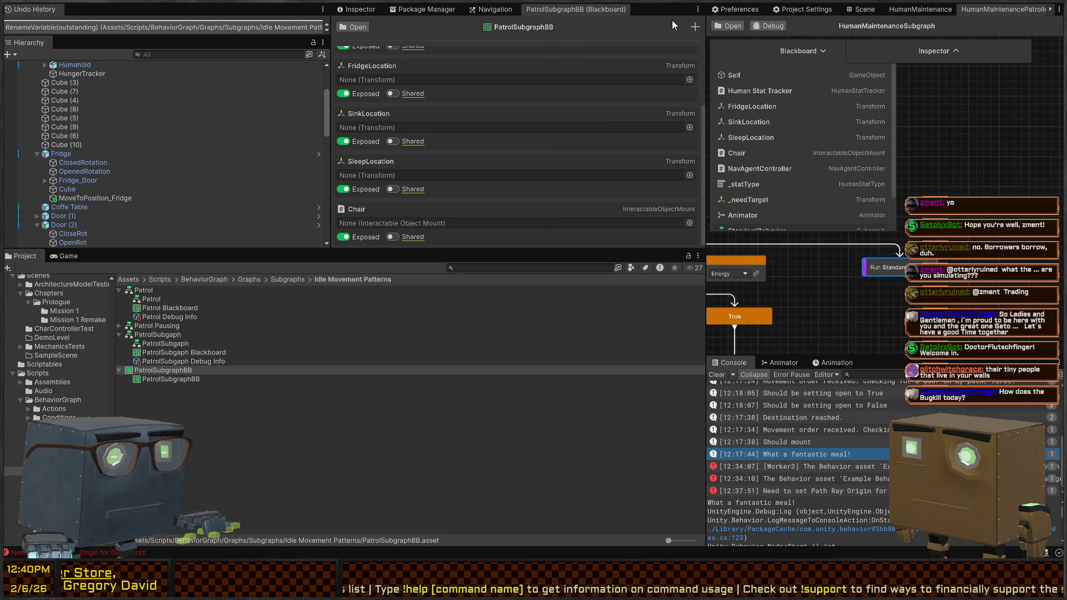
Add a Nav Agent Controller variable named NavAgentController.
click(694, 27)
text(navagent)
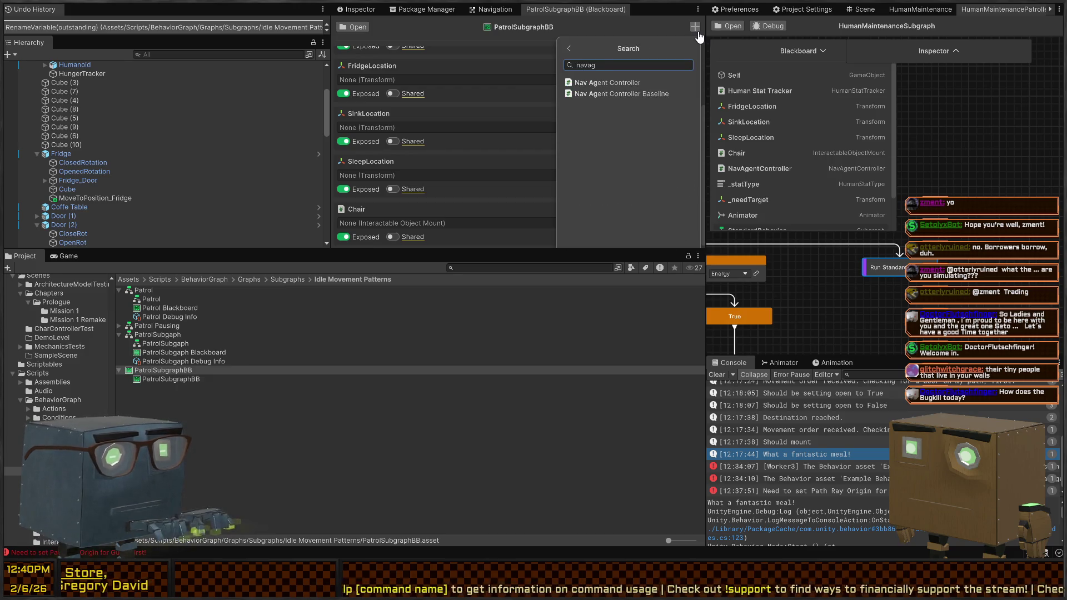
key(Return)
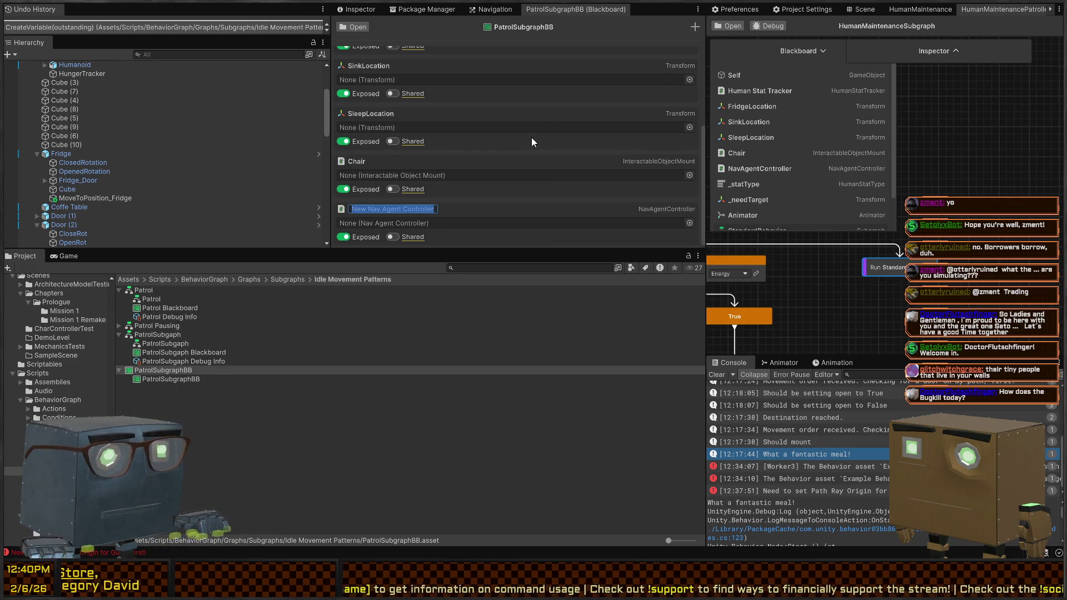
scroll(833, 170, down, 3)
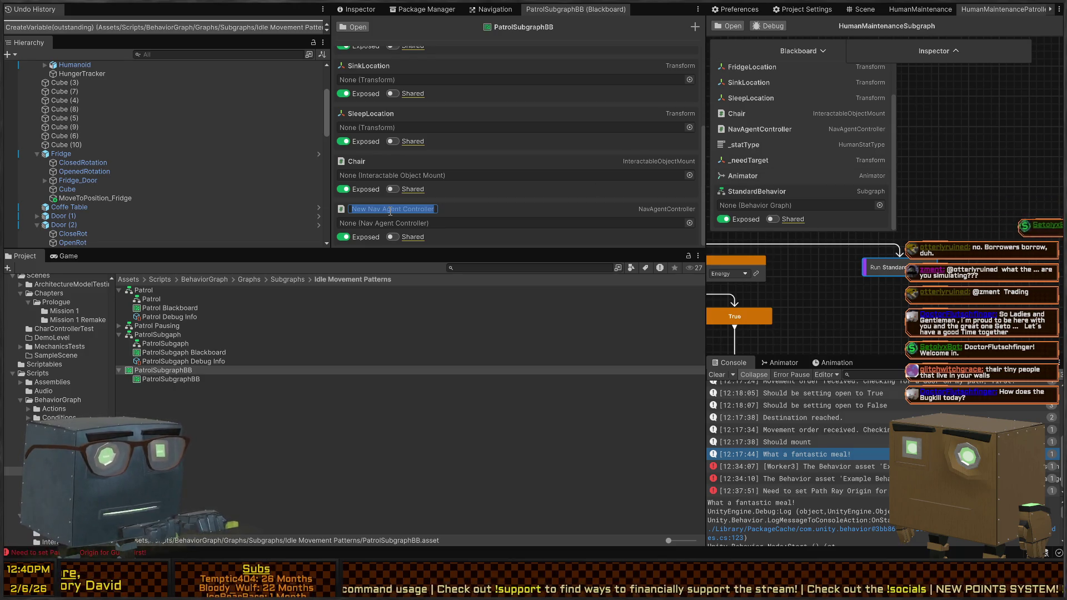
text(NavAgentController)
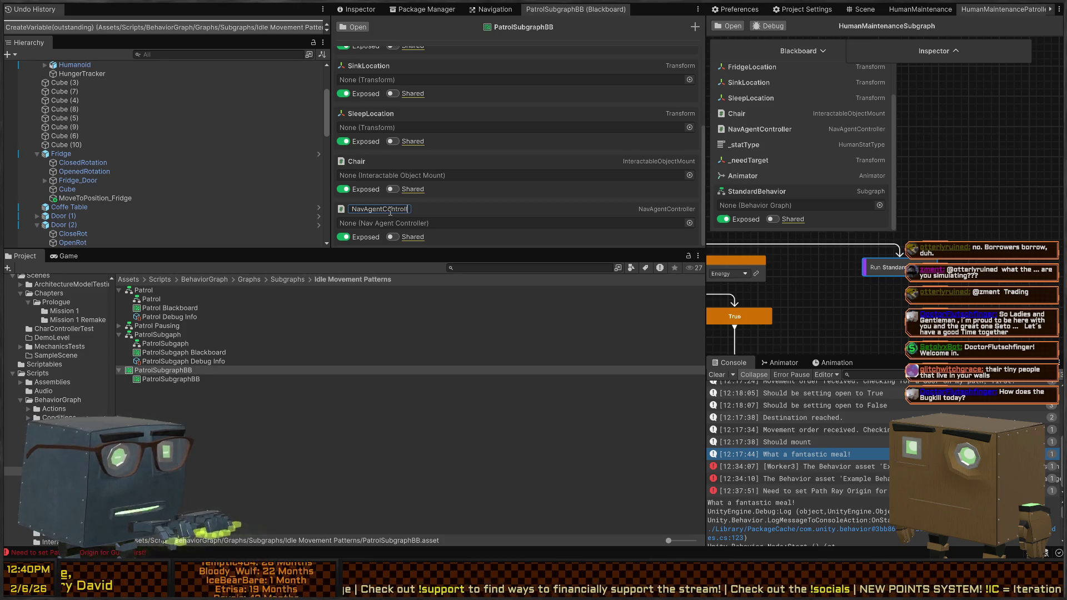
key(Return)
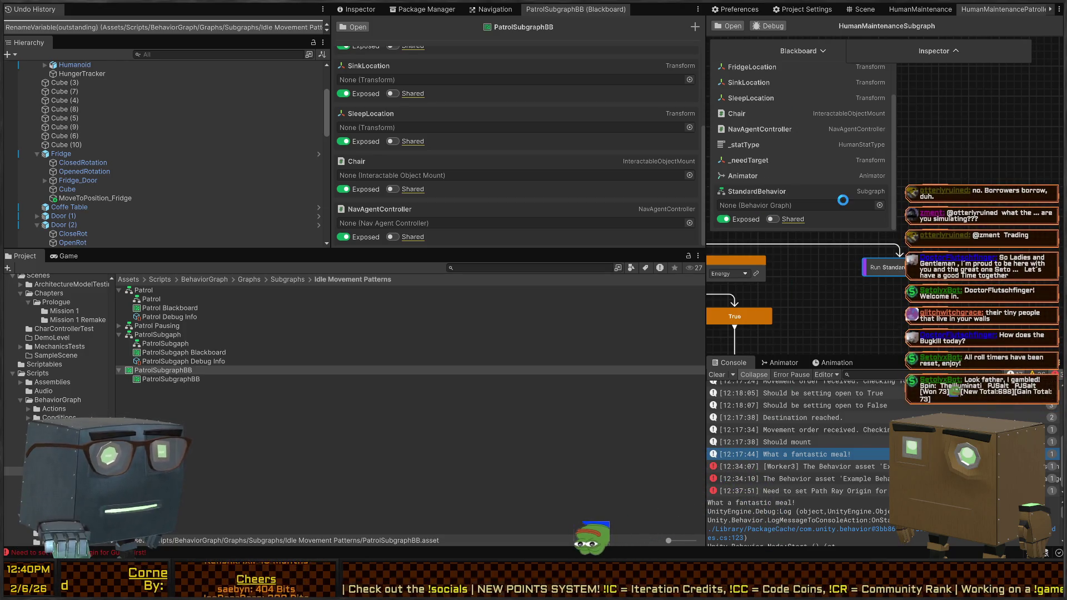
Delete StandardBehavior from HumanMaintenanceSubgraph and collapse PatrolSubgraphBB's seven variables, Self through NavAgentController.
key(Delete)
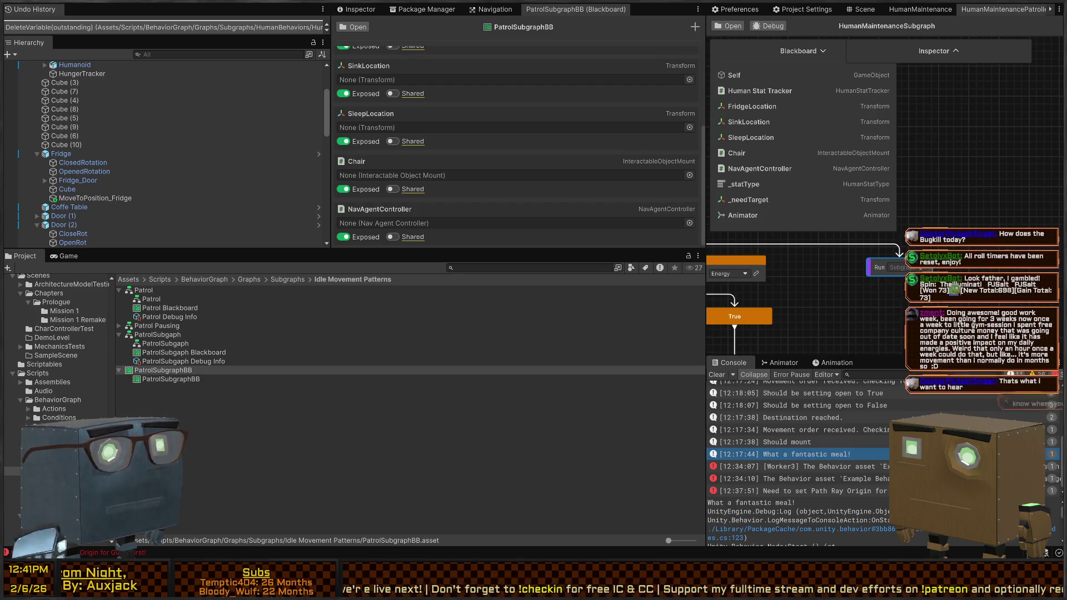
scroll(465, 89, up, 5)
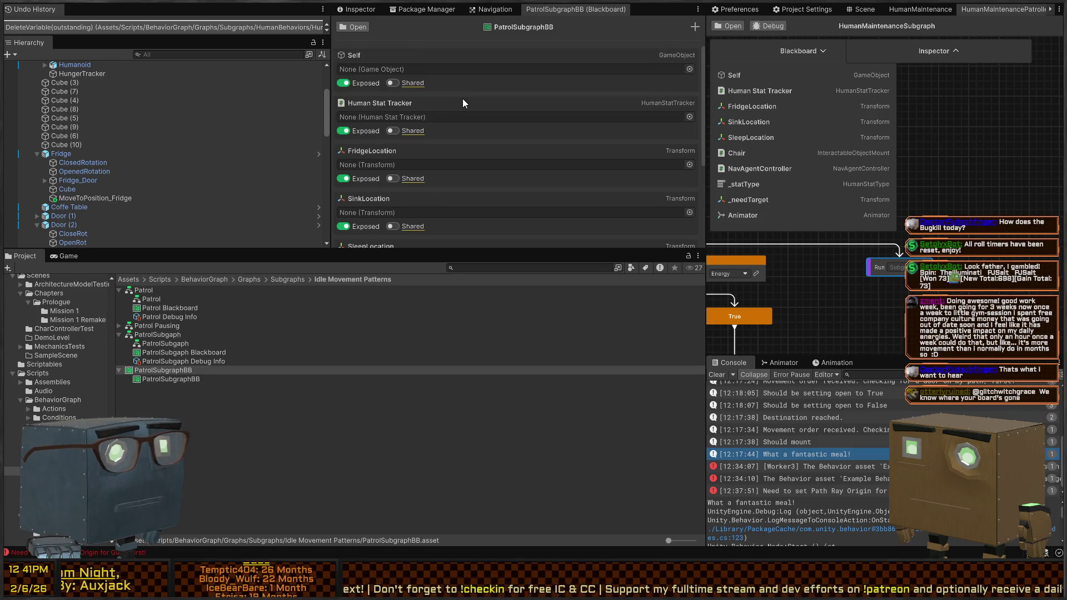
click(372, 53)
click(405, 70)
click(393, 84)
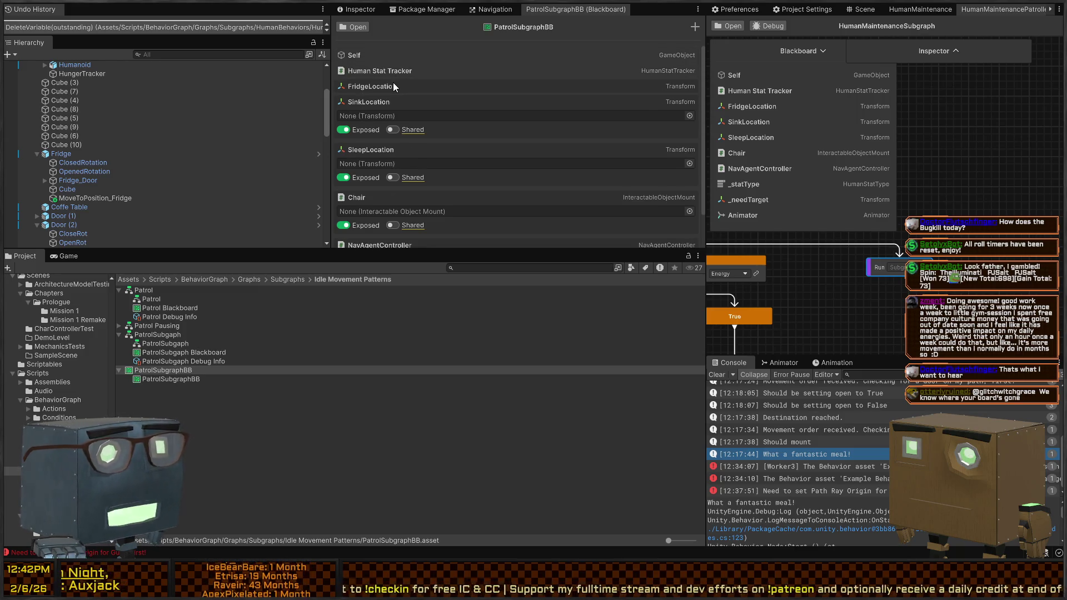
click(390, 101)
click(384, 117)
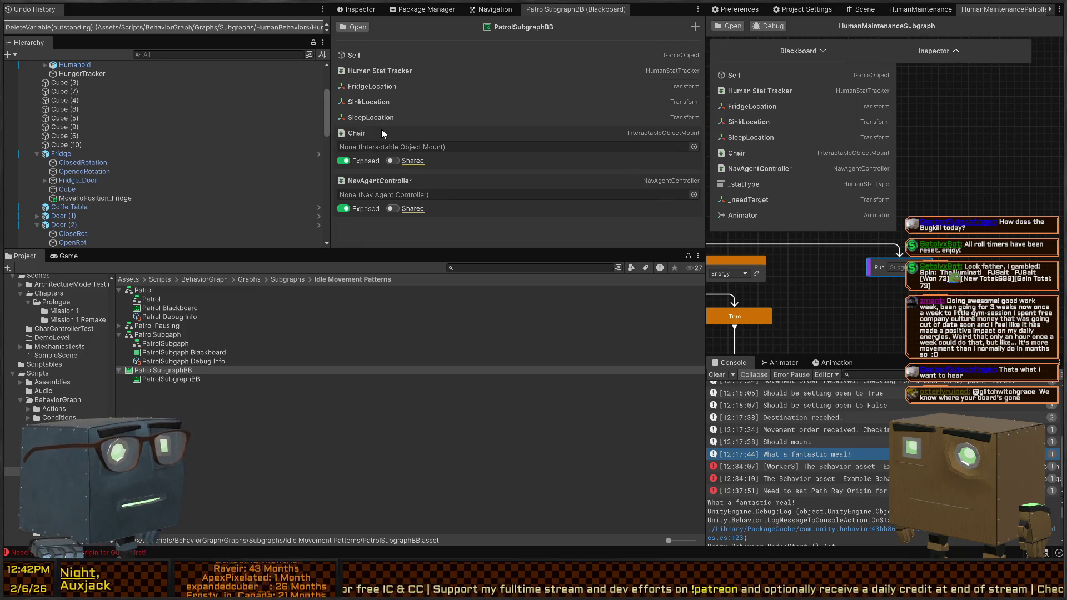
click(381, 133)
click(372, 148)
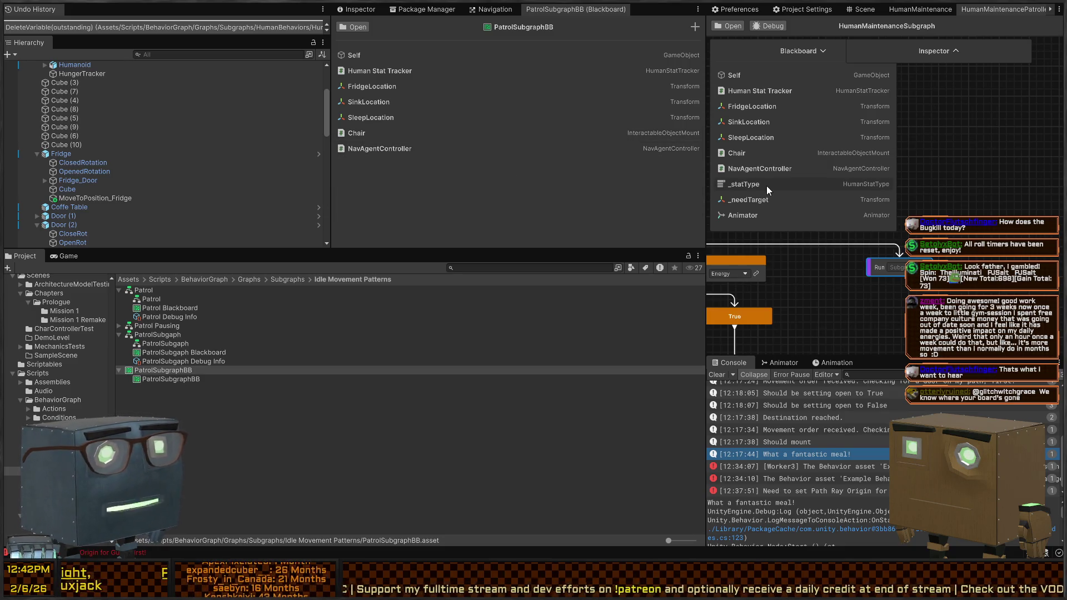
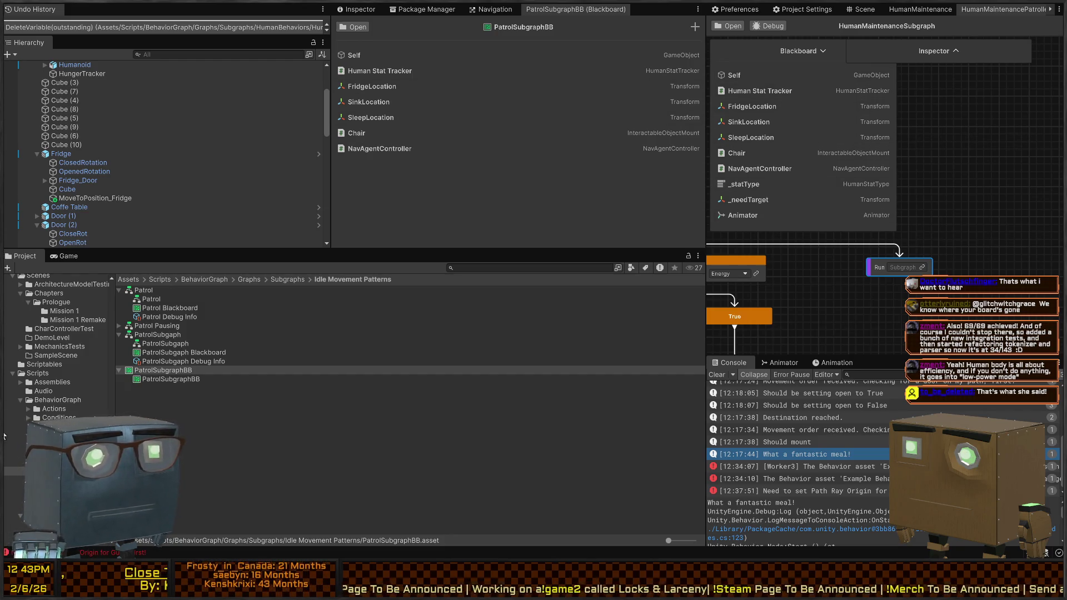
Assign PatrolSubgraph from the Assets list as the Run node's subgraph.
scroll(939, 223, up, 2)
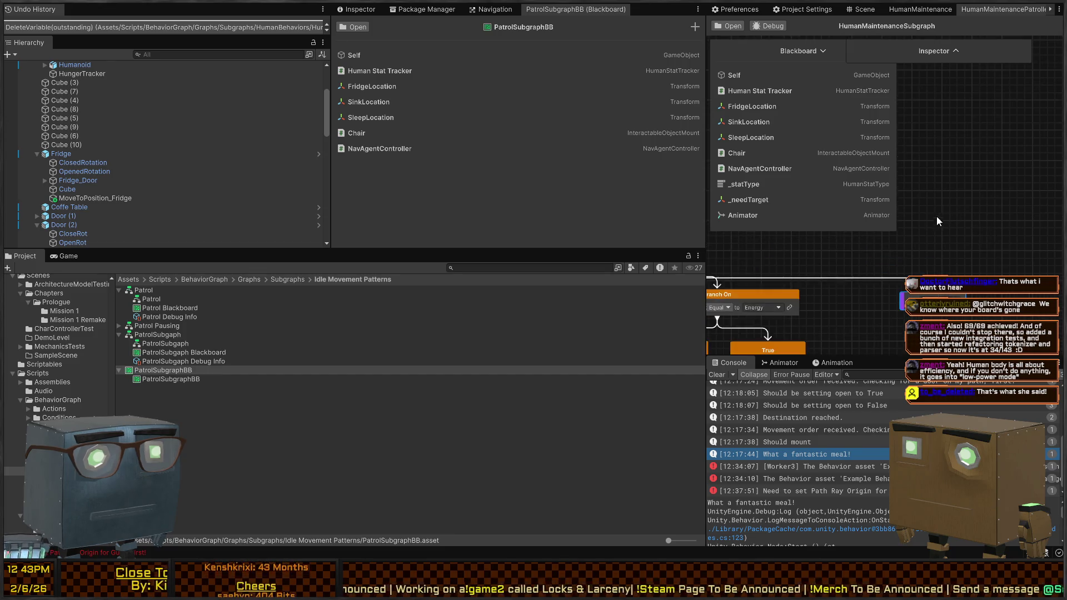
click(967, 247)
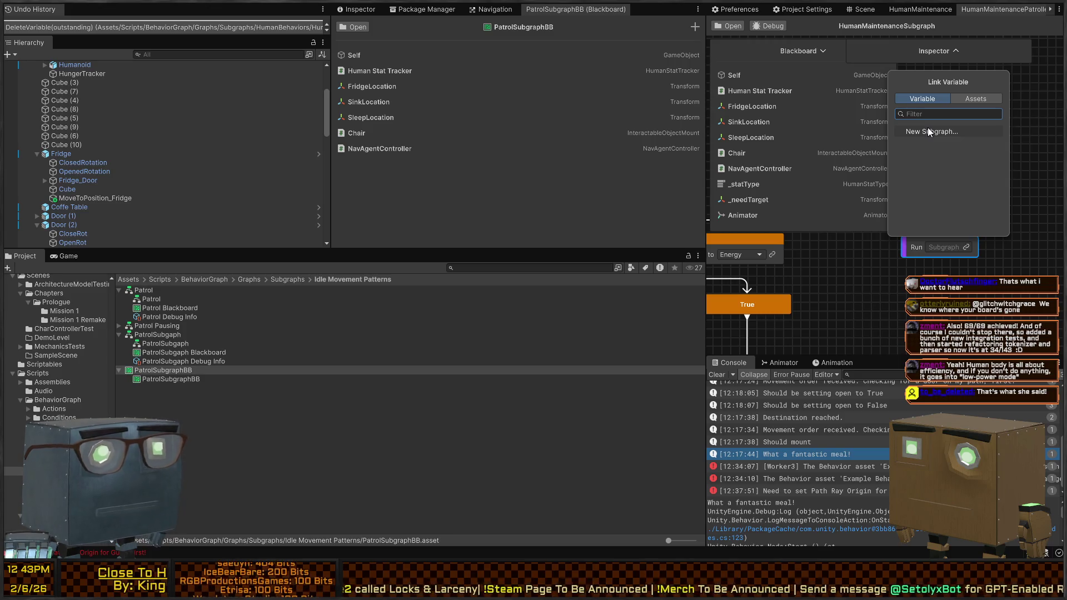
click(976, 98)
scroll(939, 165, down, 2)
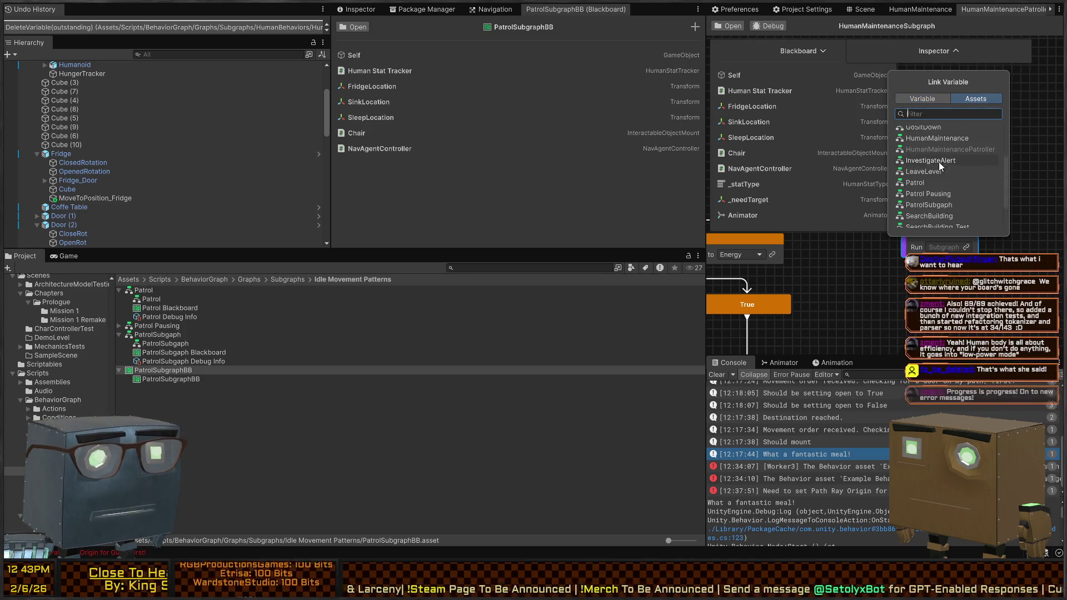
scroll(940, 165, down, 2)
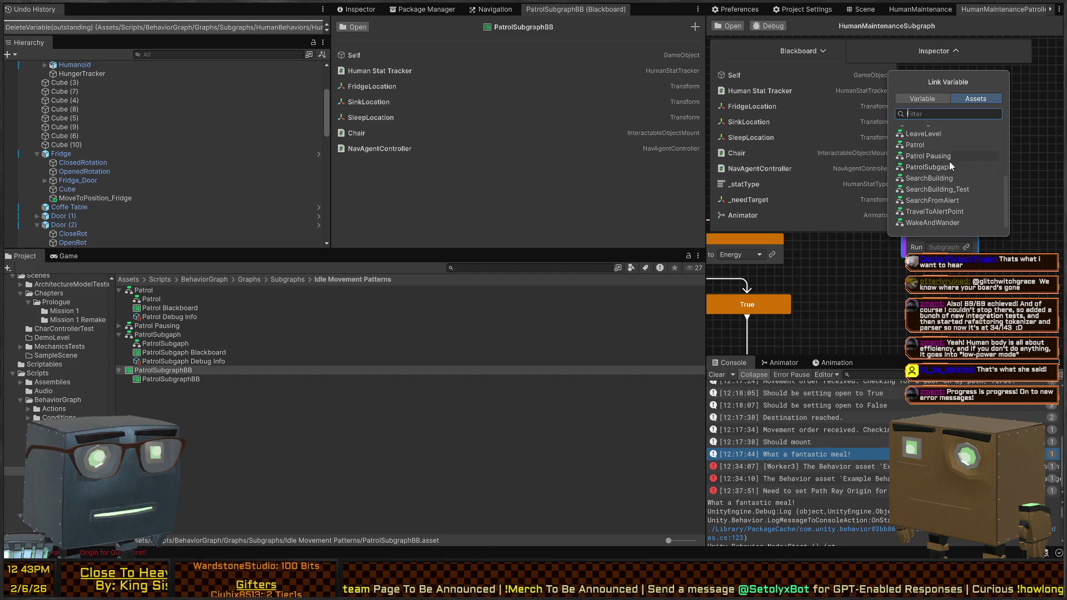
click(942, 169)
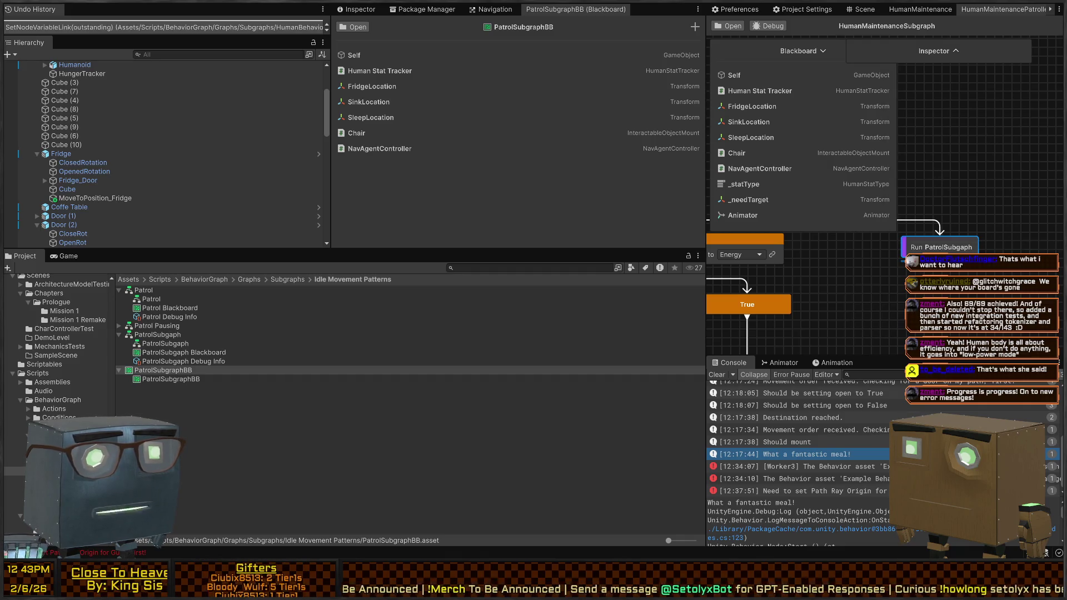
Review the Run node's Self, Move Mode and Location inputs, creating a new Vector3 variable for Location.
click(950, 53)
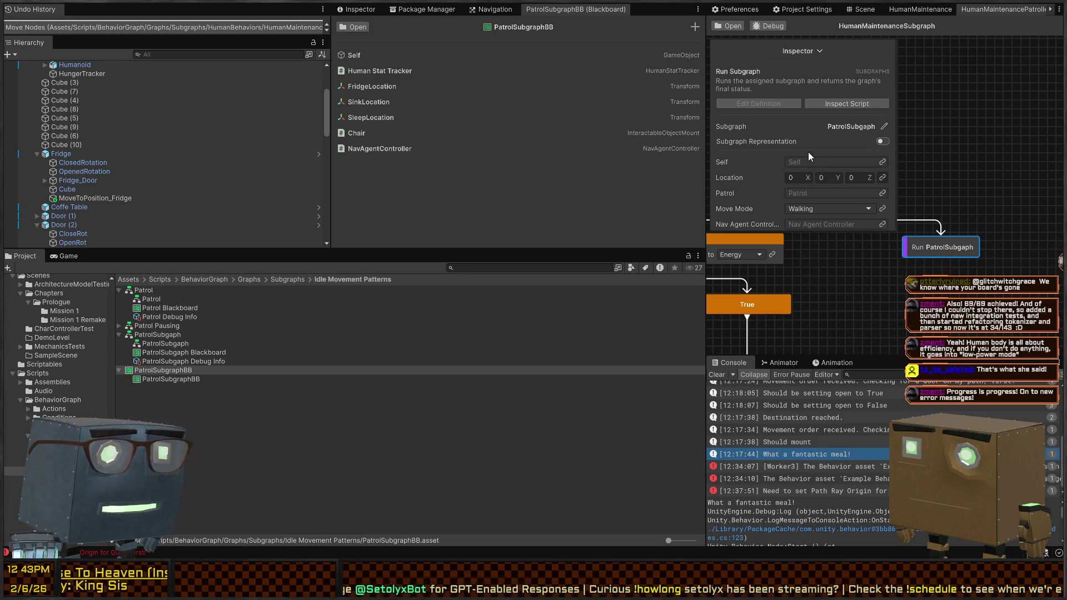
mouse_move(767, 231)
mouse_down()
mouse_move(764, 282)
mouse_move(759, 247)
mouse_up()
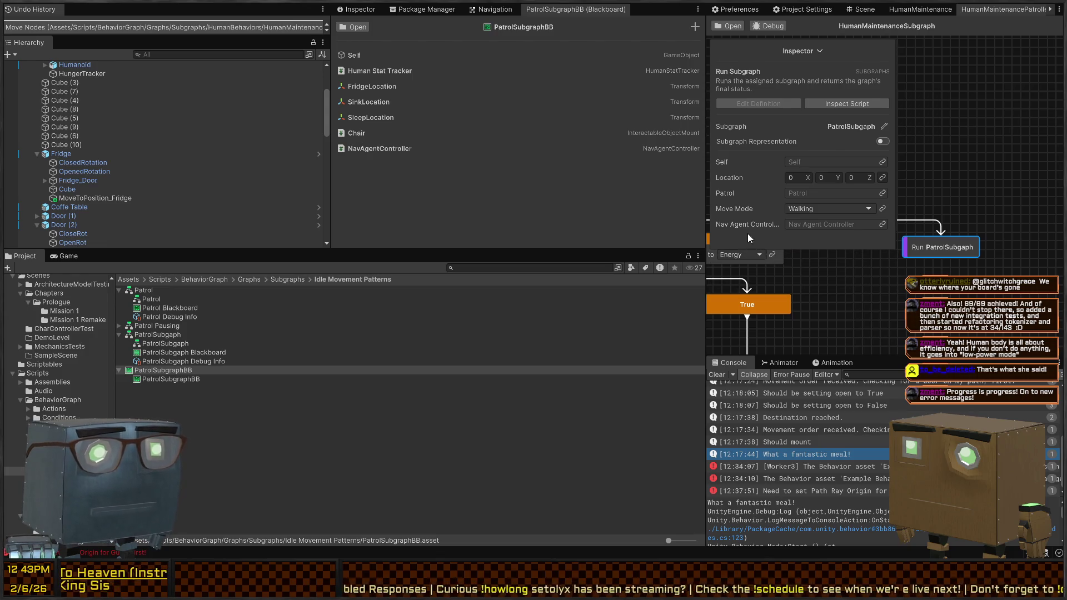
click(882, 162)
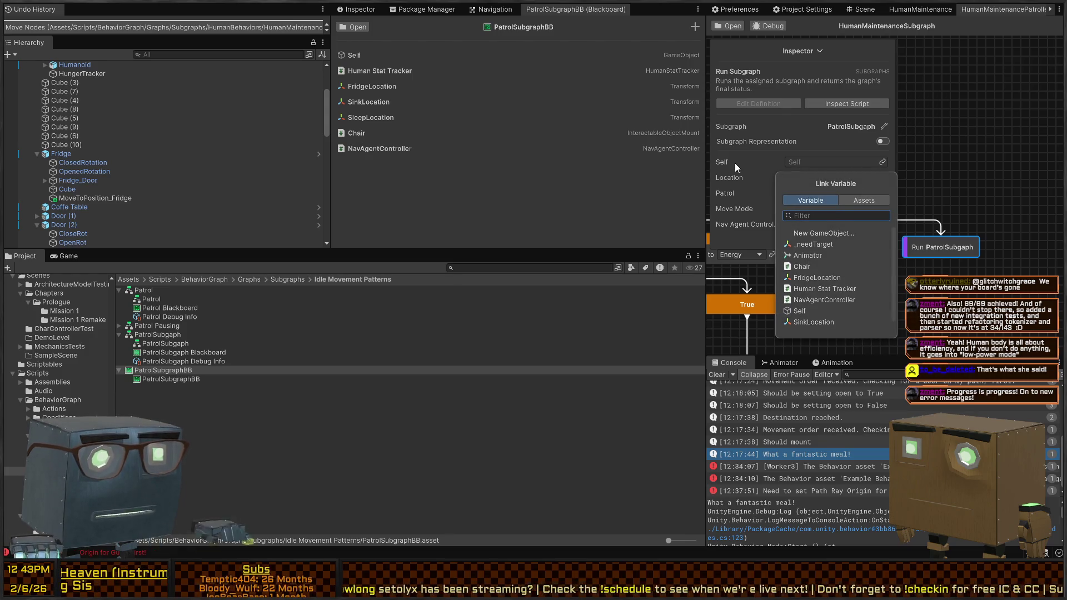
click(749, 165)
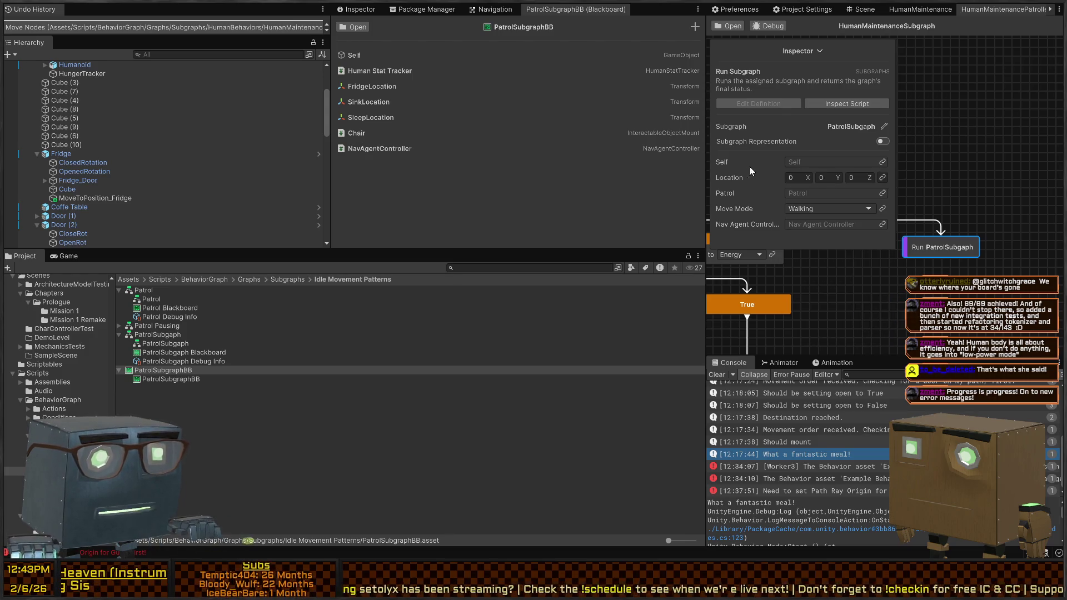
click(882, 209)
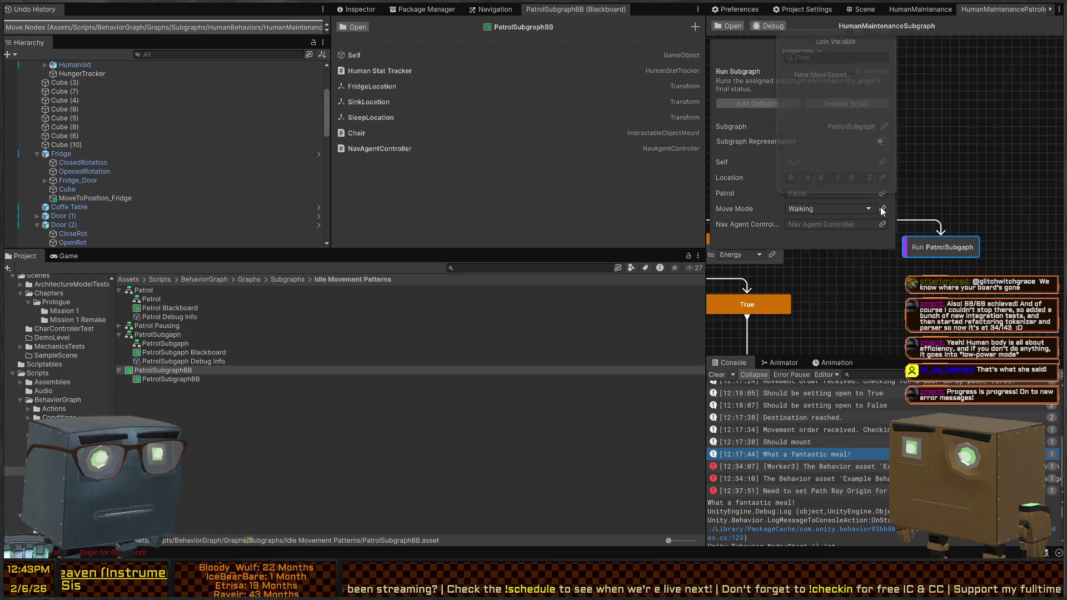
click(755, 182)
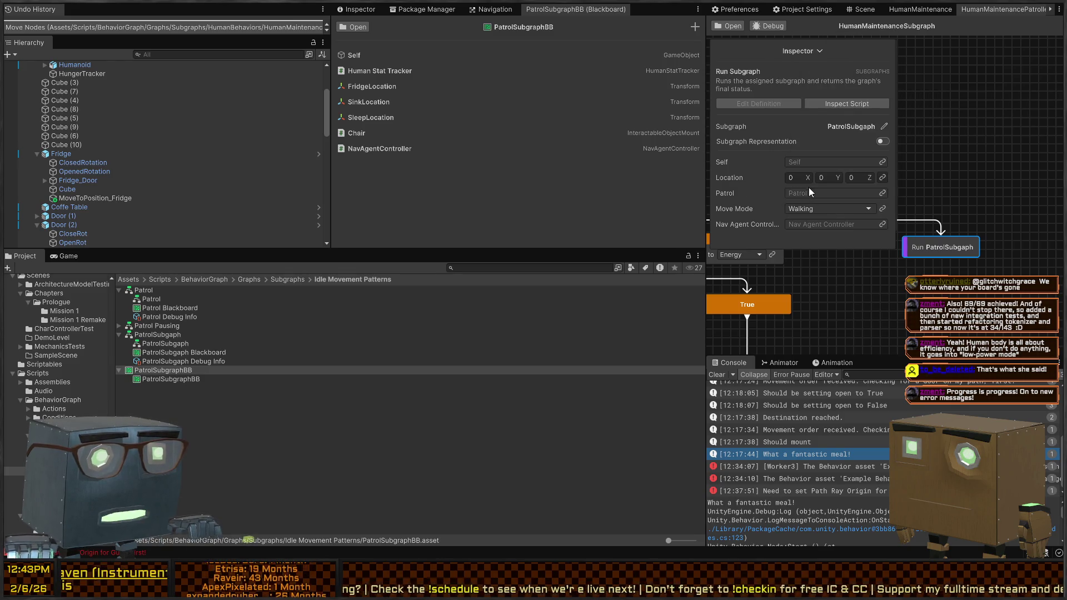
click(882, 177)
click(811, 231)
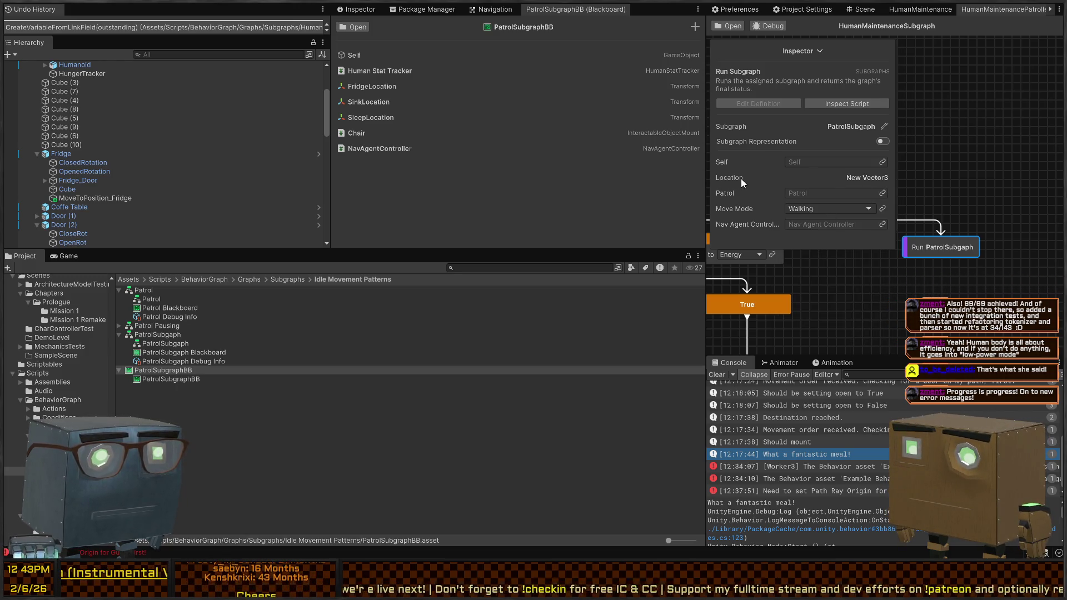
Clear the Run node's subgraph link and relink it to PatrolSubgraph.
click(882, 141)
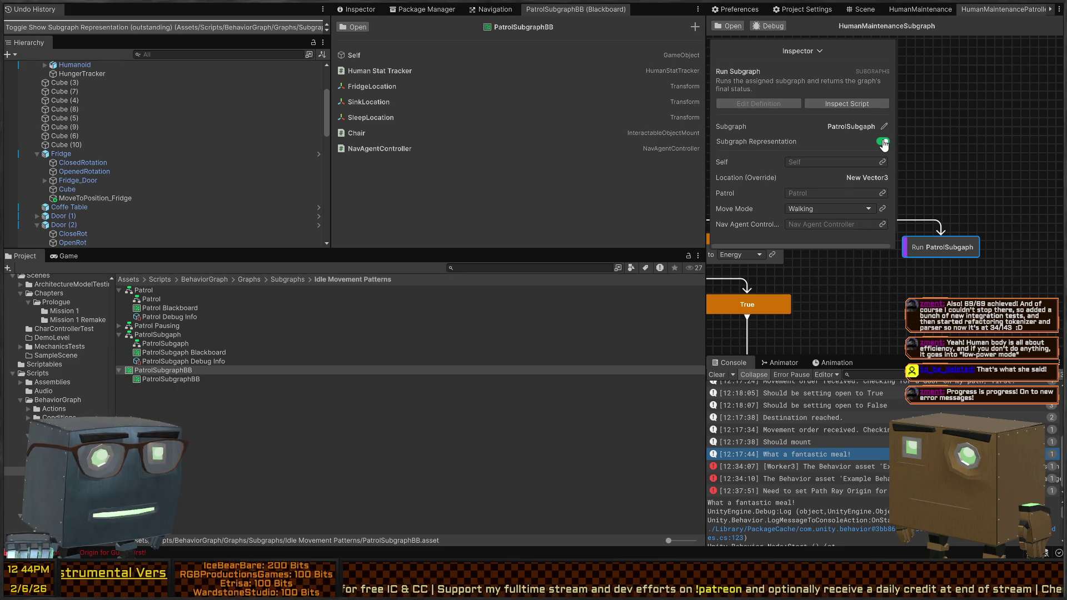
click(882, 141)
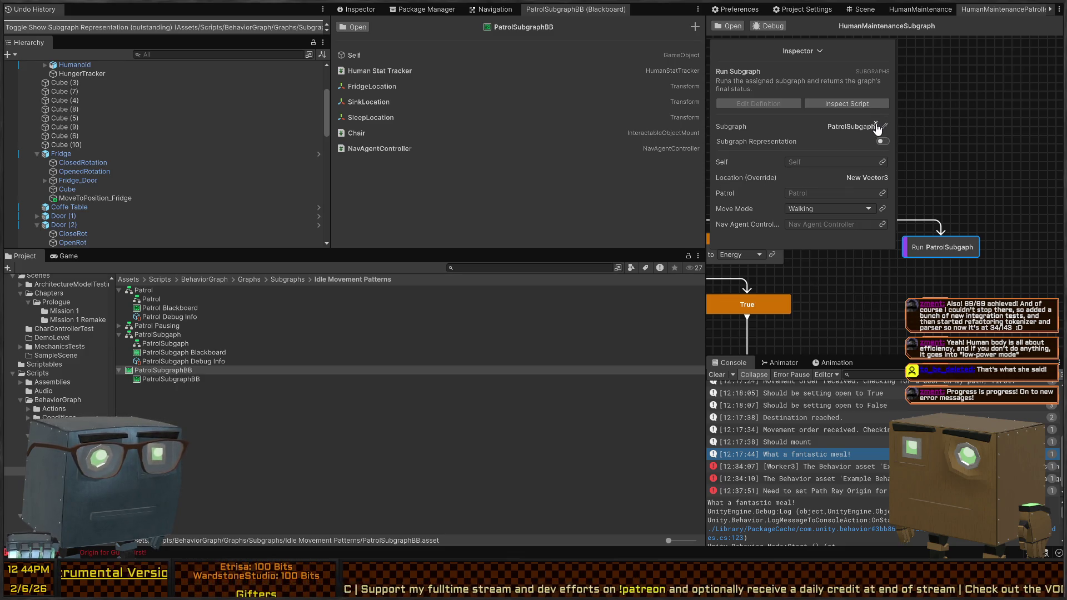
click(874, 122)
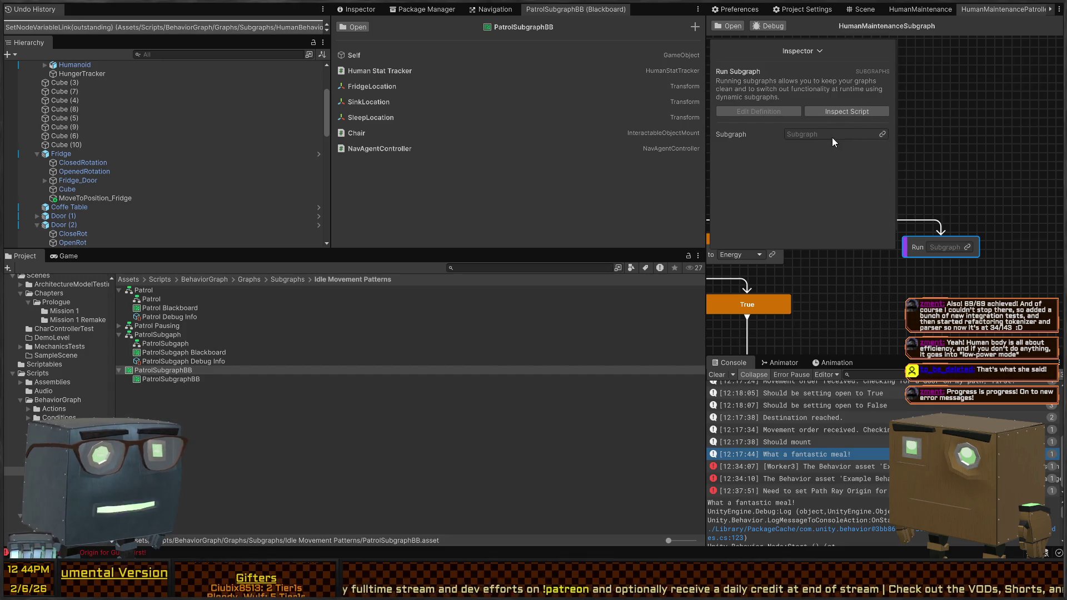
click(883, 134)
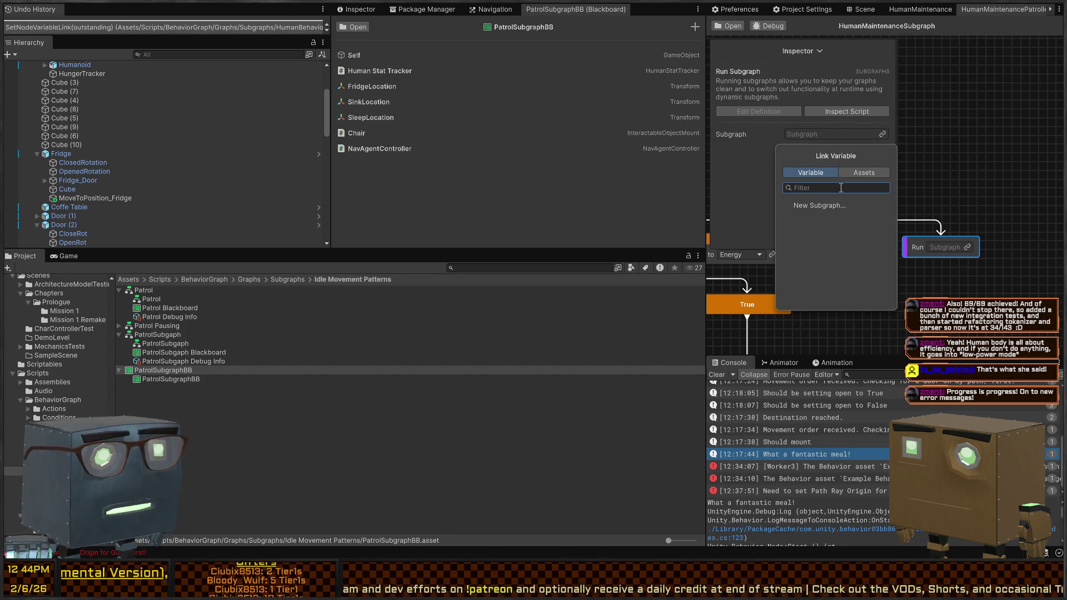
text(patro)
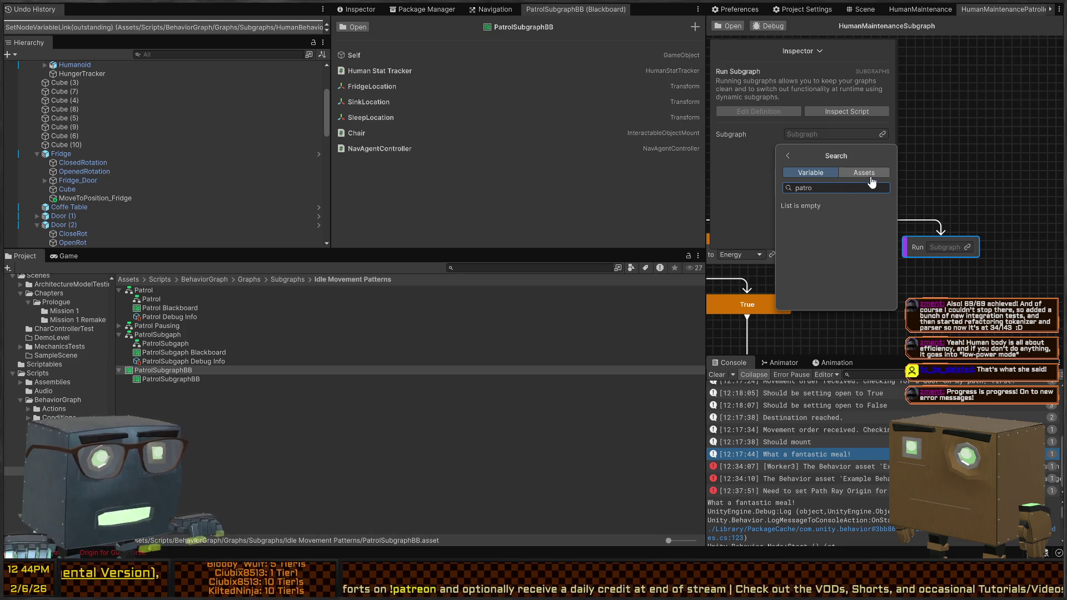
click(871, 178)
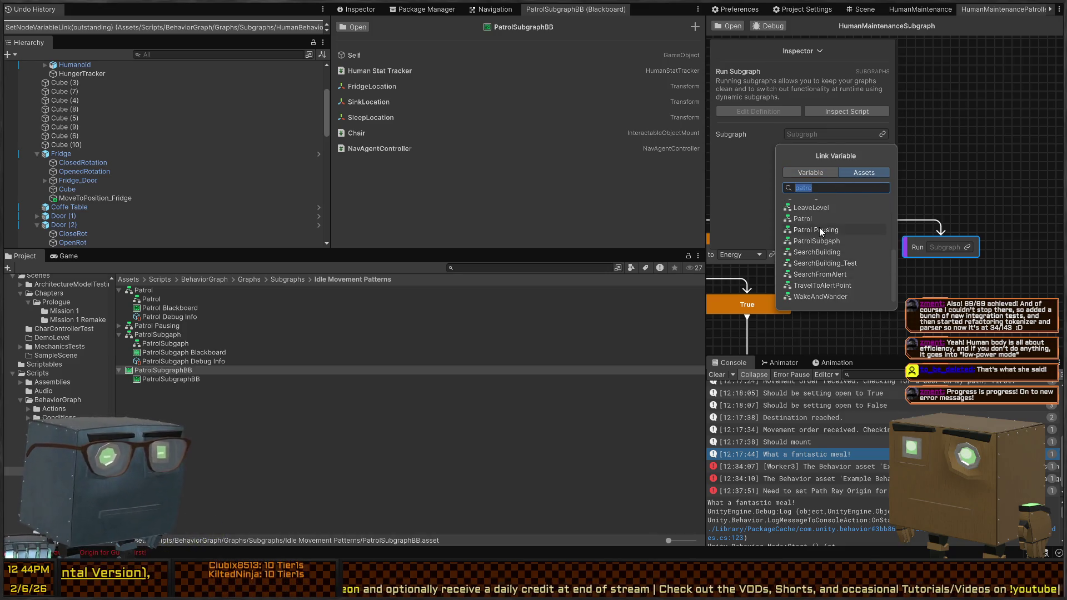
click(825, 241)
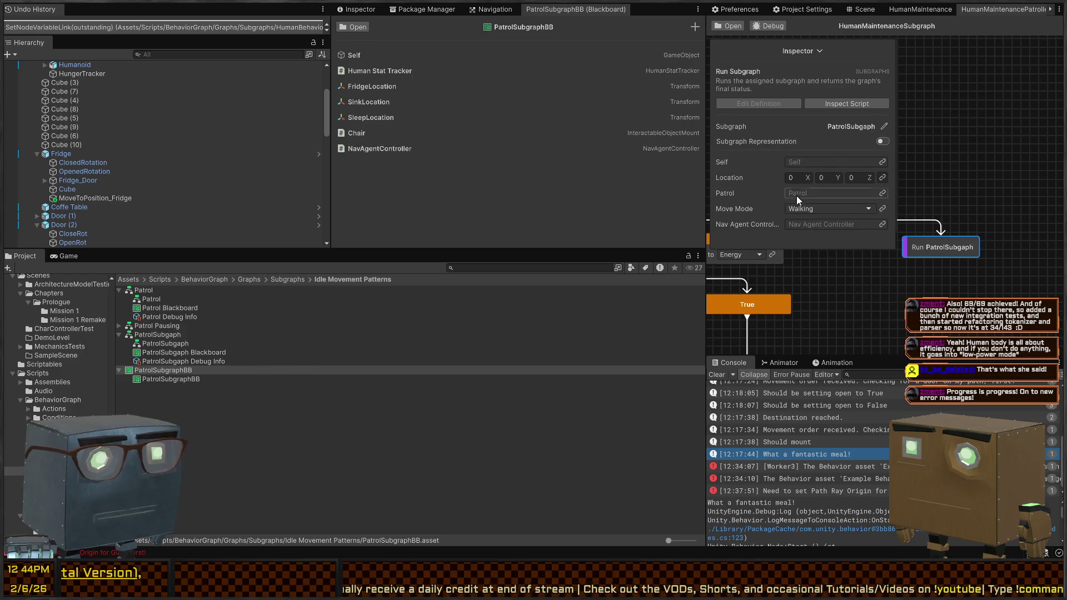
Open the PatrolSubgraph asset from the Project window for editing.
click(150, 344)
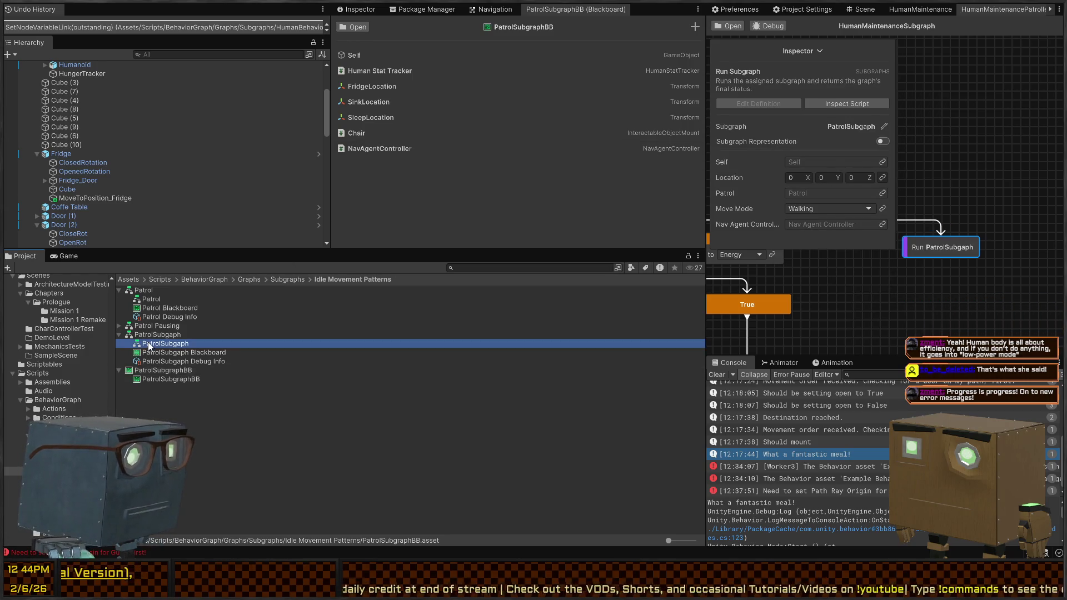
click(154, 335)
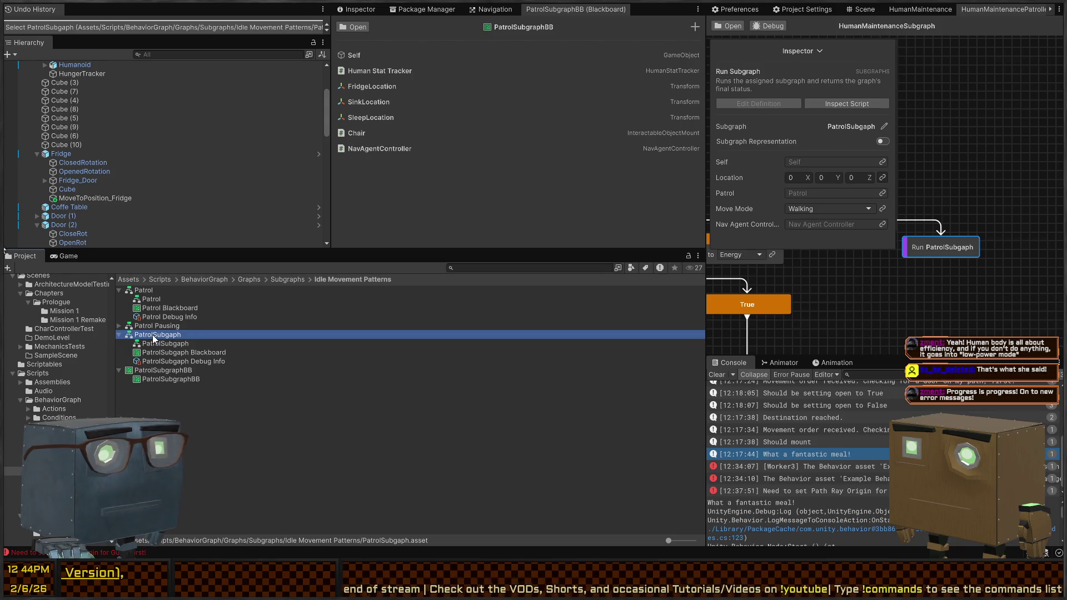
double_click(154, 336)
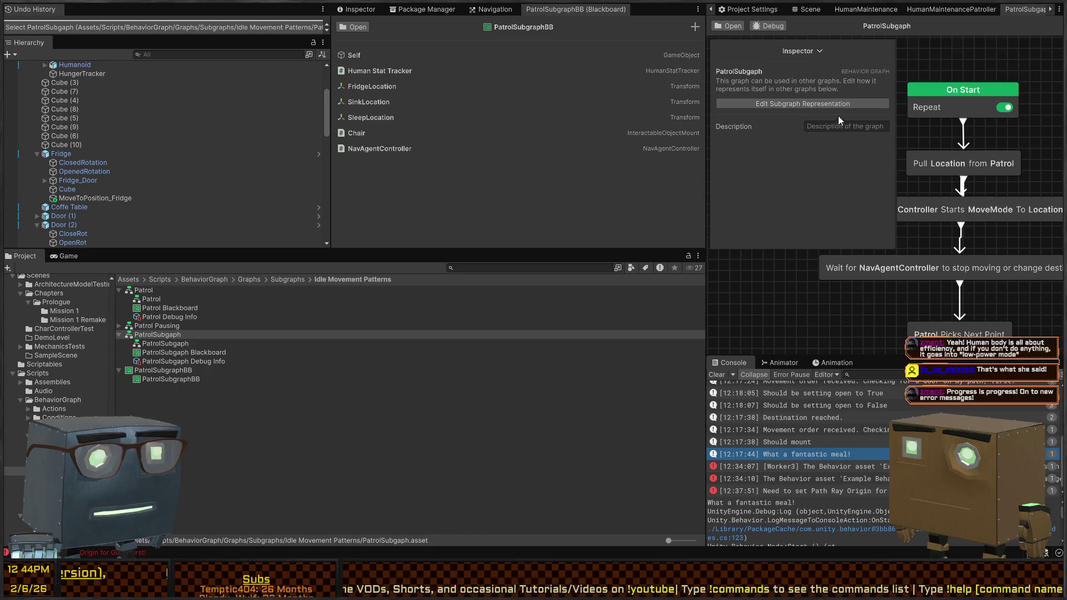
Show the graph's Blackboard, enlarge its variable list, and select the Human Stat Tracker variable.
click(817, 50)
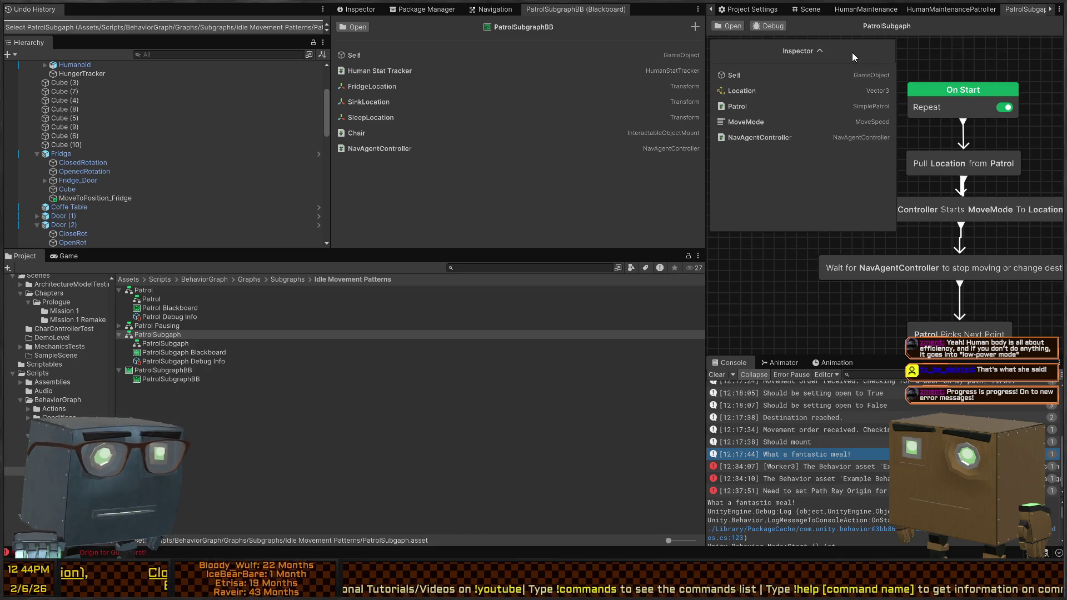
drag(851, 53, 826, 302)
click(884, 51)
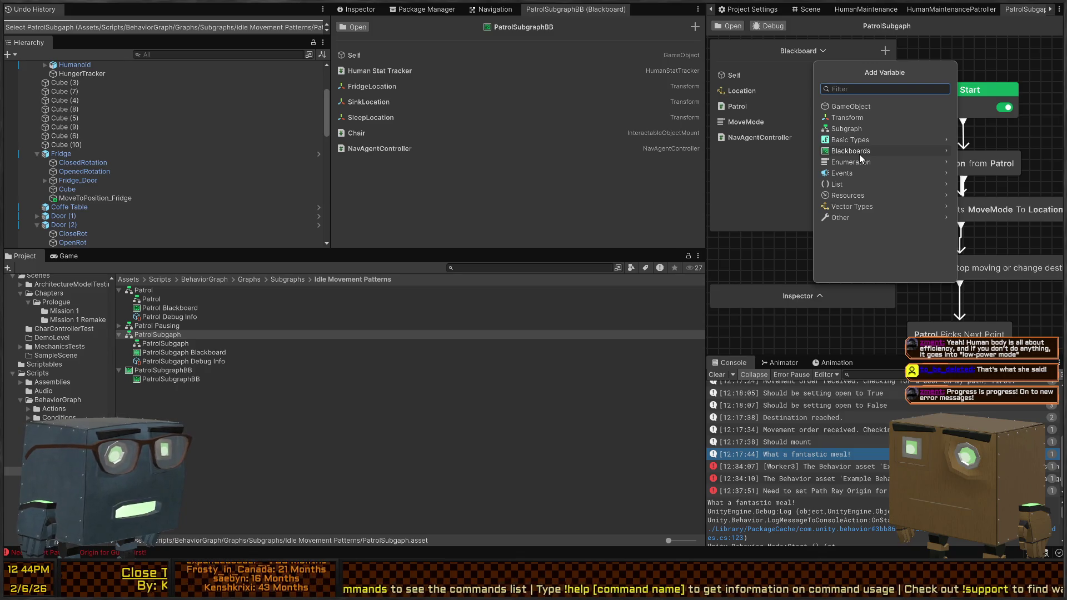
click(417, 71)
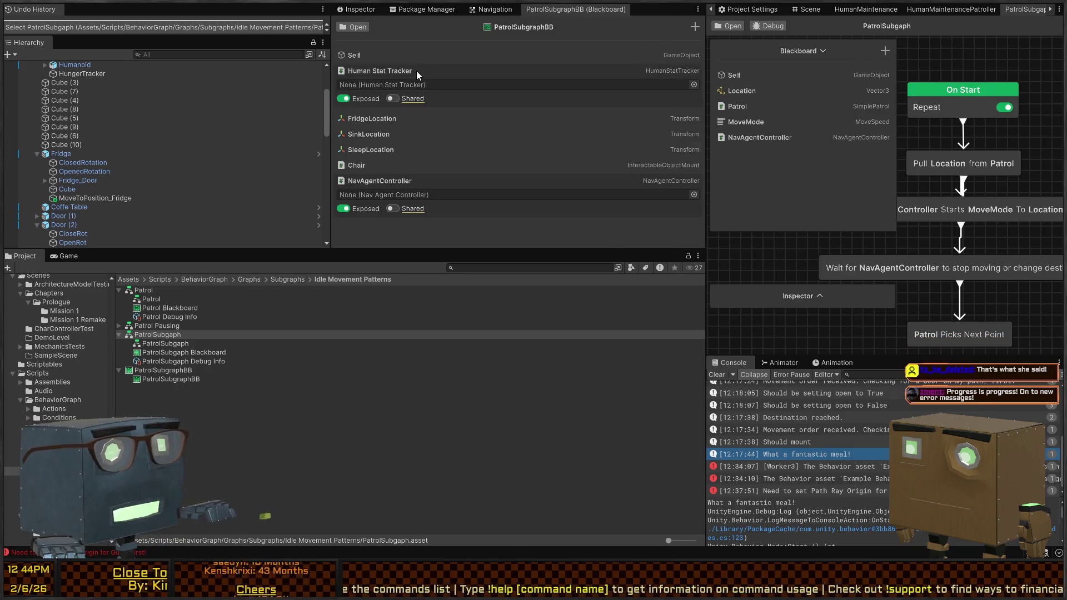
click(416, 75)
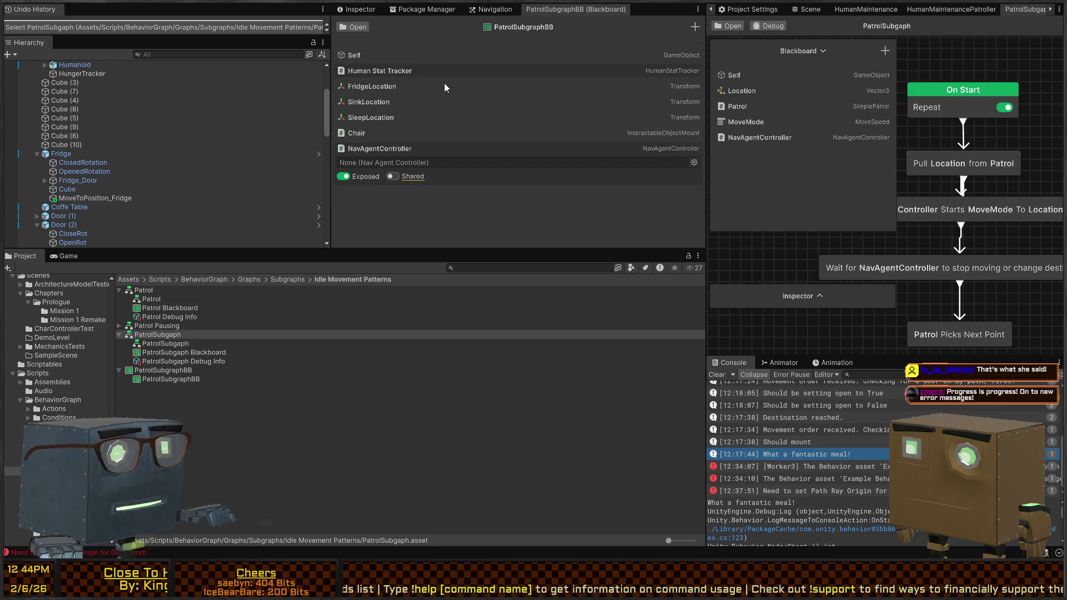
Delete the old Human Stat Tracker, FridgeLocation, SinkLocation, Chair, NavAgentController and SleepLocation variables.
key(Delete)
click(423, 84)
key(Delete)
click(405, 72)
key(Delete)
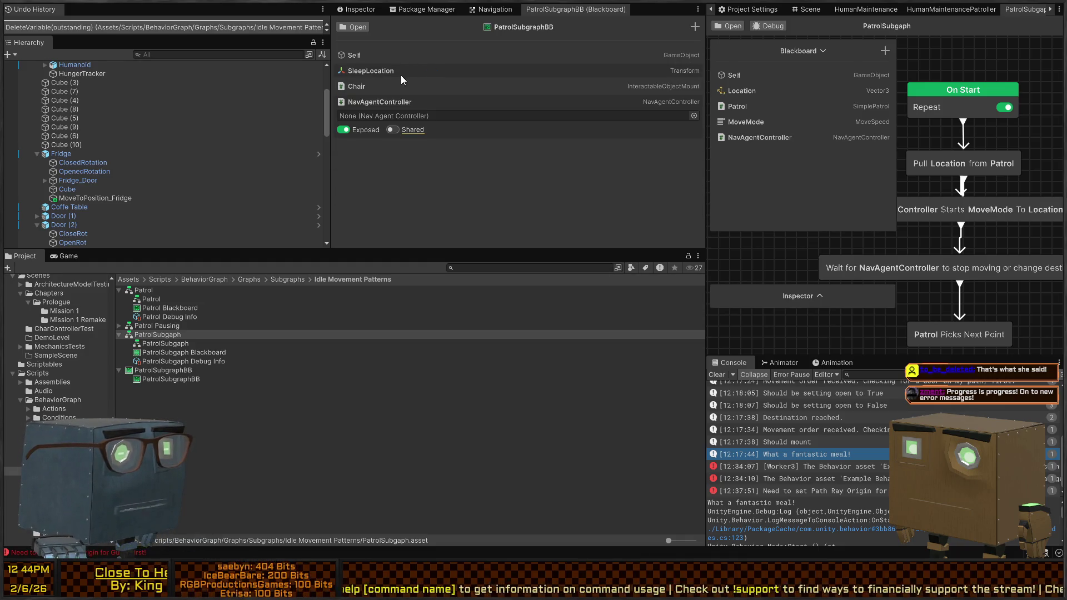
click(428, 83)
key(Delete)
click(416, 84)
key(Delete)
click(396, 70)
key(Delete)
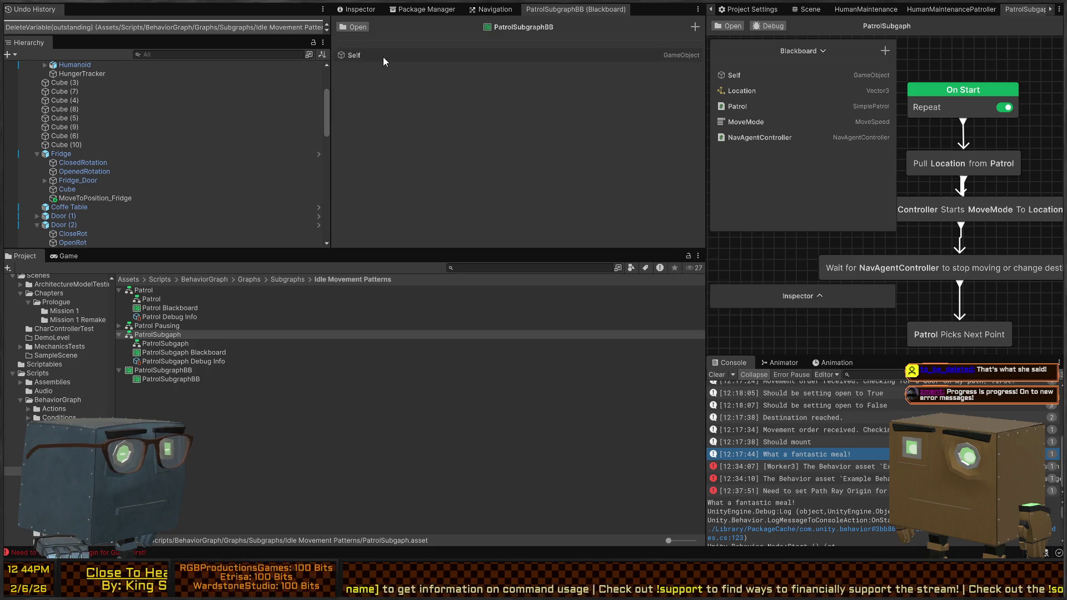
Add a Vector3 variable named Location and a SimplePatrol variable named Patrol.
click(694, 27)
text(Vector3)
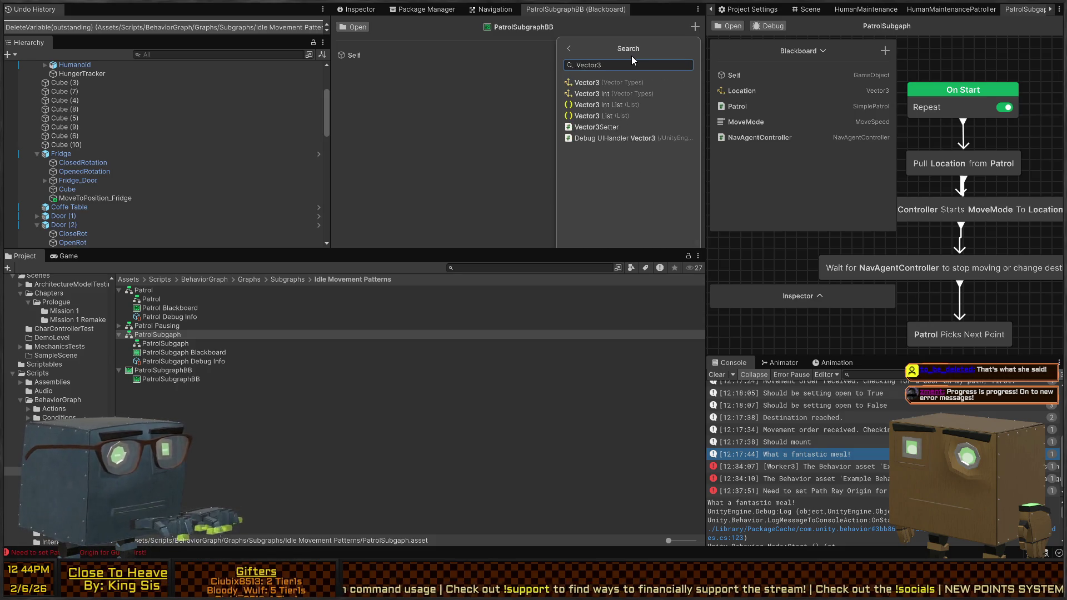
key(Return)
text(Location)
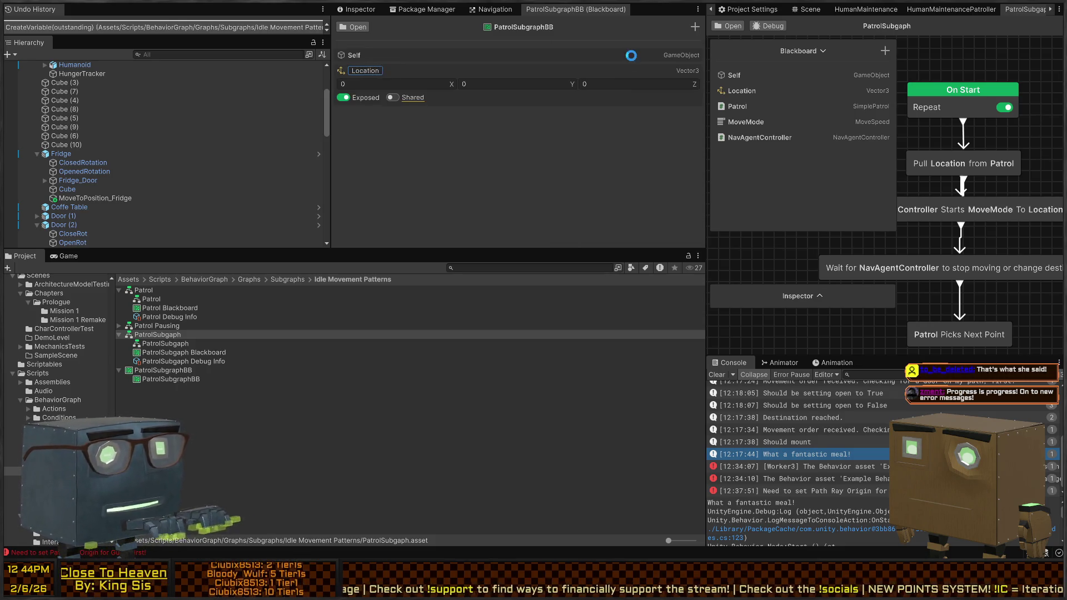
key(Return)
click(692, 26)
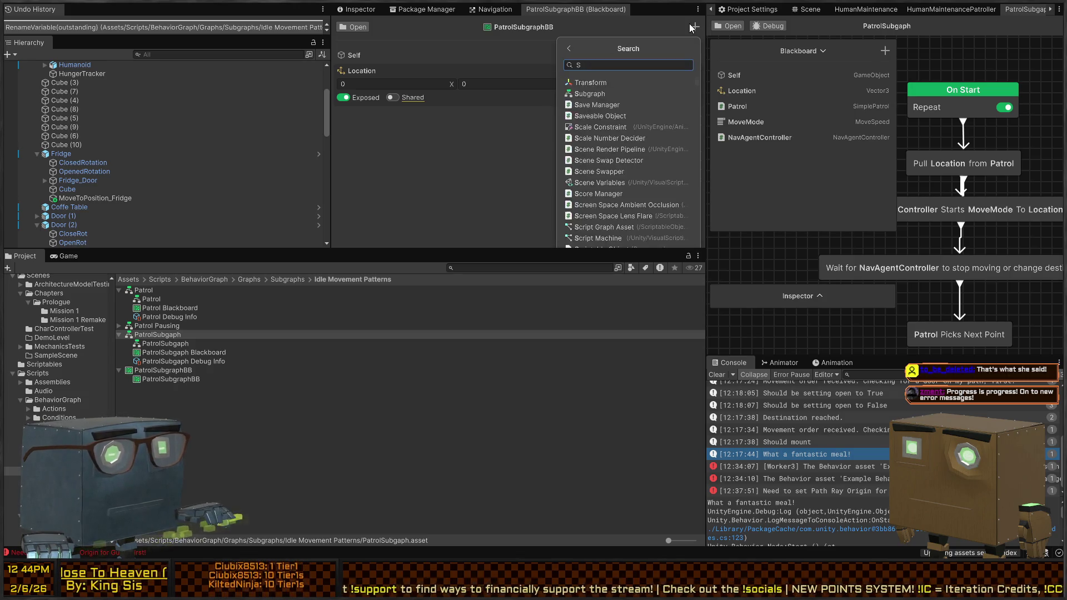
text(Simplepatr)
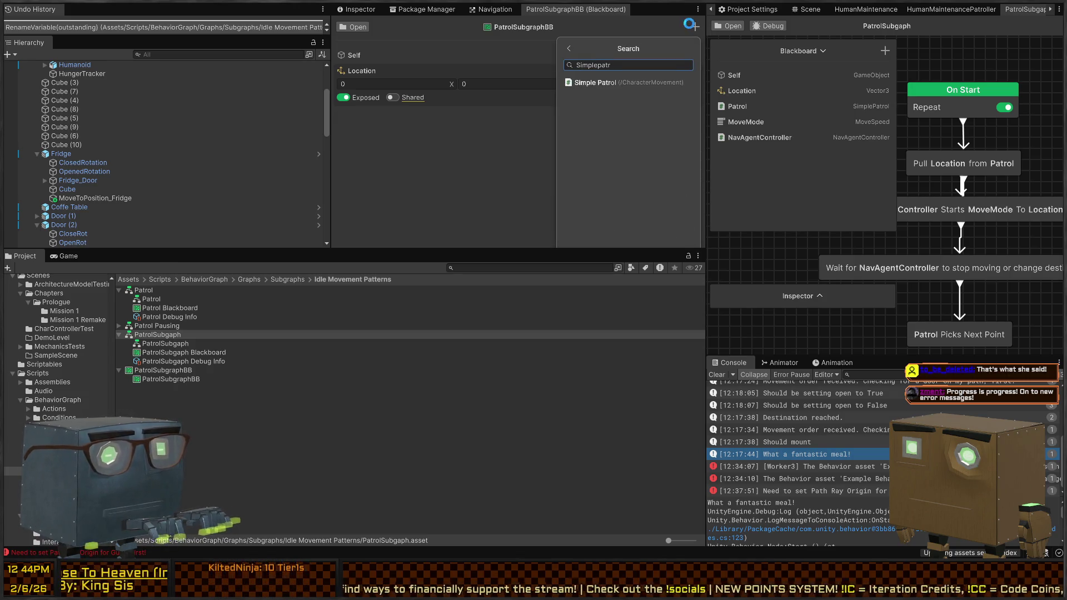
key(Return)
text(Patrol)
key(Return)
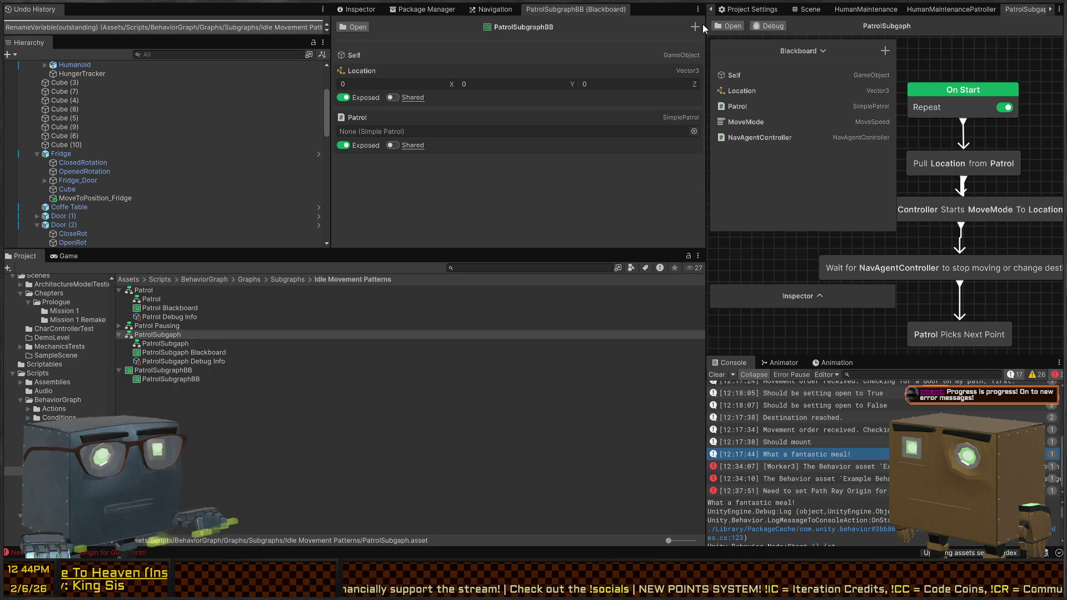
Add a MoveType enum variable named MoveMode.
click(695, 26)
text(MovemO)
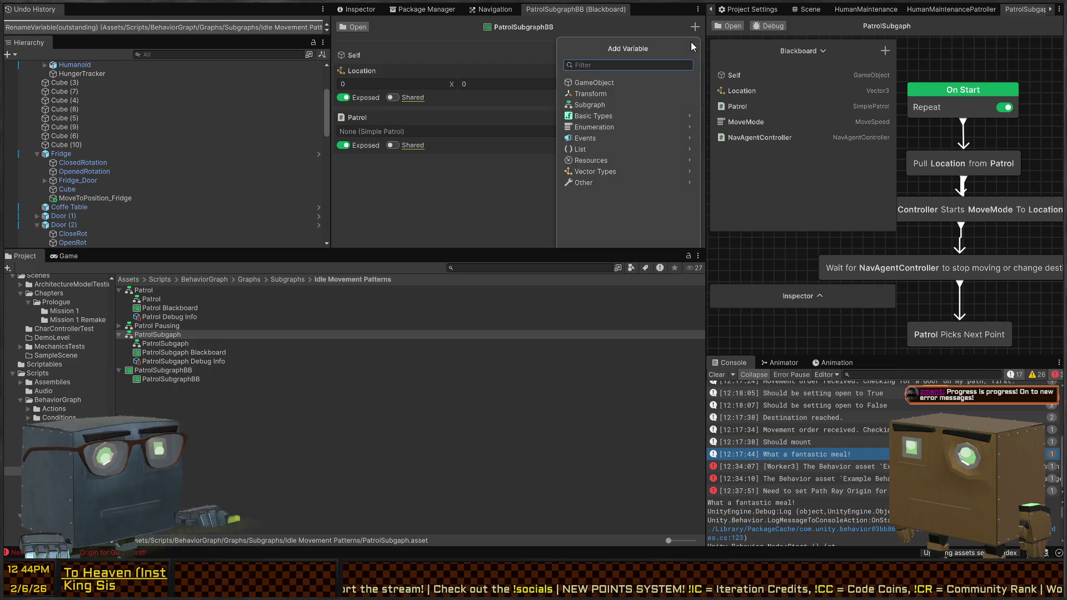
key(BackSpace)
key(BackSpace)
key(BackSpace)
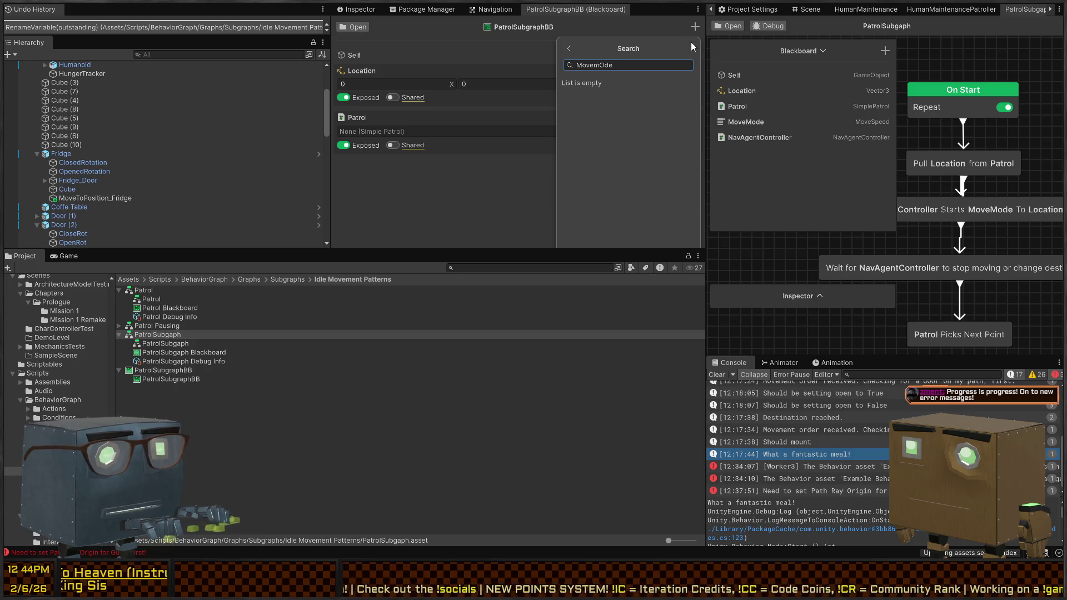
text(enum)
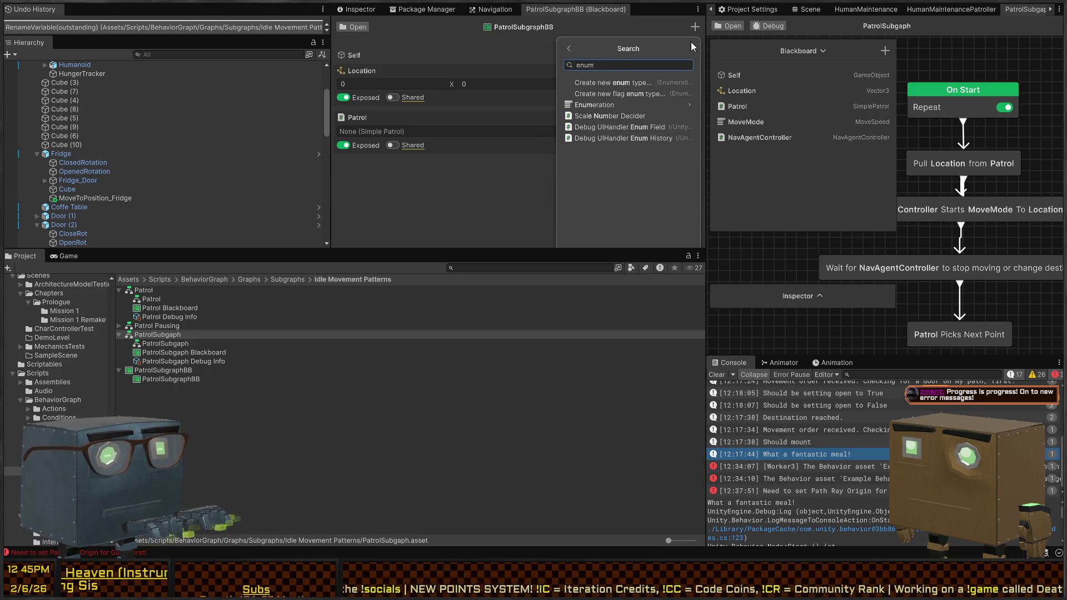
click(634, 105)
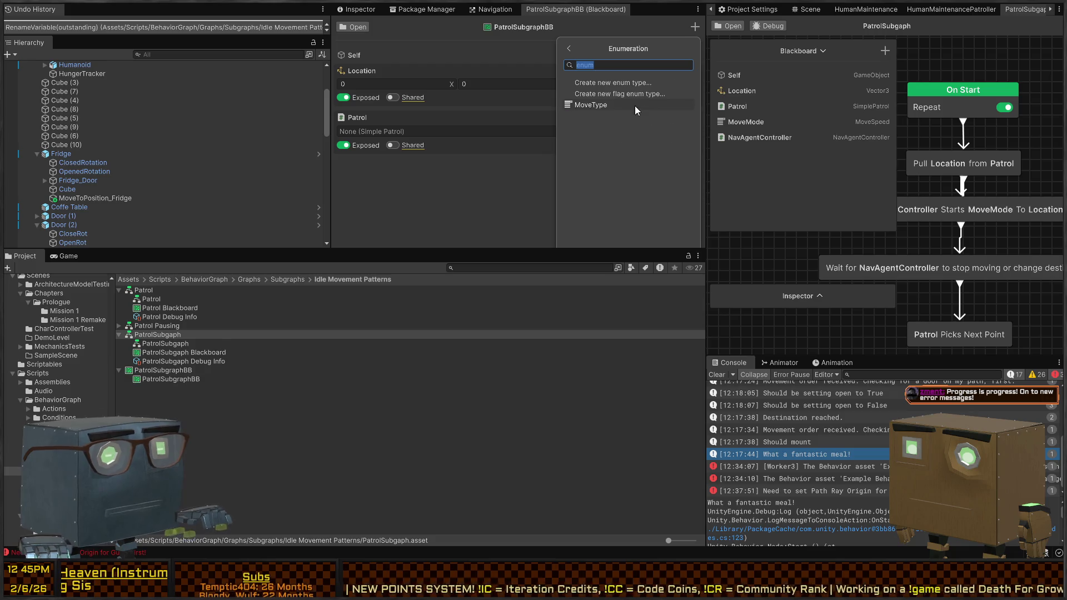
click(592, 104)
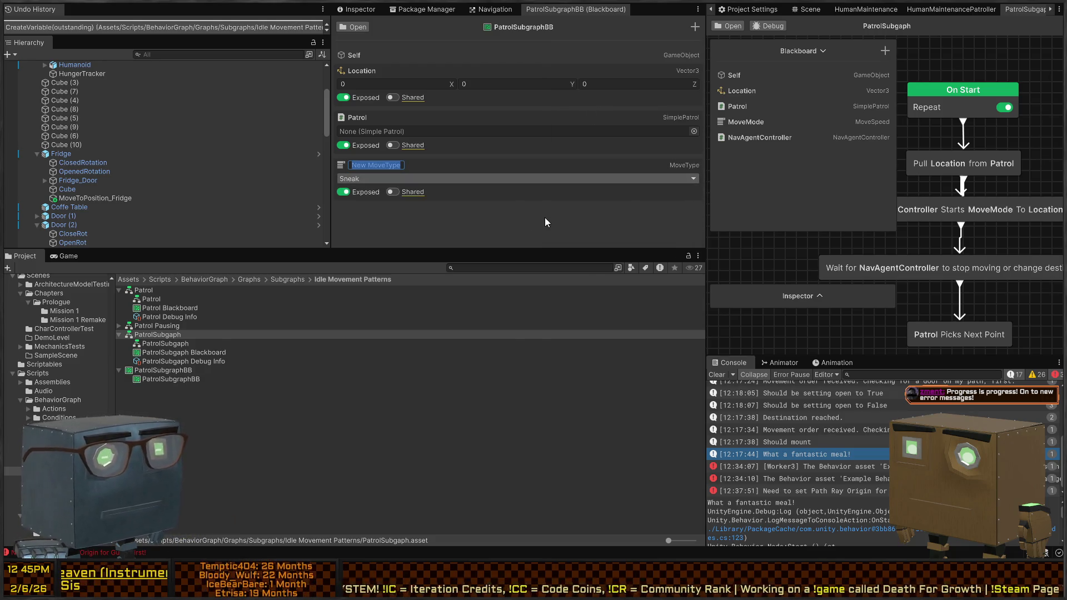
text(MoveMode)
key(Return)
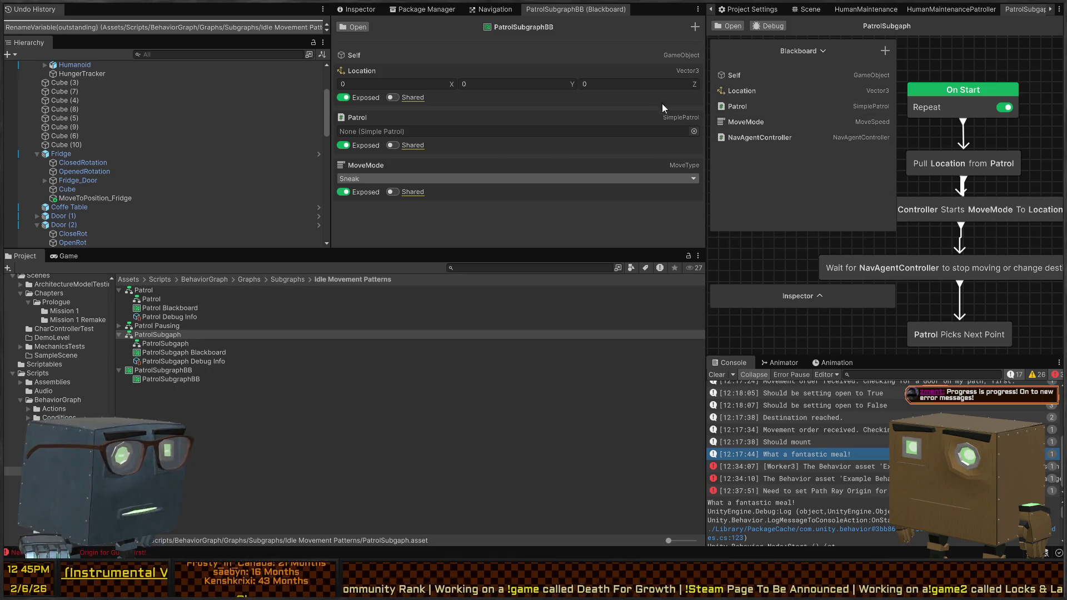
Add a Nav Agent Controller variable named NavAgentController, fixing the name's typo.
click(694, 28)
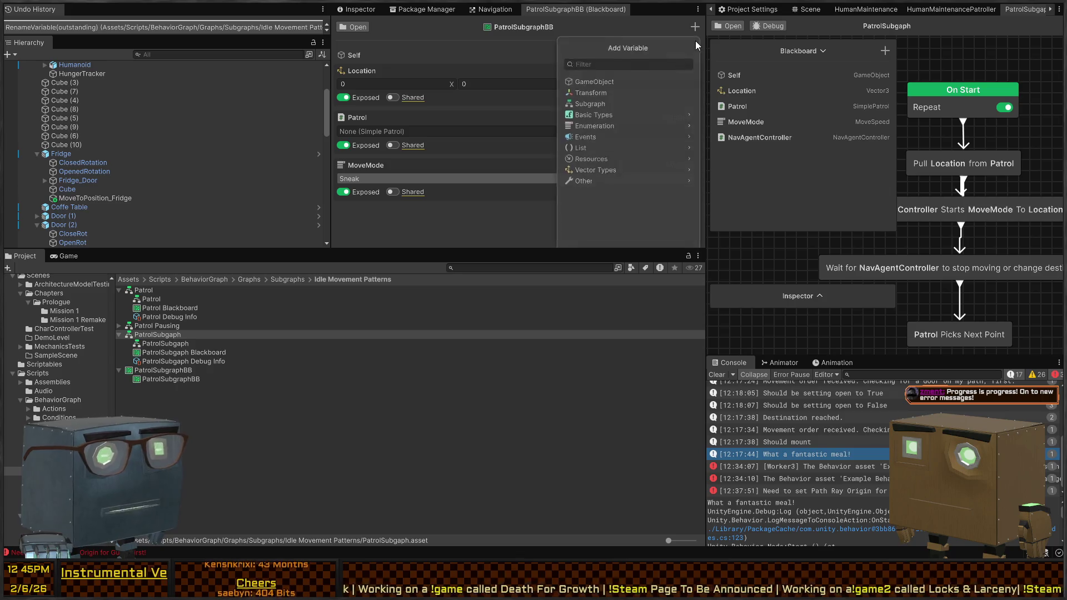
text(NavAgentController)
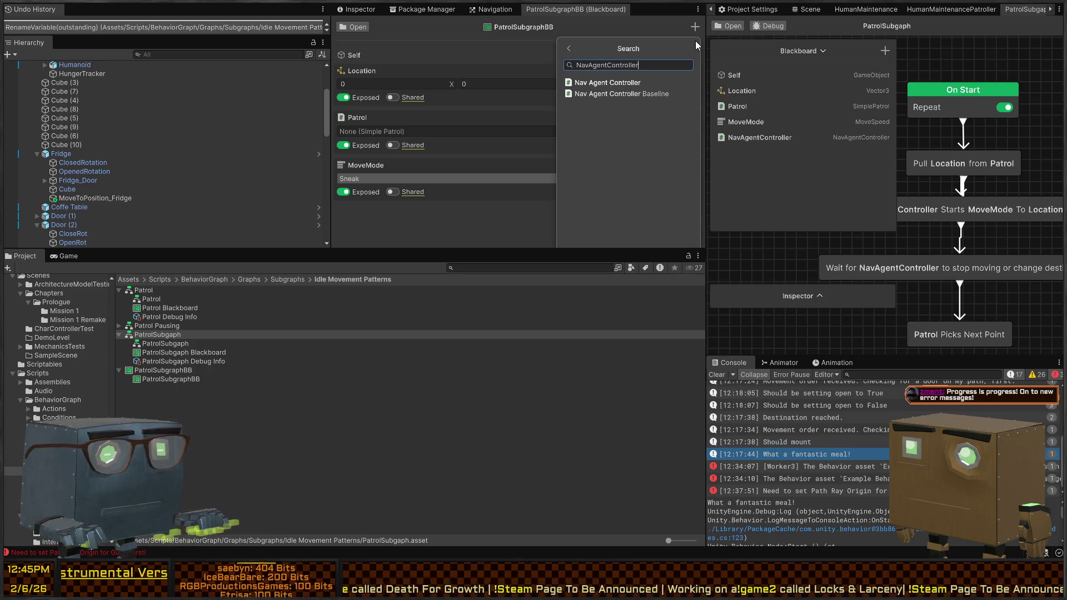
key(Return)
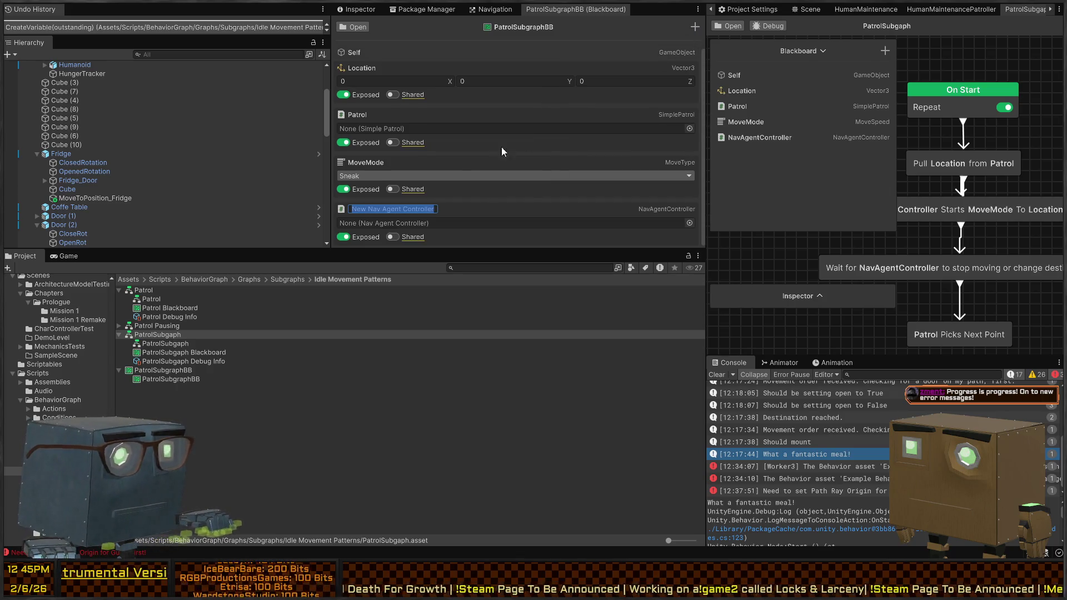
text(NavAgent)
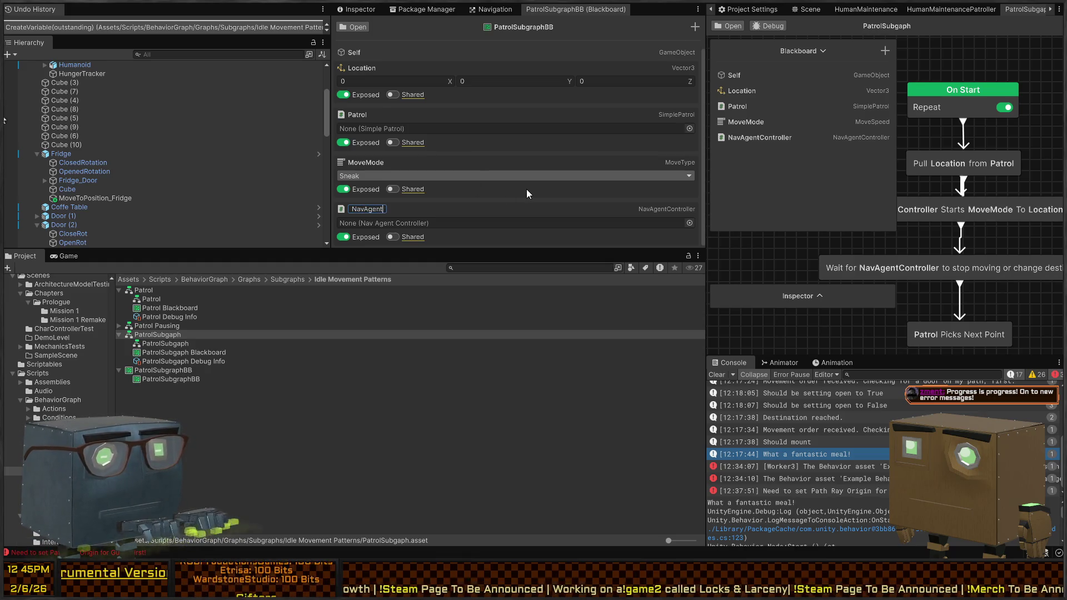
text(Contreoller)
key(Left)
key(Left)
key(Left)
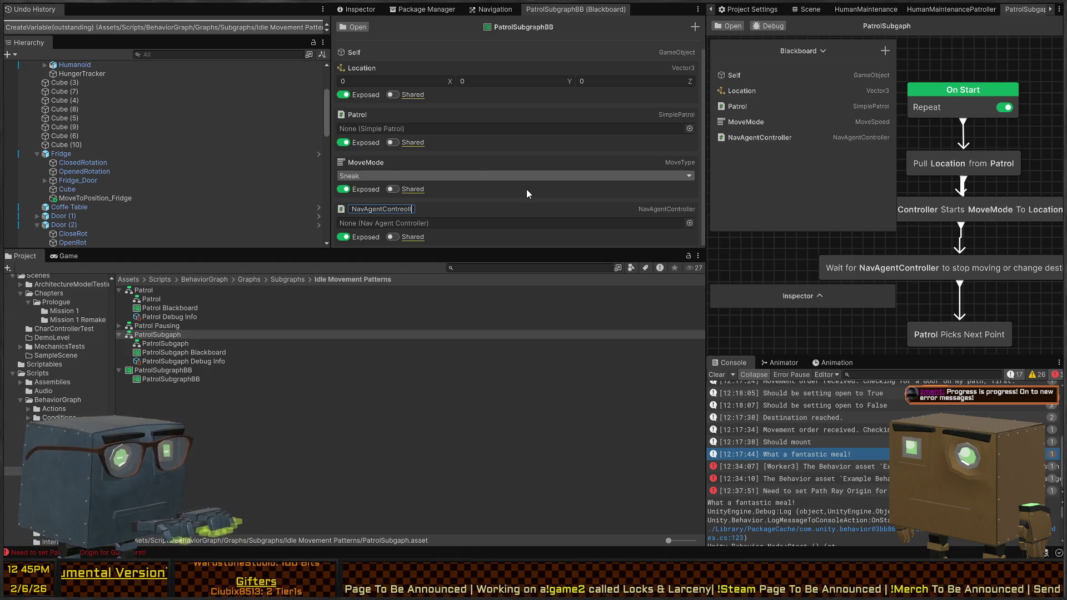
key(BackSpace)
key(Return)
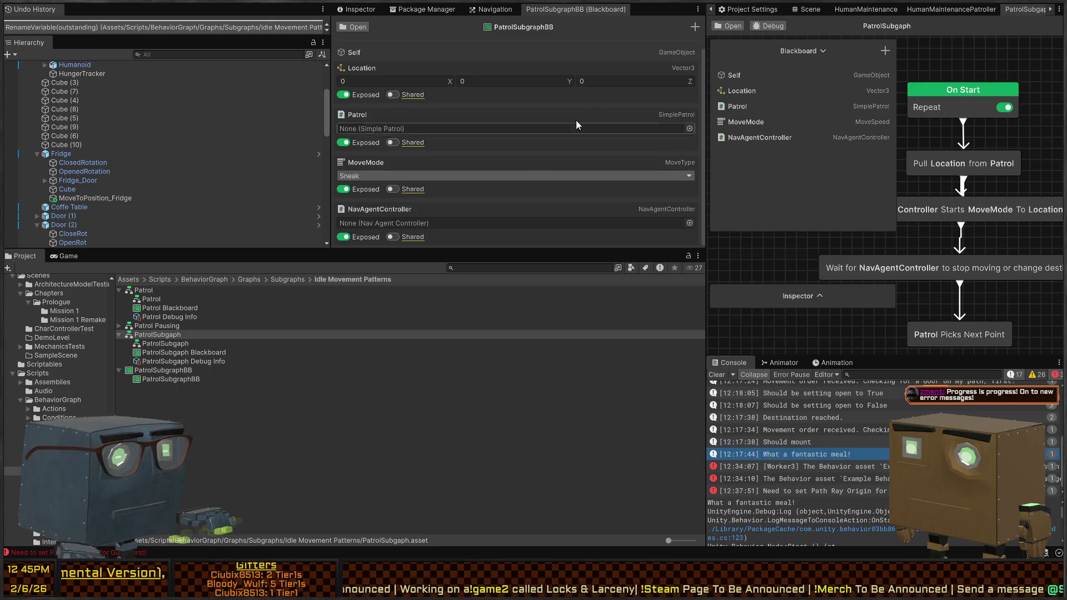
Collapse the Location, Patrol, MoveMode and NavAgentController entries.
click(381, 68)
click(389, 89)
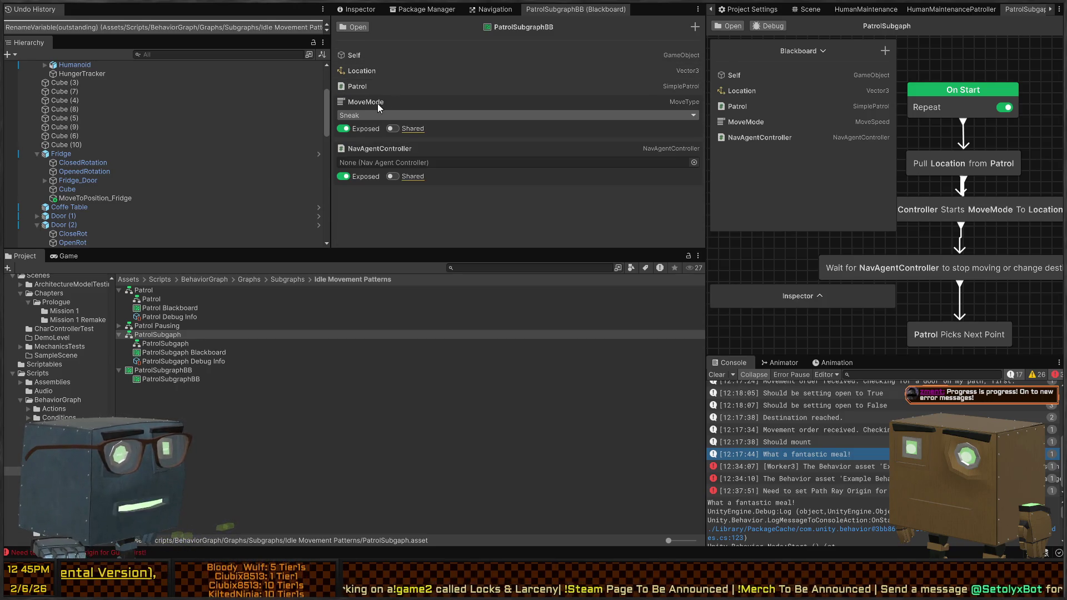
click(378, 103)
click(375, 111)
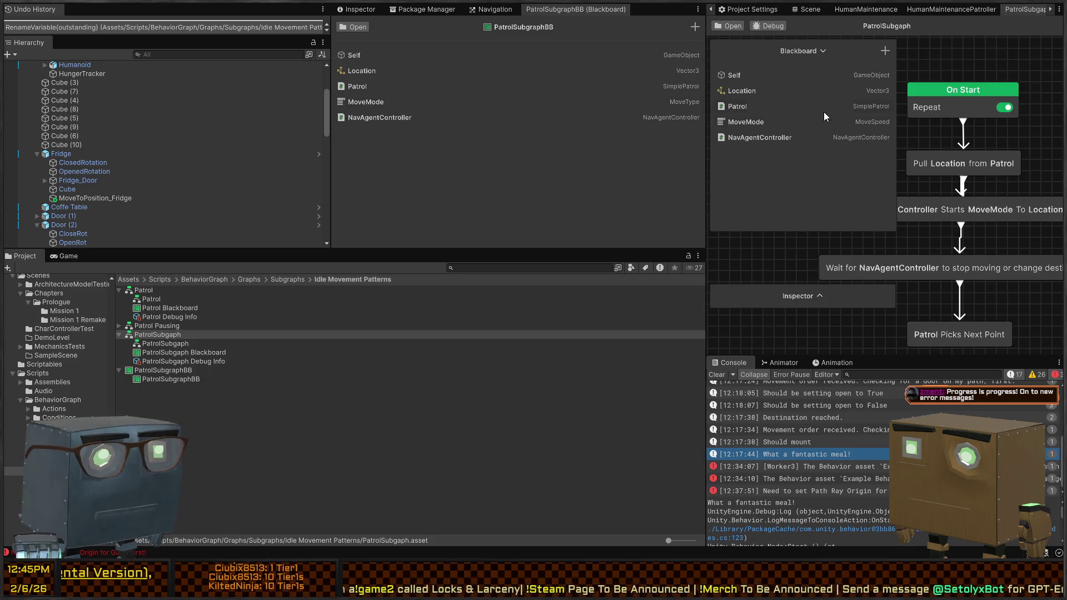
Add the PatrolSubgraphBB blackboard asset to the subgraph's Blackboard.
click(884, 51)
text(black)
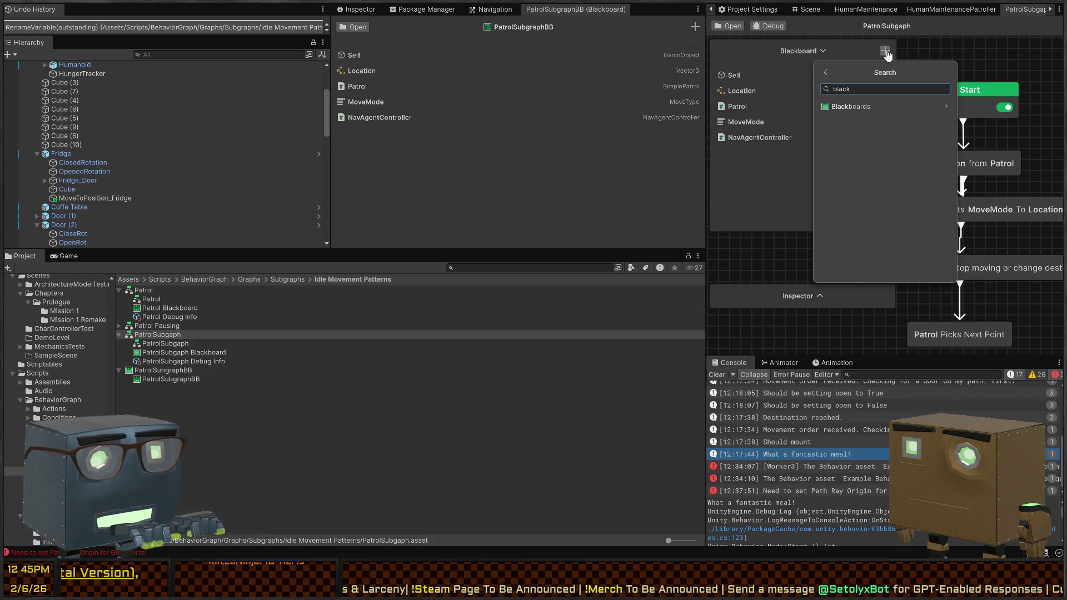
key(BackSpace)
key(BackSpace)
key(BackSpace)
text(bb)
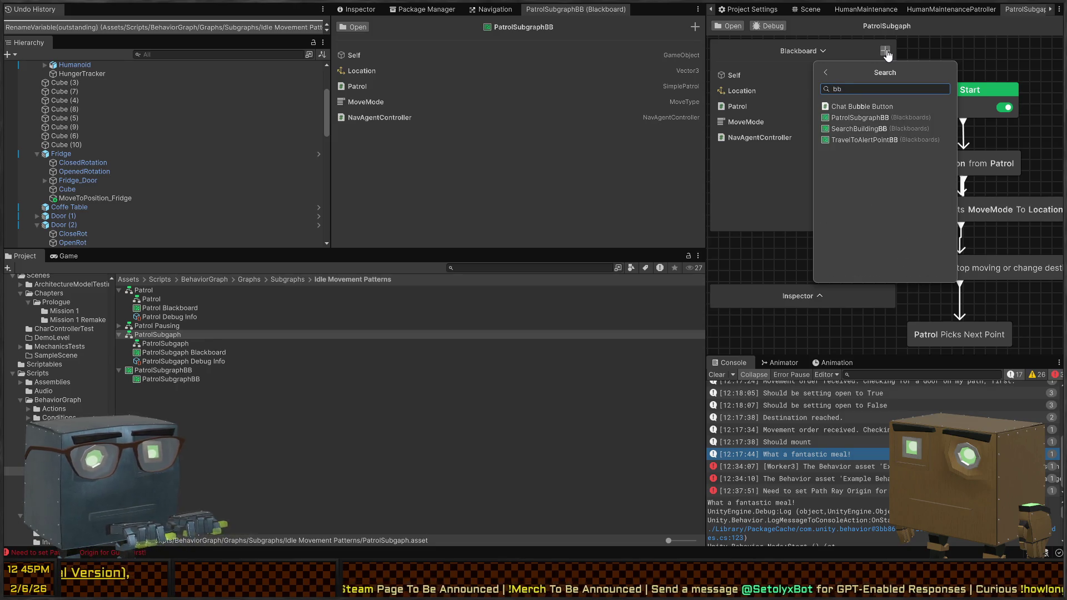
click(889, 116)
scroll(754, 138, down, 1)
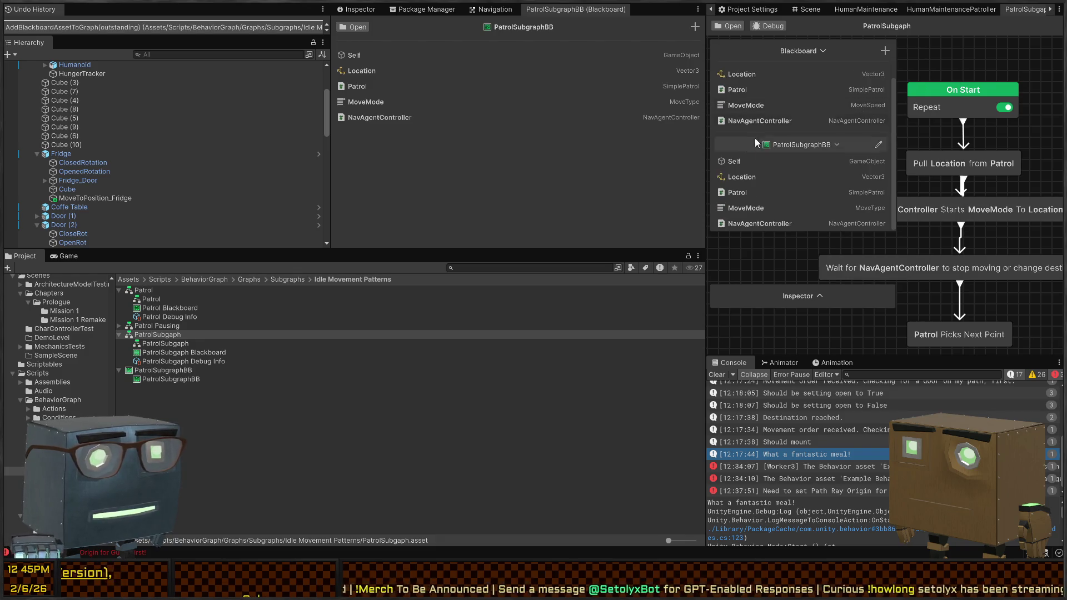
scroll(790, 104, up, 1)
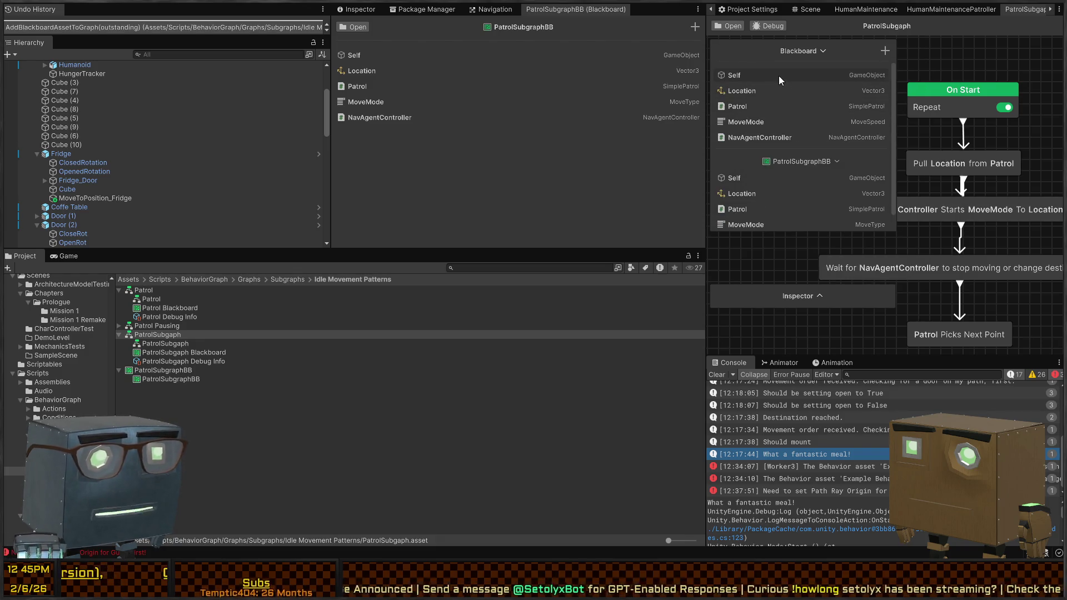
click(758, 78)
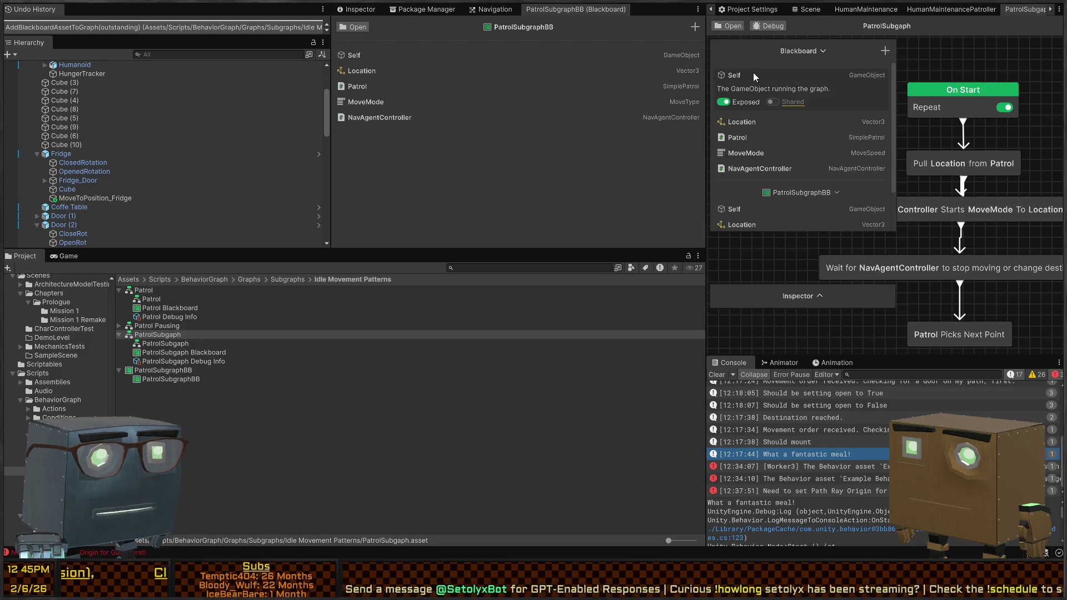
click(752, 73)
Delete the graph's own Location, Patrol and duplicate local variables, then remove Self from PatrolSubgraphBB.
right_click(778, 92)
click(818, 103)
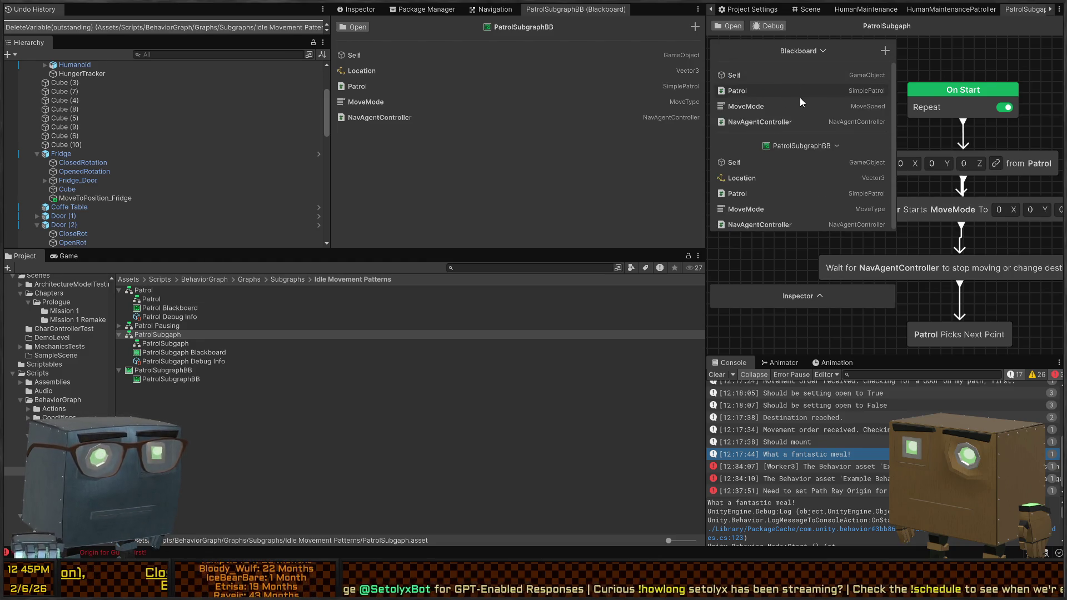
right_click(798, 95)
click(834, 106)
right_click(770, 93)
click(812, 100)
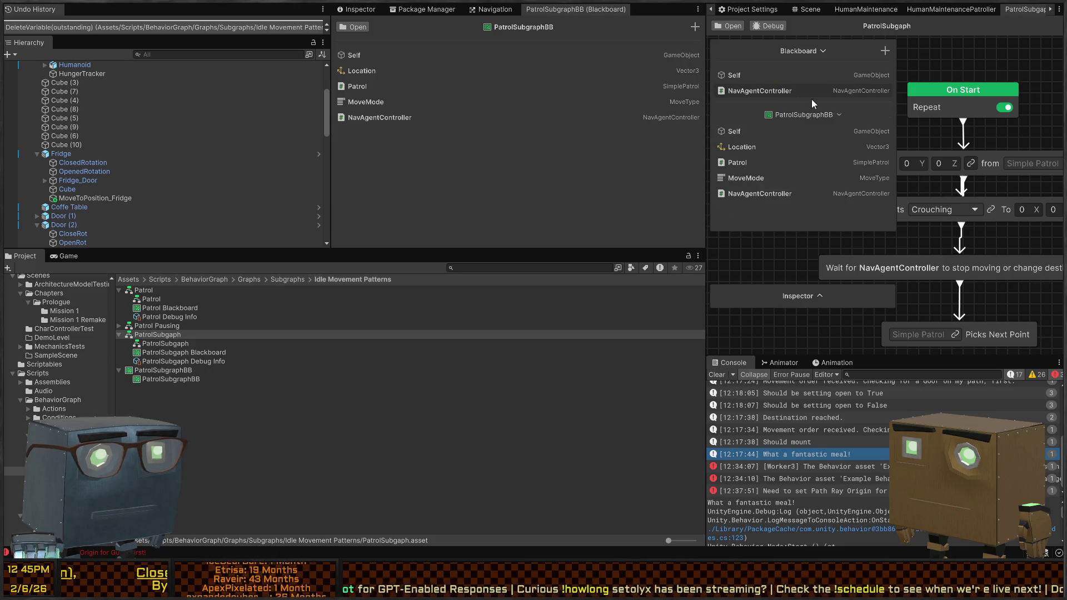
click(453, 57)
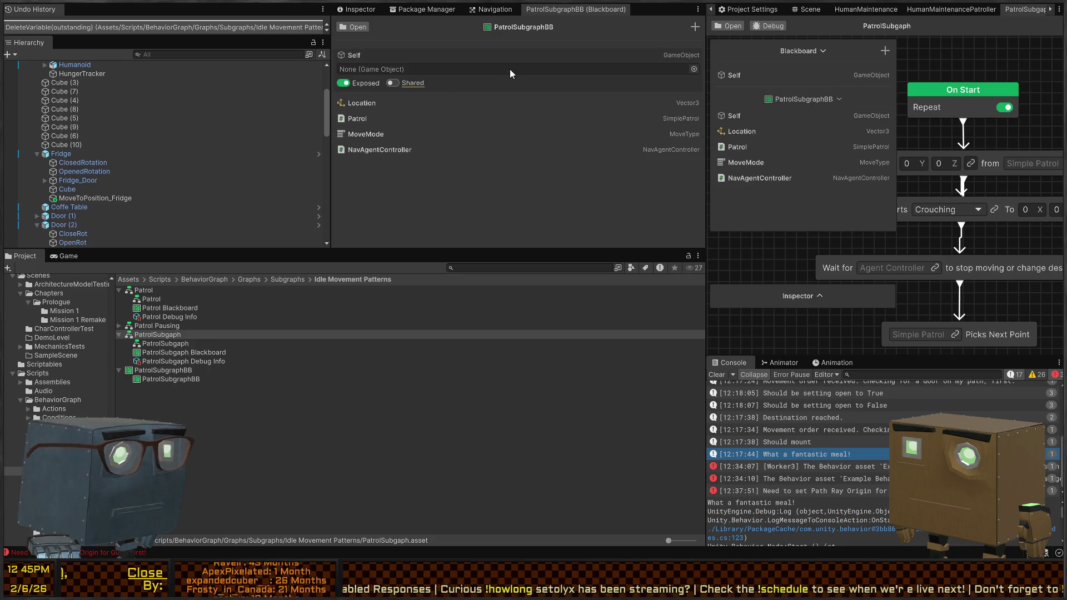
key(Delete)
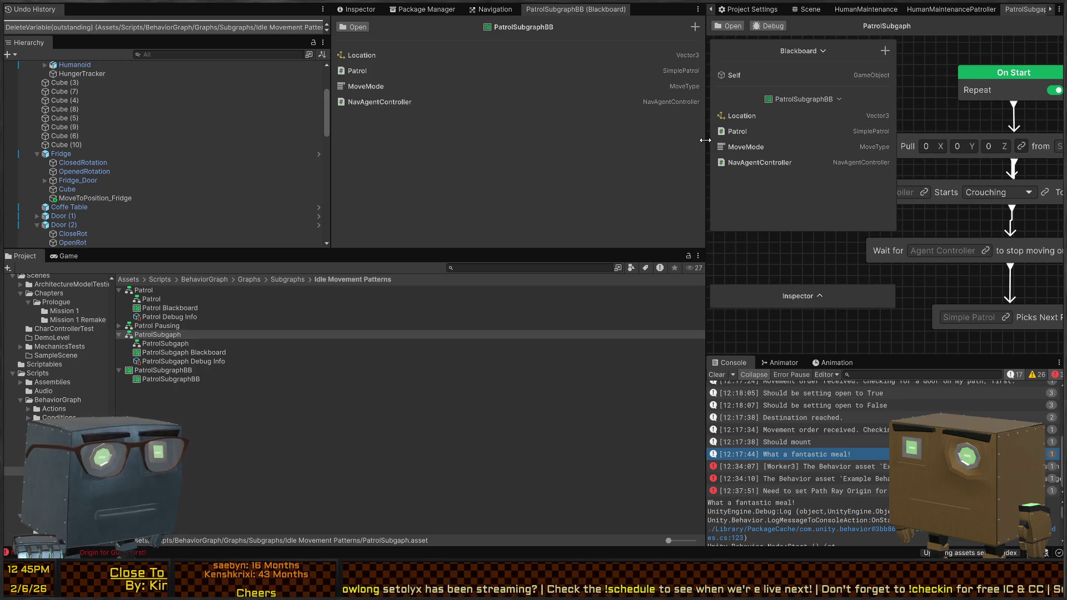
Widen the graph view and link Location and Patrol to the Pull node's position and source.
drag(701, 146, 426, 146)
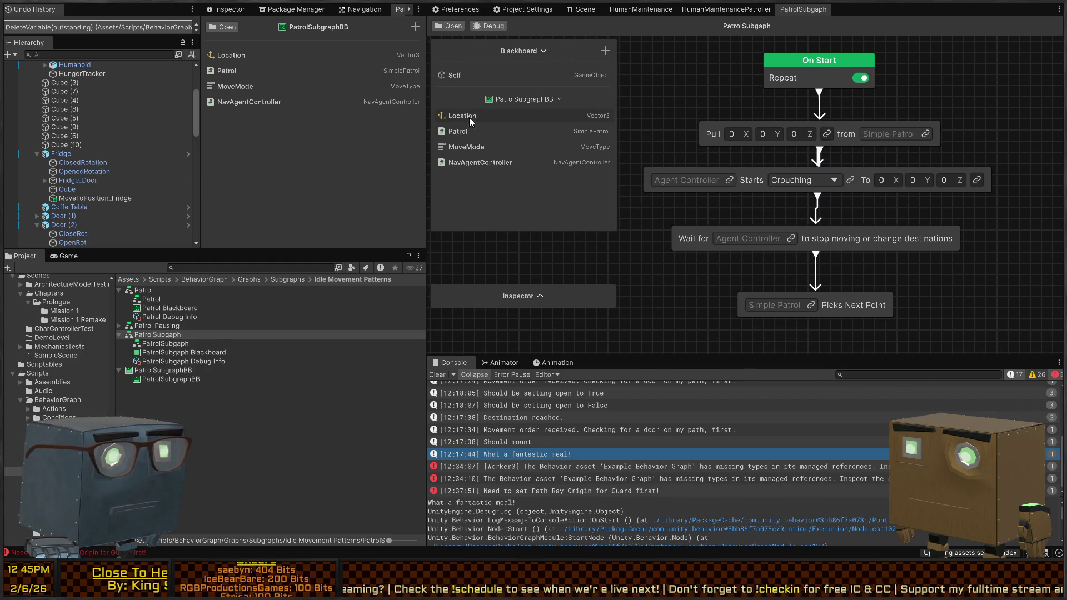
drag(469, 121, 763, 135)
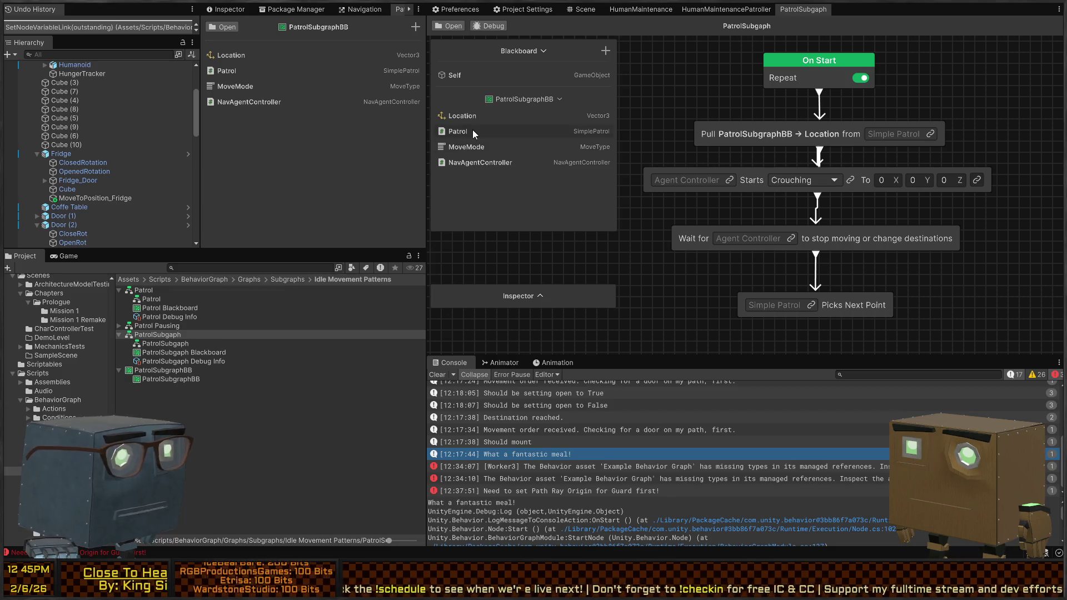
drag(472, 131, 903, 136)
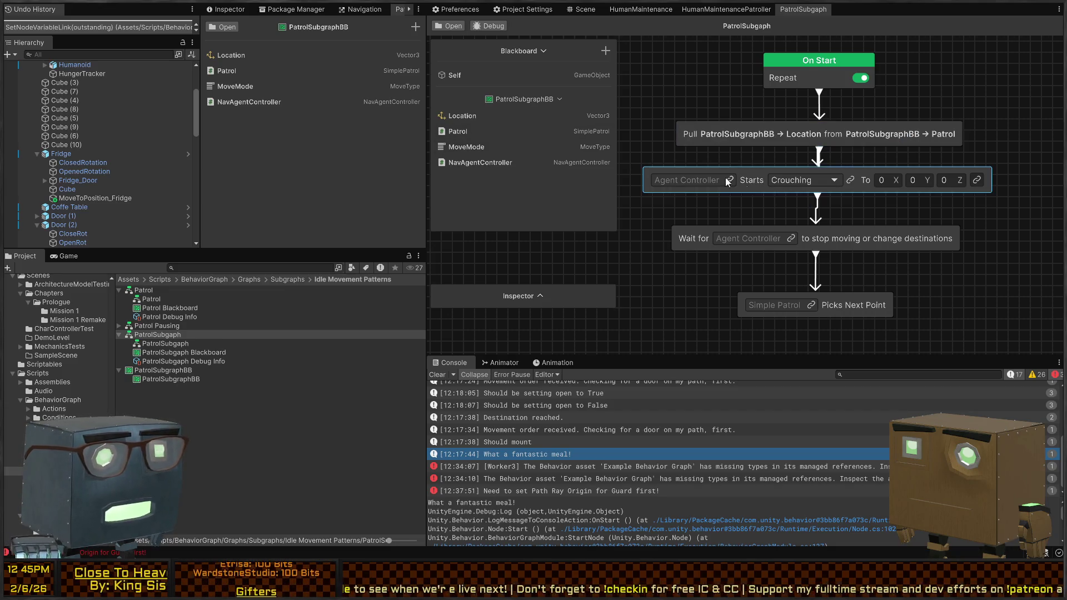
mouse_move(466, 148)
mouse_down()
mouse_move(835, 181)
mouse_move(462, 152)
mouse_up()
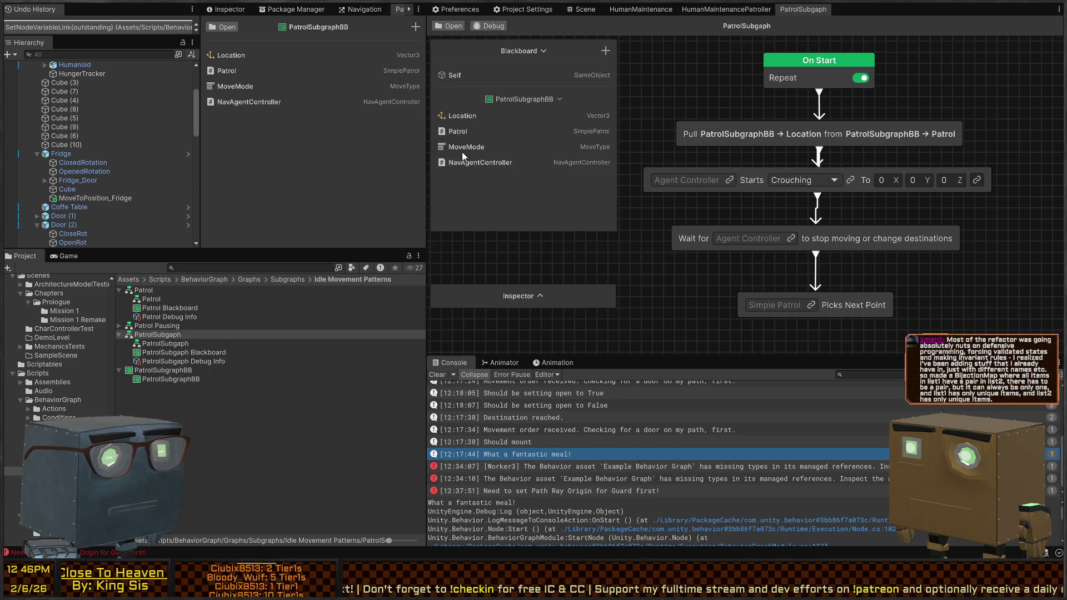
click(851, 181)
click(851, 180)
click(850, 180)
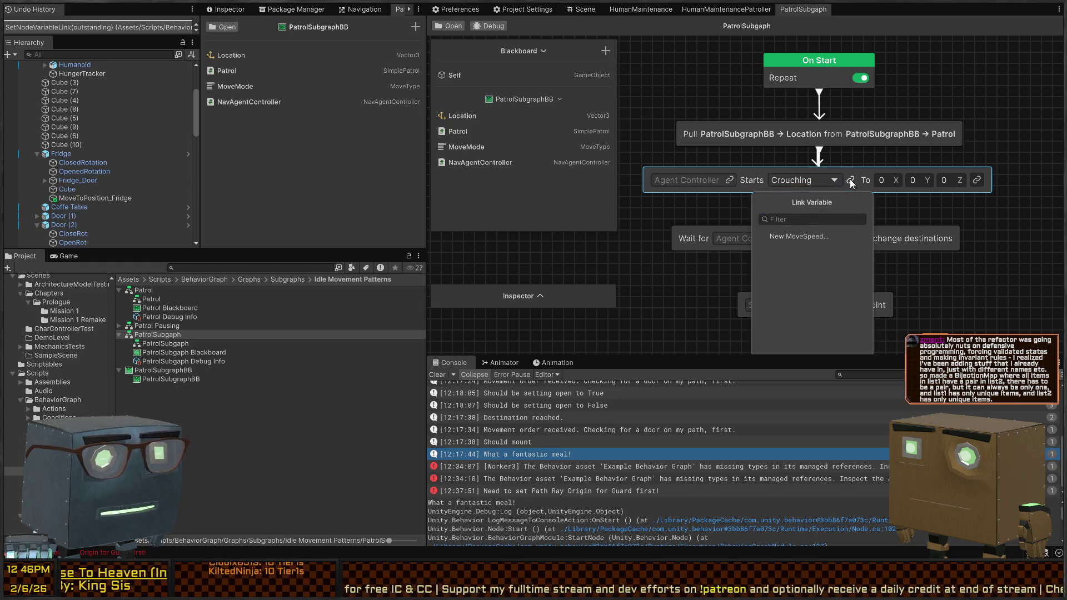
click(554, 176)
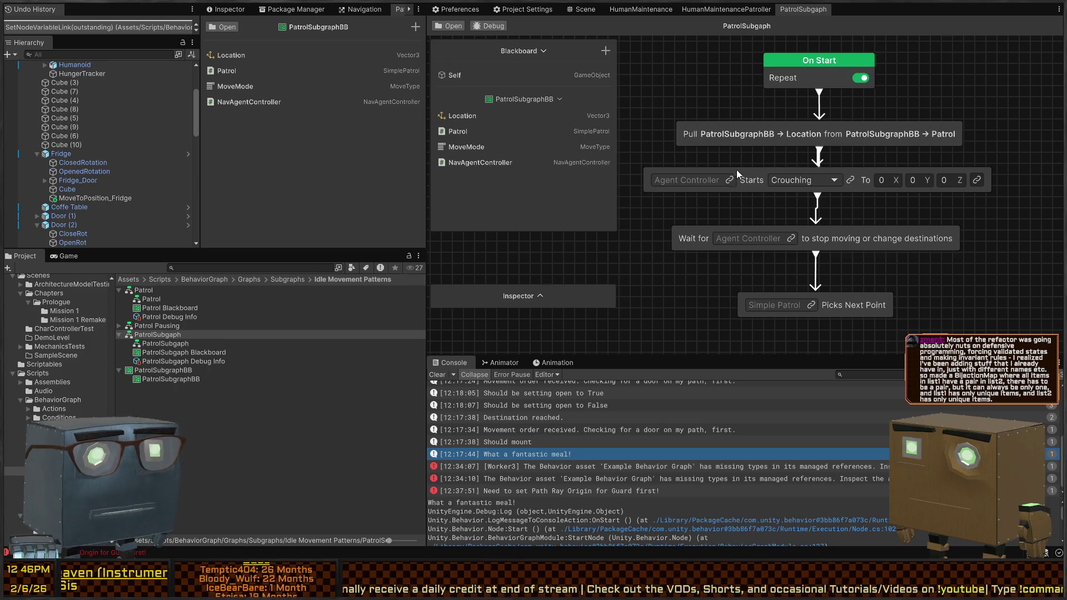
Set movement mode to Walking, with Location as destination and NavAgentController driving movement and Wait nodes.
click(834, 180)
click(812, 214)
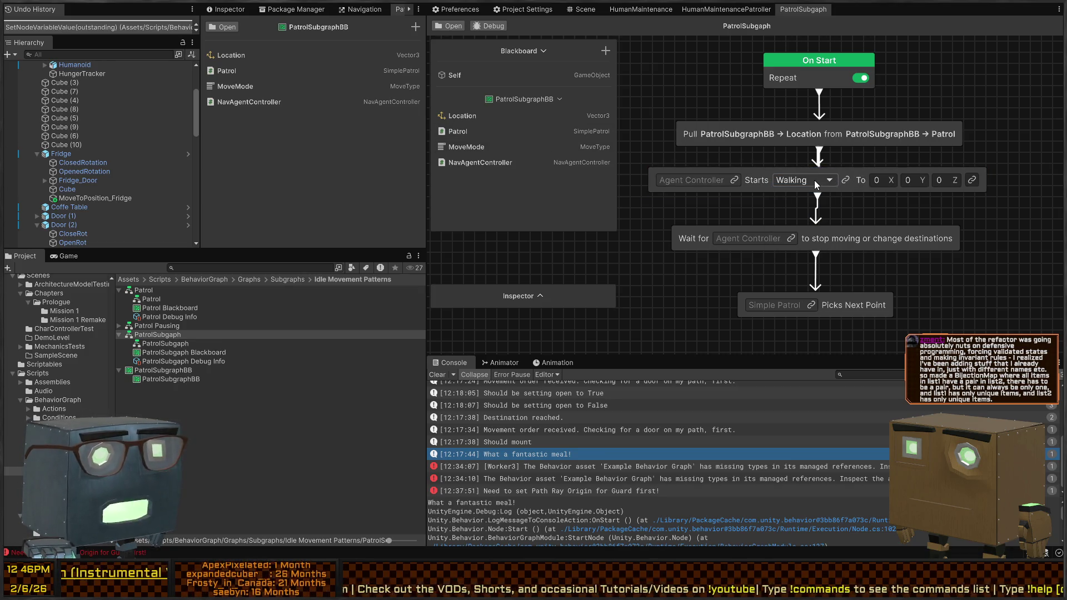
mouse_move(464, 117)
mouse_down()
mouse_move(528, 116)
mouse_move(944, 179)
mouse_up()
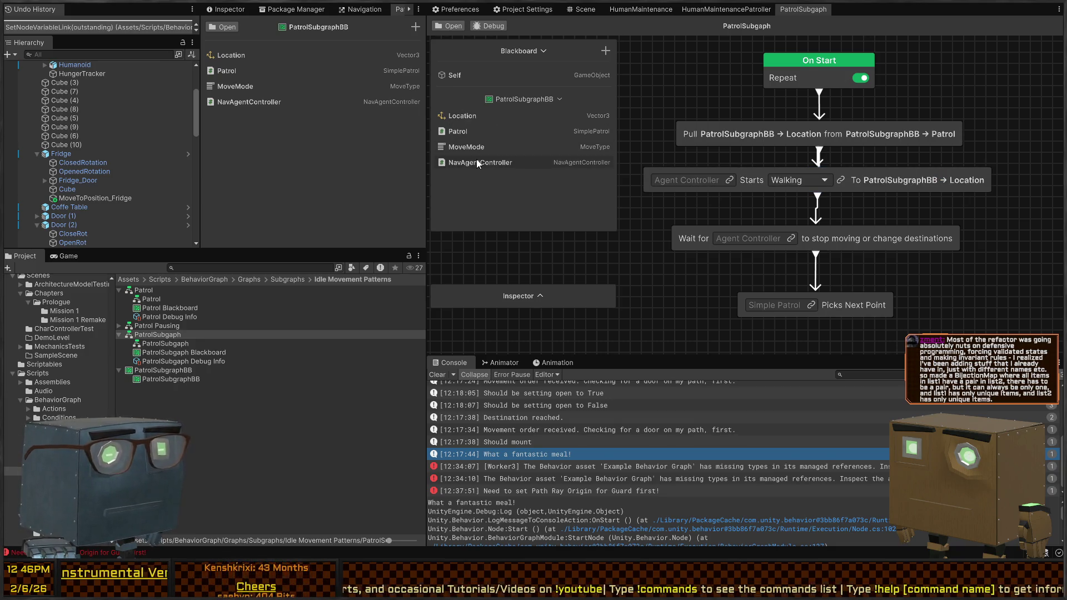
drag(475, 159, 702, 184)
mouse_move(833, 204)
mouse_down()
mouse_move(883, 198)
mouse_move(895, 184)
mouse_move(867, 180)
mouse_move(857, 201)
mouse_up()
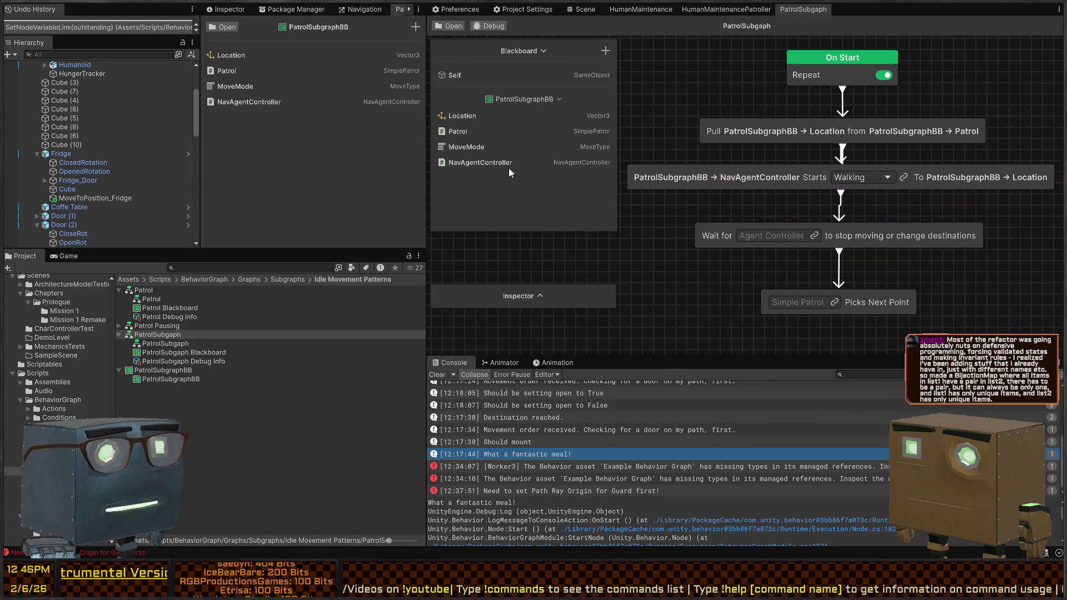
drag(480, 161, 727, 232)
drag(795, 245, 775, 237)
mouse_move(475, 122)
mouse_down()
mouse_move(491, 144)
mouse_move(832, 305)
mouse_up()
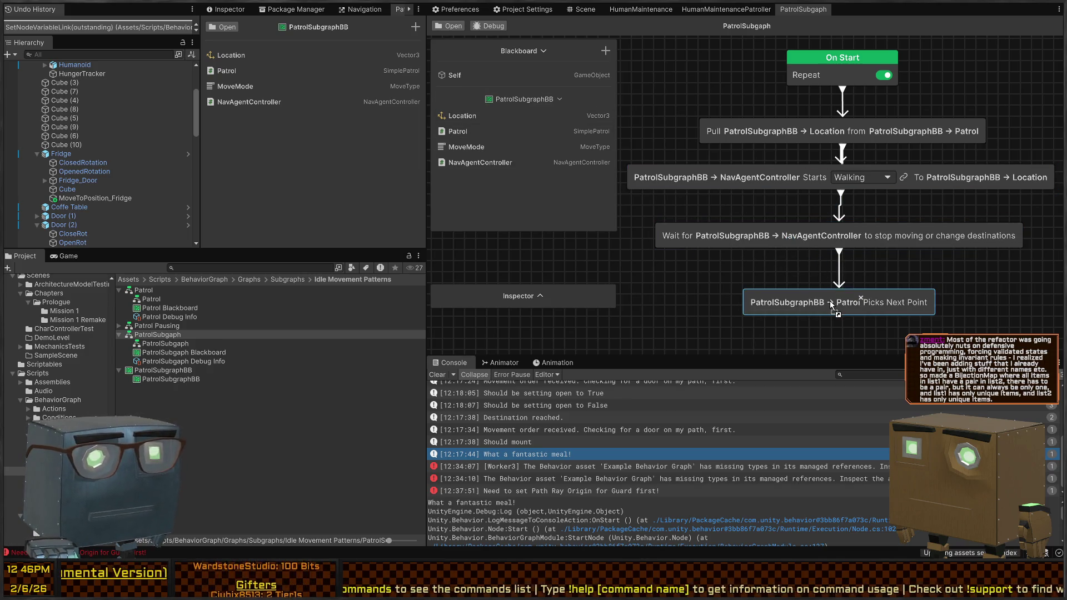
Switch to the HumanMaintenancePatroller graph and move the expanded Inspector to the top-right.
click(707, 10)
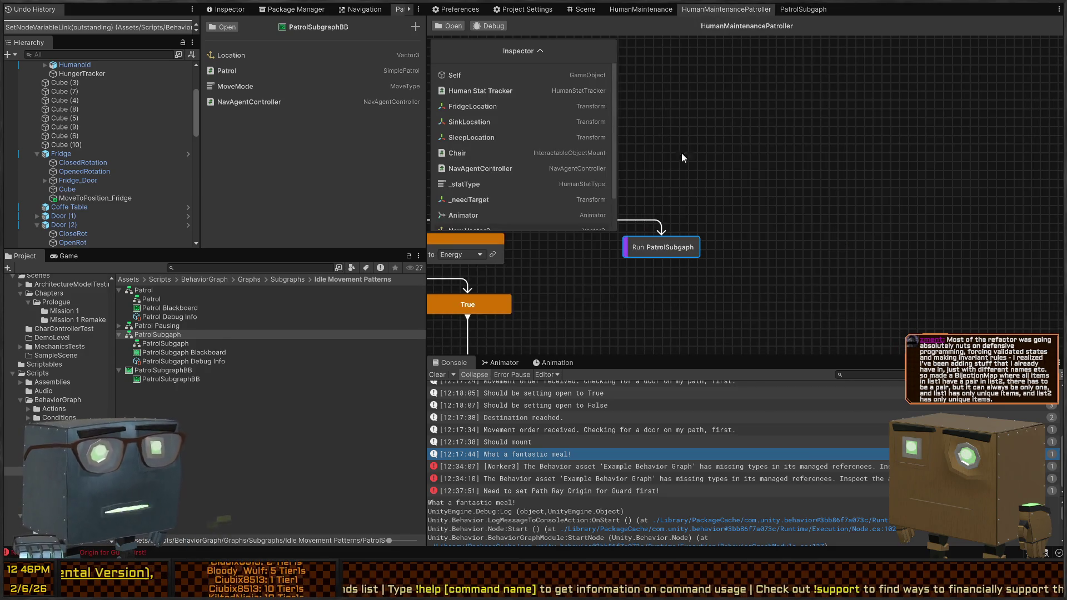
drag(819, 152, 816, 142)
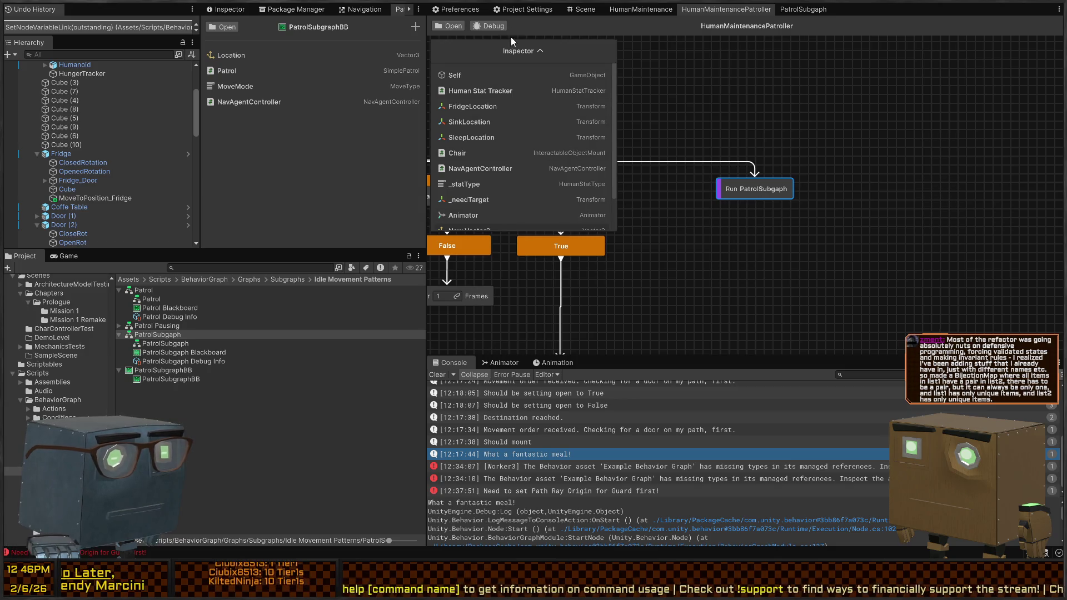
drag(511, 36, 996, 48)
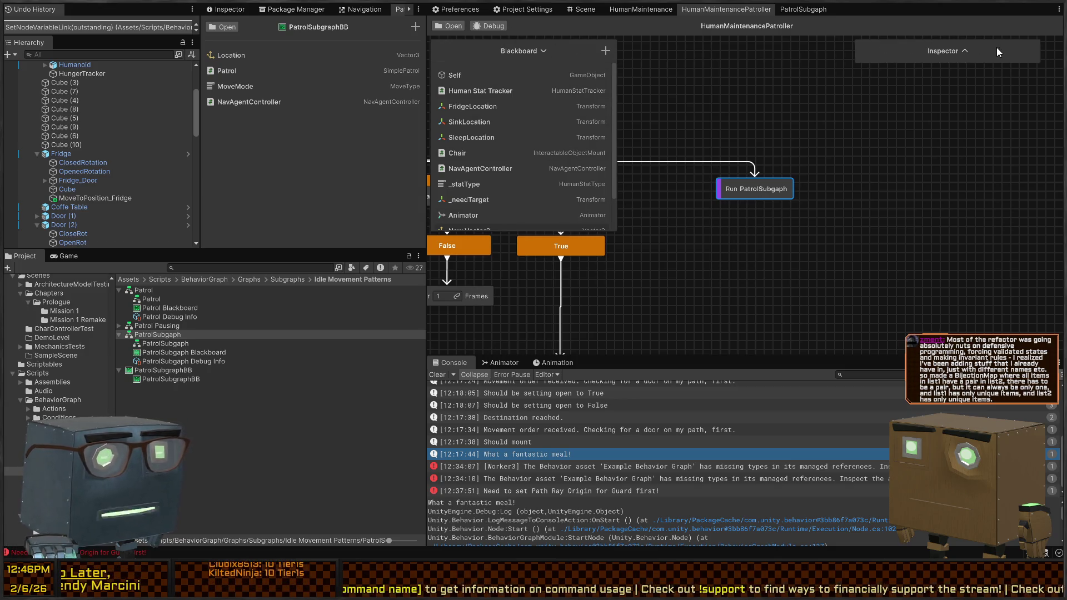
click(967, 50)
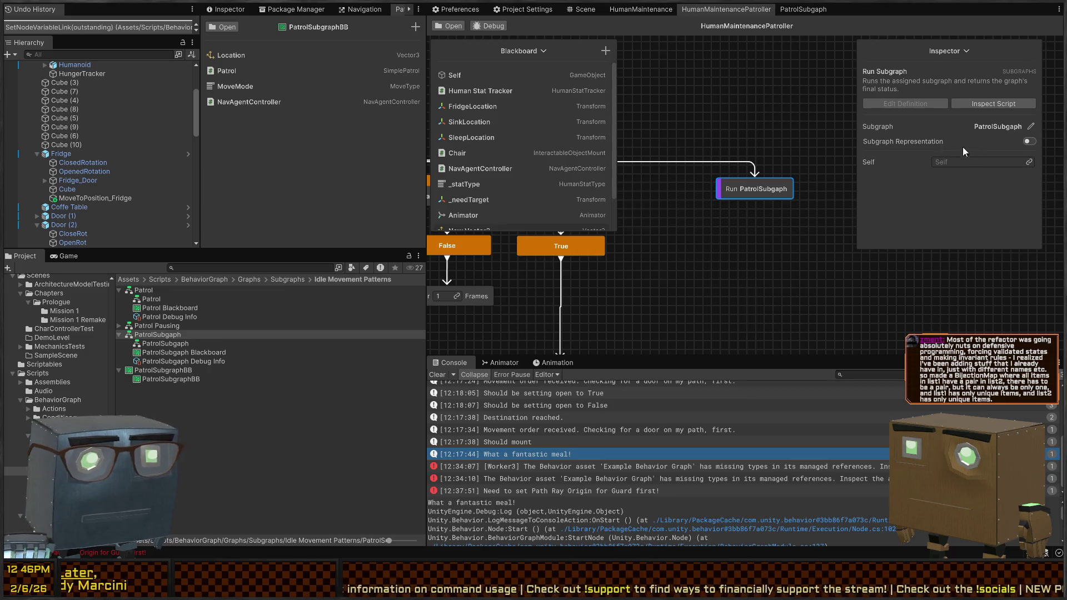
mouse_move(951, 53)
mouse_down()
mouse_move(1005, 49)
mouse_move(975, 57)
mouse_up()
Select the Run PatrolSubgraph node to show its settings in the Inspector.
click(817, 264)
click(780, 188)
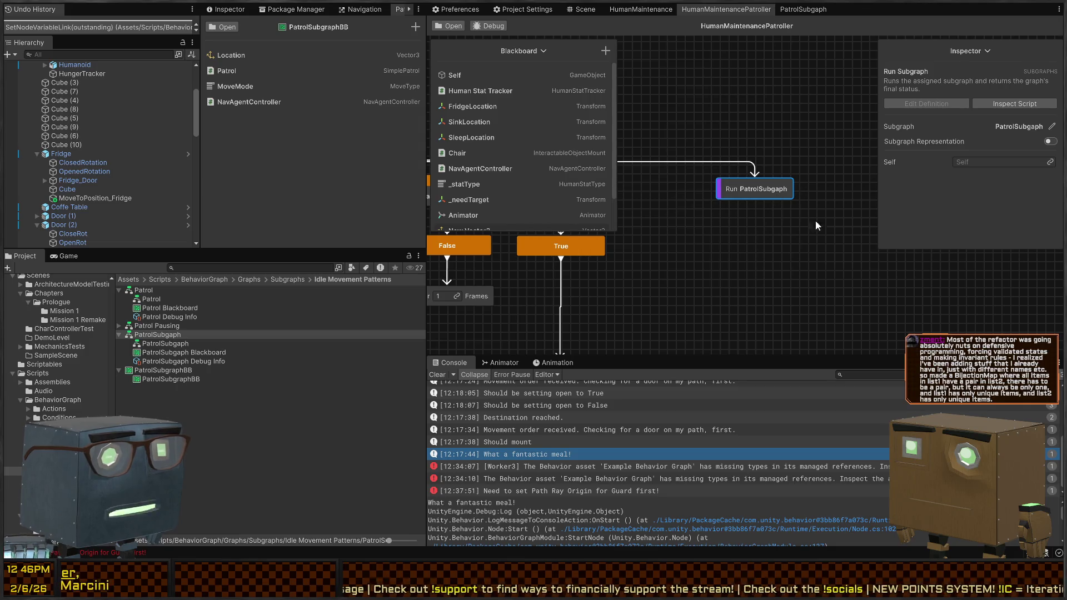
scroll(492, 152, down, 2)
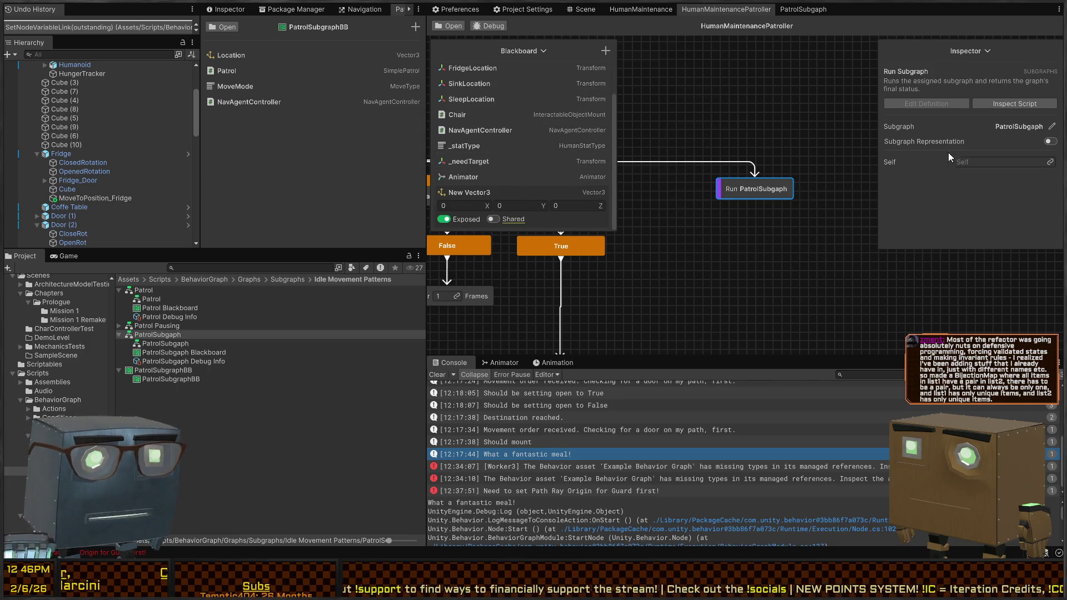
click(740, 183)
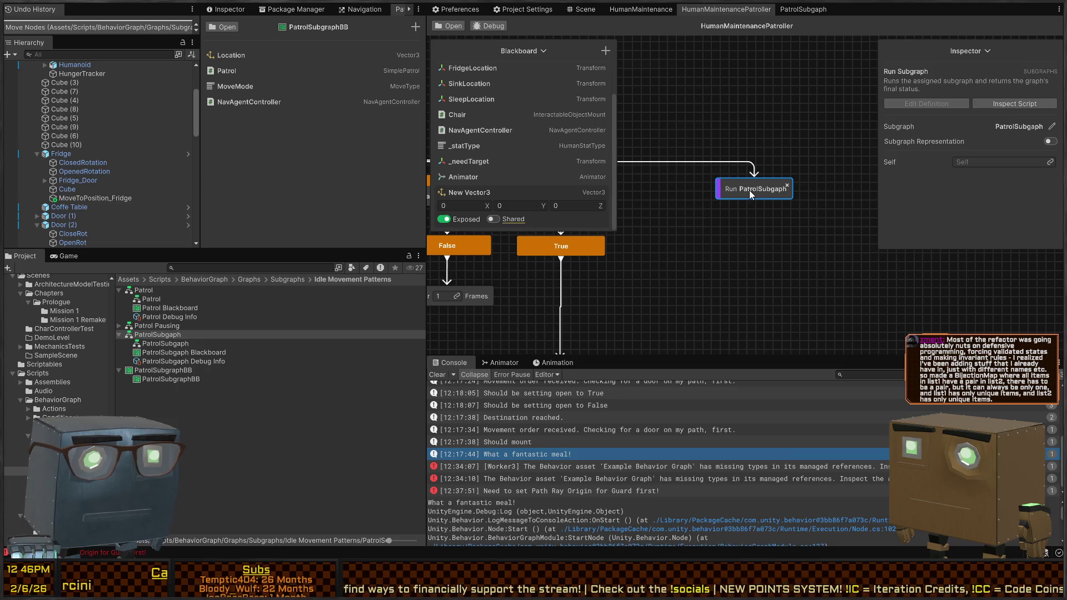
click(765, 229)
click(762, 189)
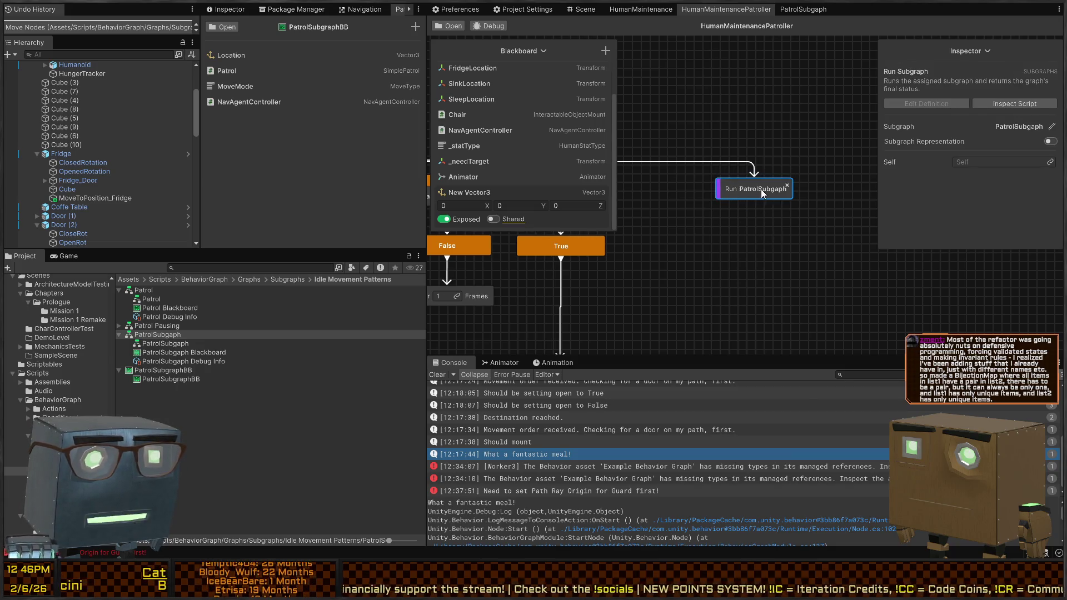
Replace the old patrol subgraph node with a new Run Subgraph node from the Subgraphs category.
key(Delete)
key(space)
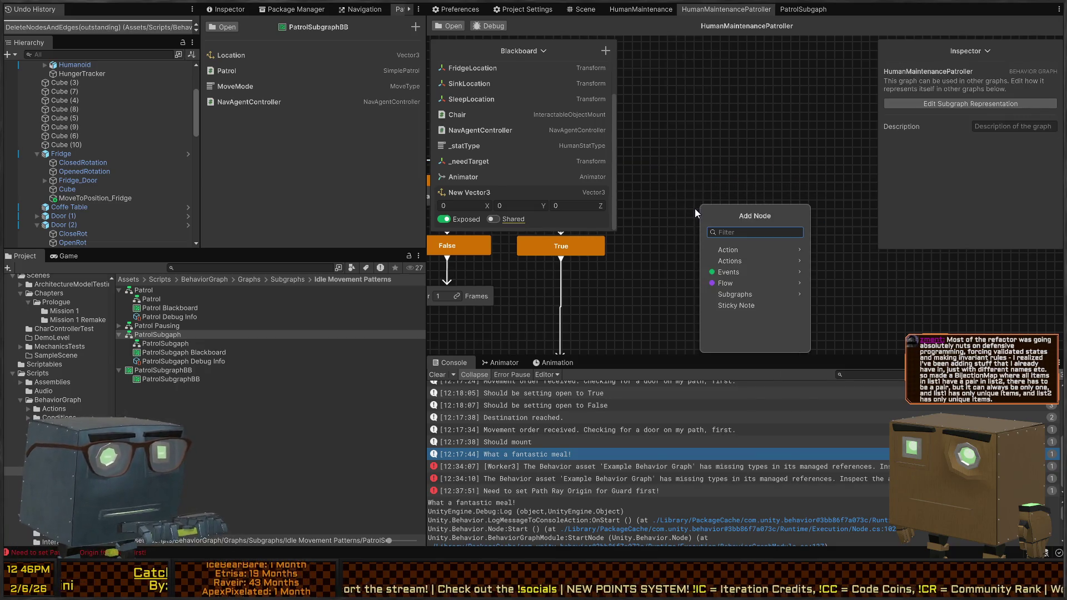
text(subgr)
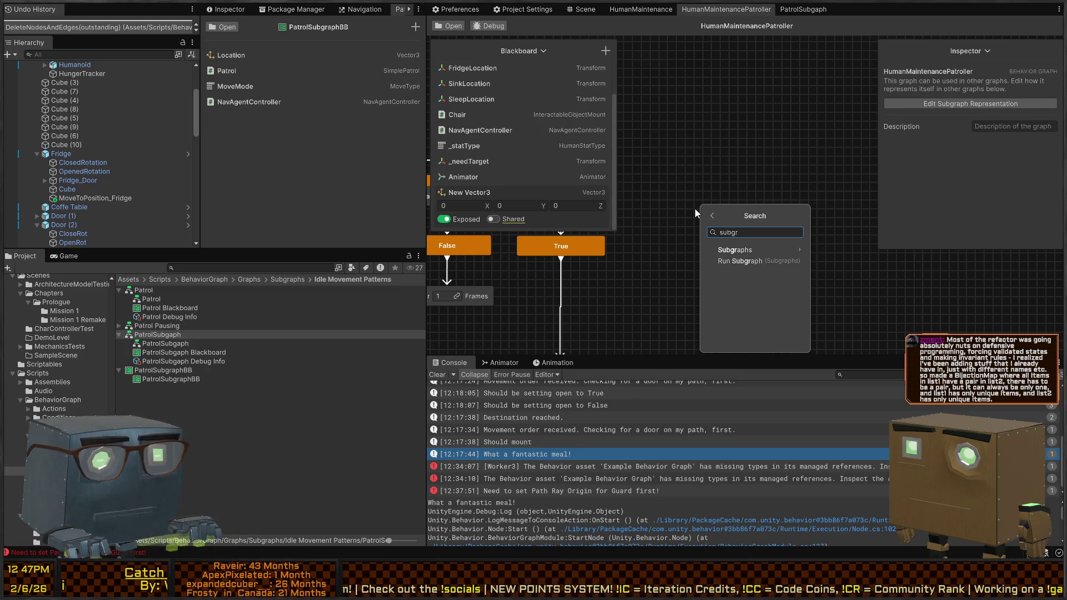
key(Return)
key(BackSpace)
key(BackSpace)
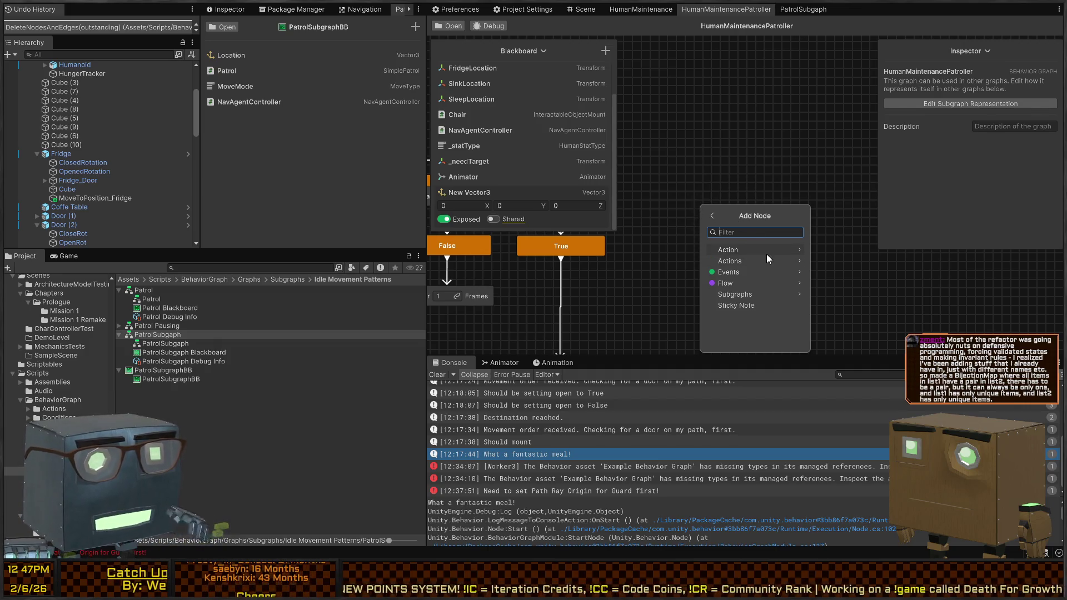
click(751, 294)
click(747, 249)
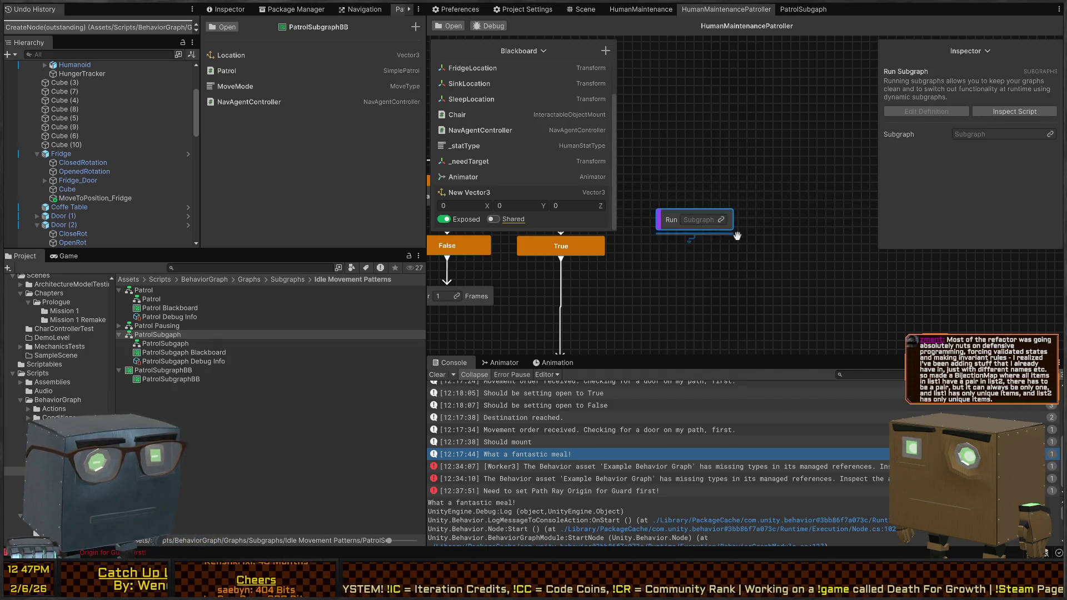
Create a new subgraph variable named 'Subgraph' for the node's subgraph field.
click(684, 217)
key(Escape)
click(721, 220)
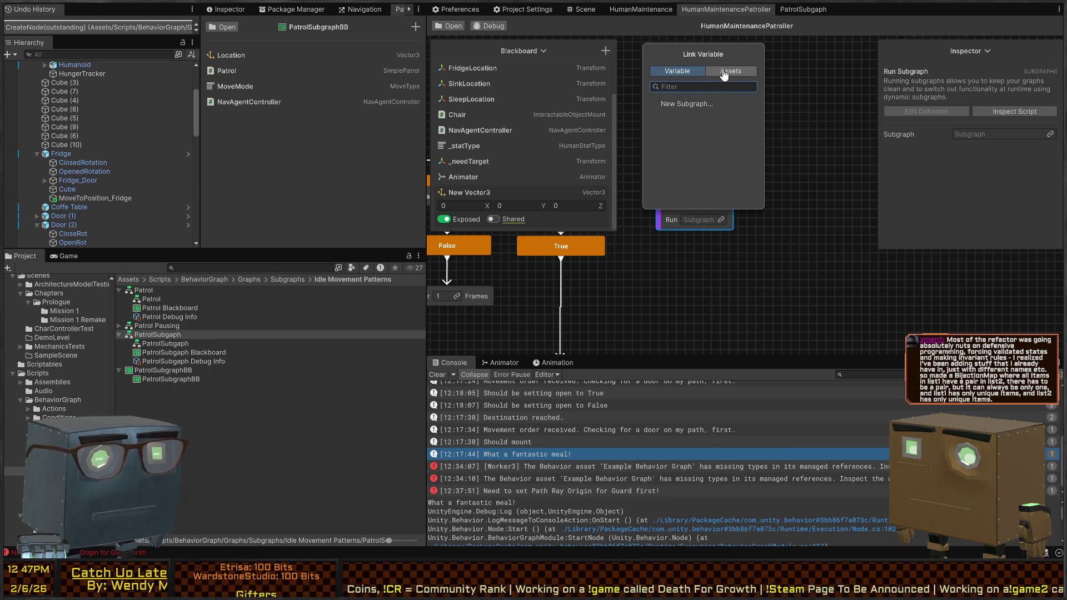
click(687, 104)
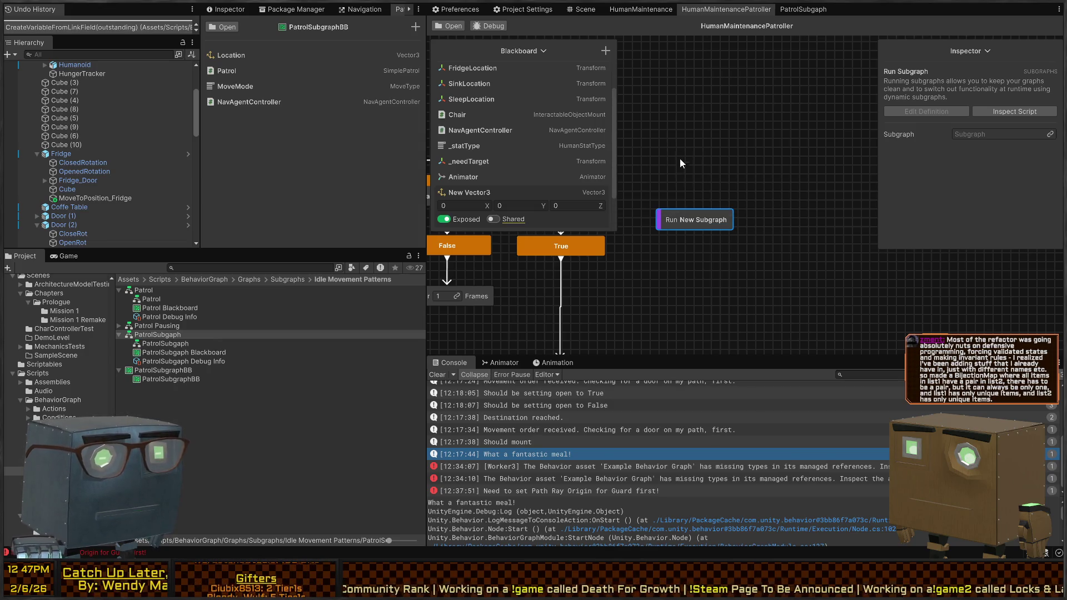
text(Subgraph)
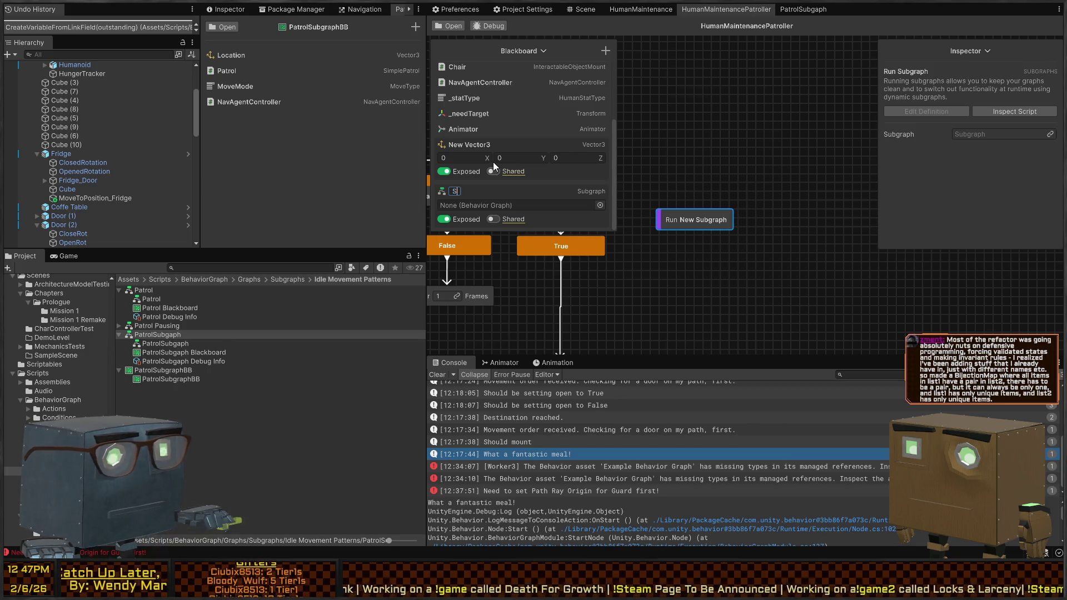
click(491, 156)
Feed the Subgraph variable into the Run Subgraph node and set its blackboard to PatrolSubgraphBB.
drag(463, 191, 688, 224)
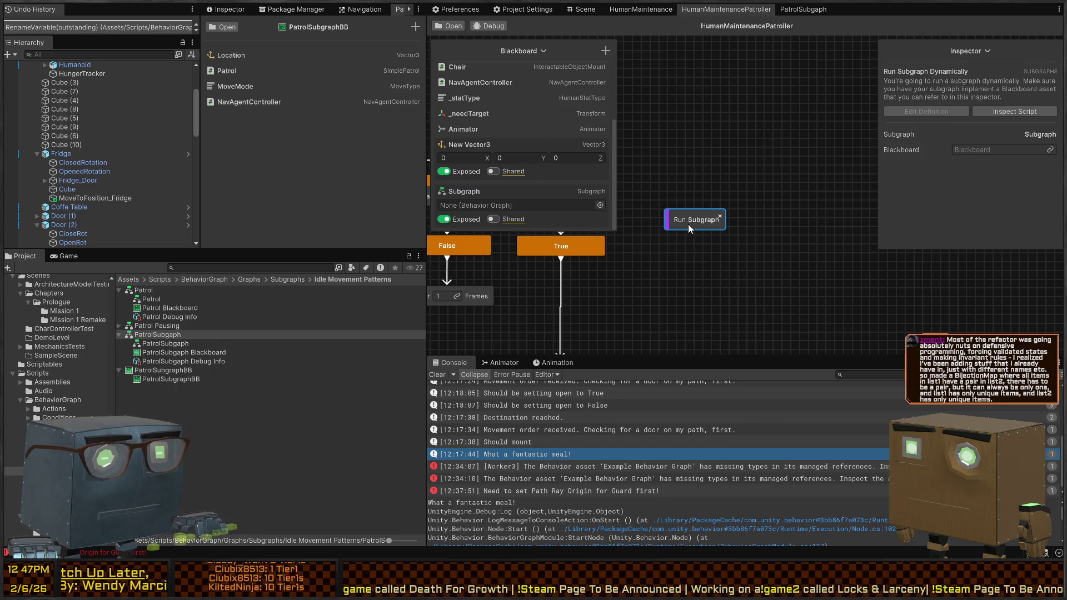
click(1049, 150)
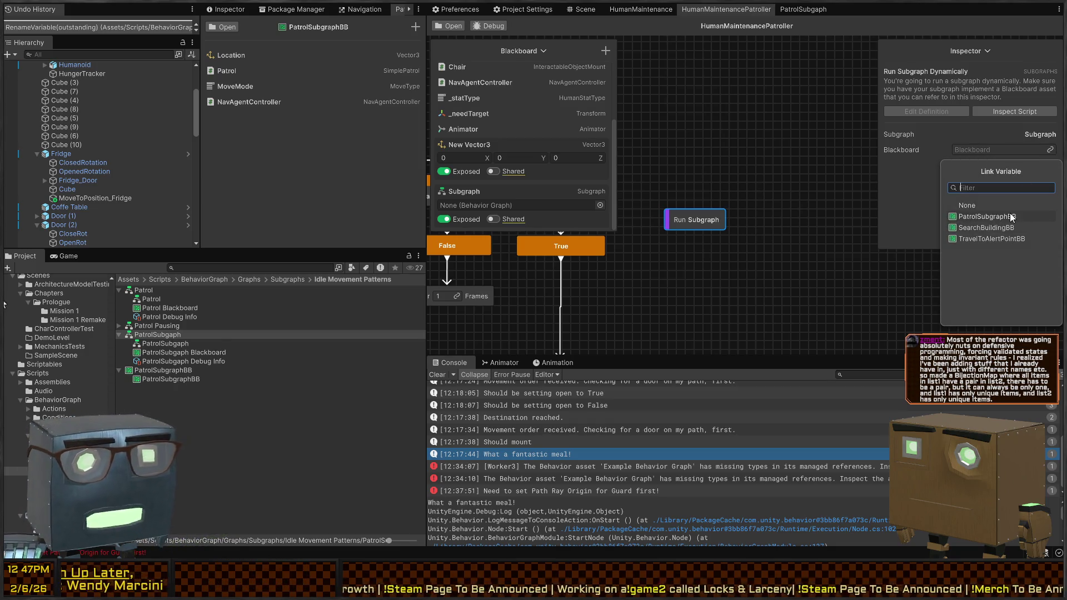
click(986, 217)
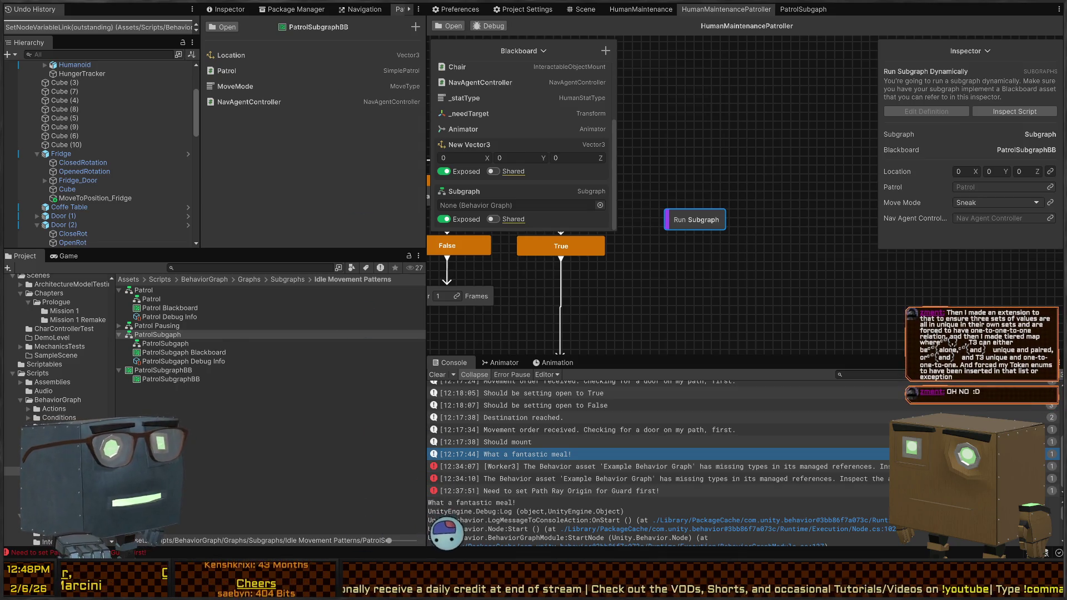
Link the Run Subgraph node's Move Mode to a new MoveType blackboard variable.
mouse_move(714, 248)
mouse_down()
mouse_move(746, 207)
mouse_move(767, 241)
mouse_move(805, 253)
mouse_move(777, 258)
mouse_up()
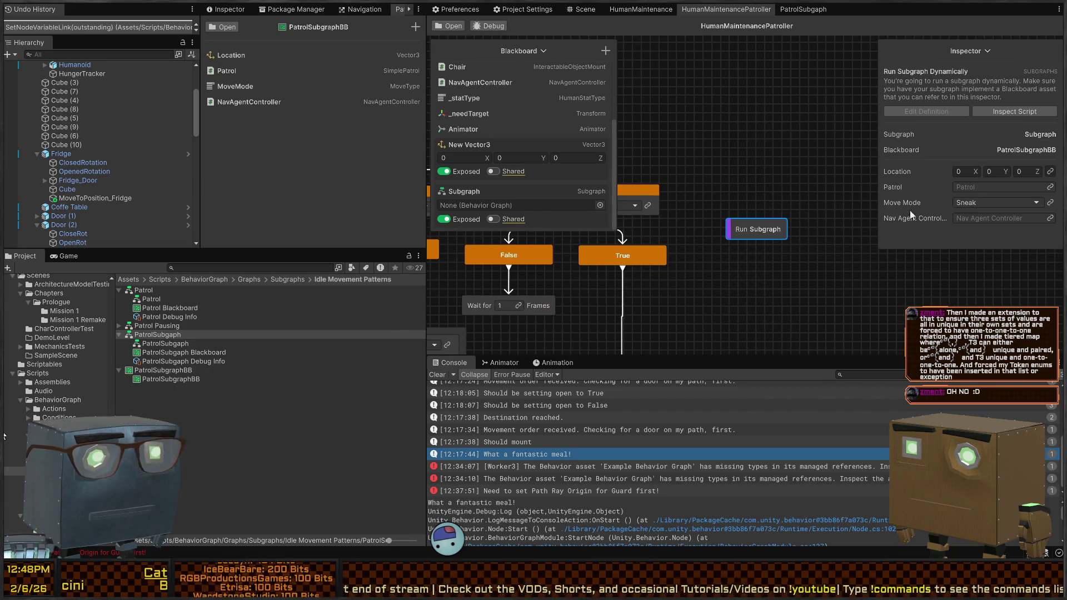
drag(735, 176, 709, 146)
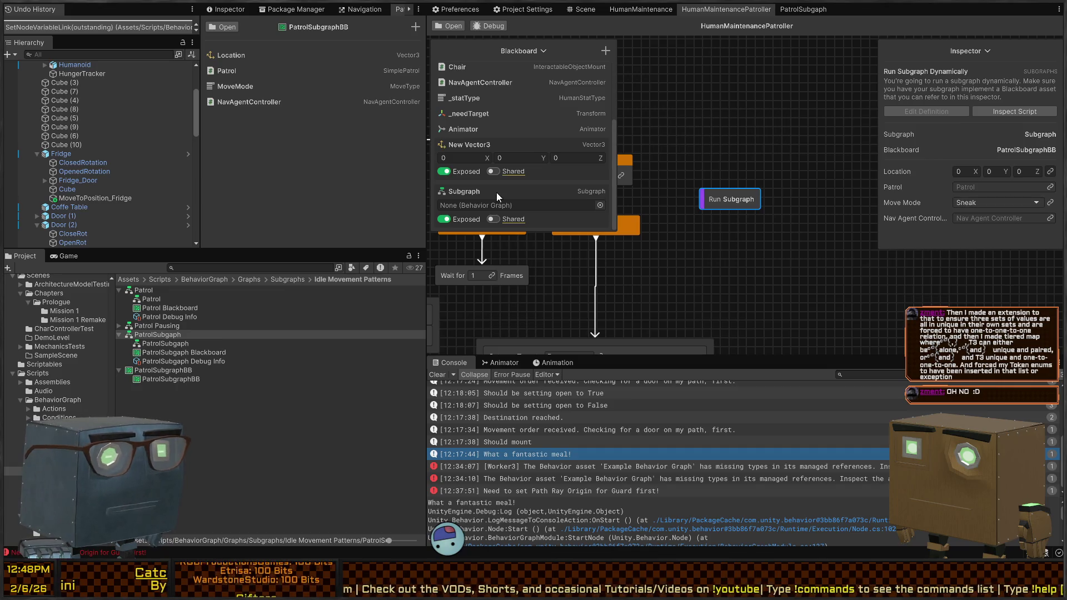
scroll(509, 162, up, 5)
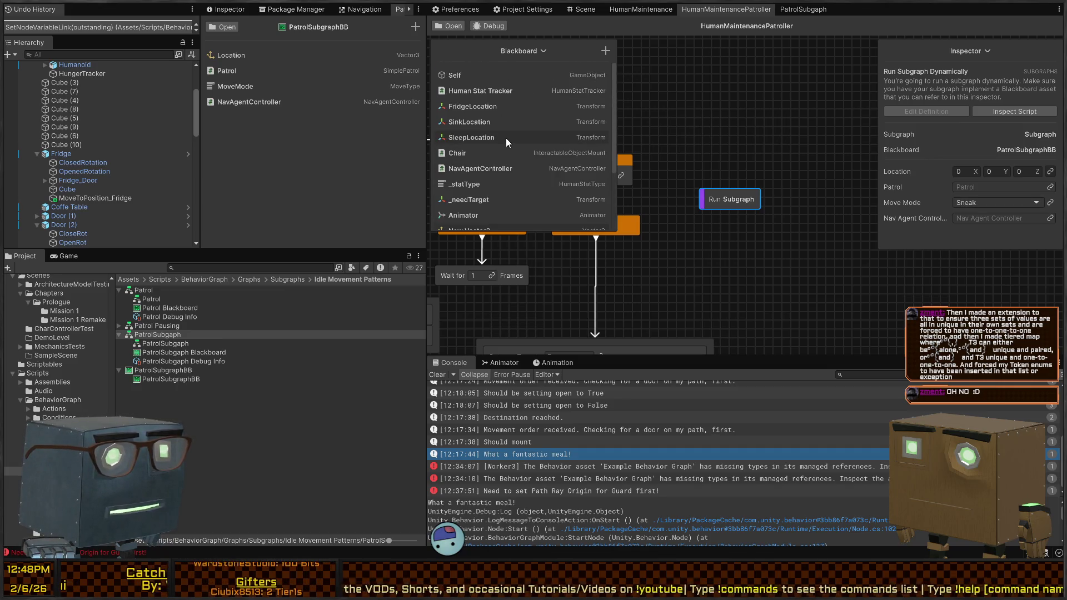
scroll(497, 150, down, 5)
scroll(631, 192, down, 1)
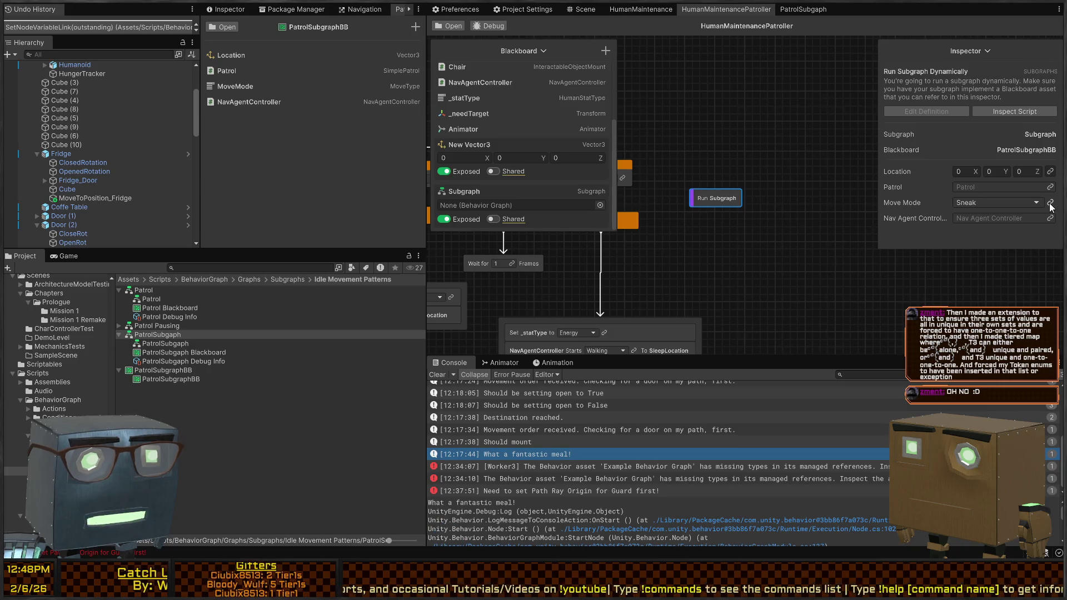
click(1050, 202)
click(979, 69)
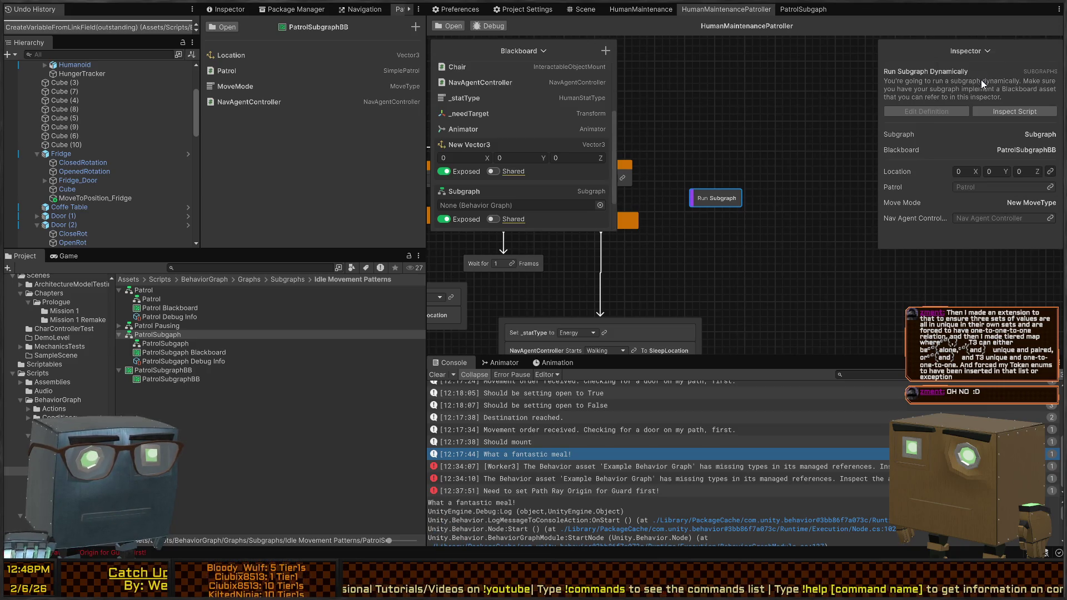
Rename the new MoveType variable to PatrolMoveType.
scroll(556, 184, down, 3)
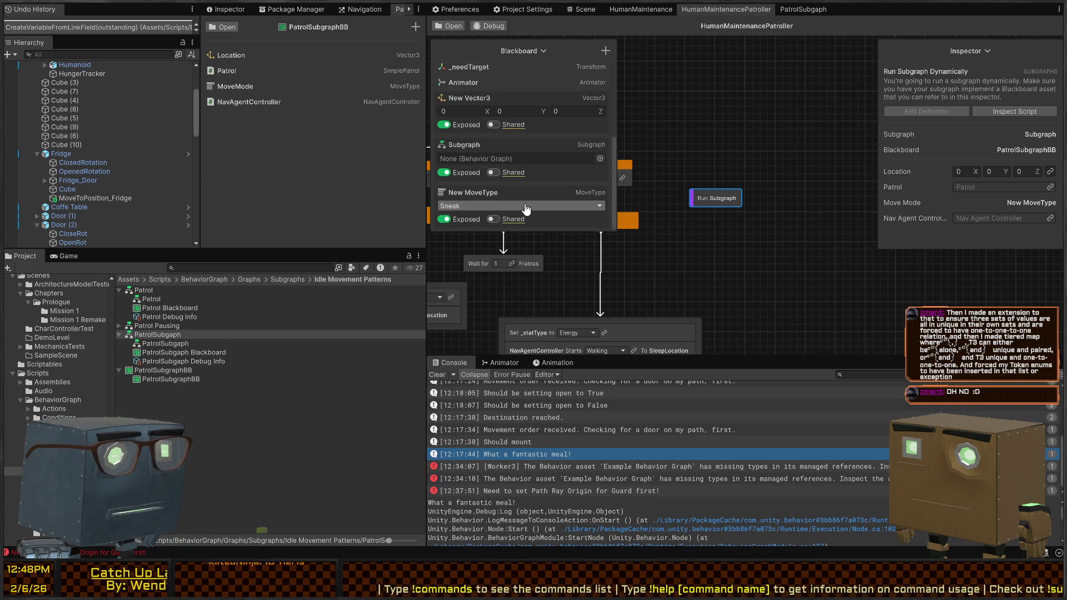
scroll(476, 192, up, 2)
double_click(465, 223)
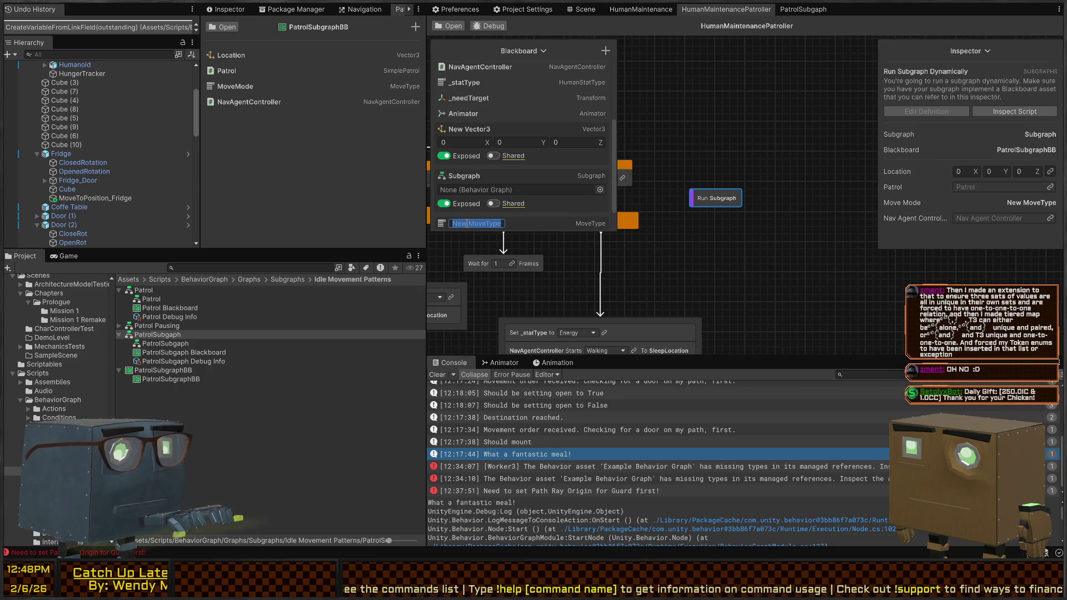
text(PatrolMoveTy)
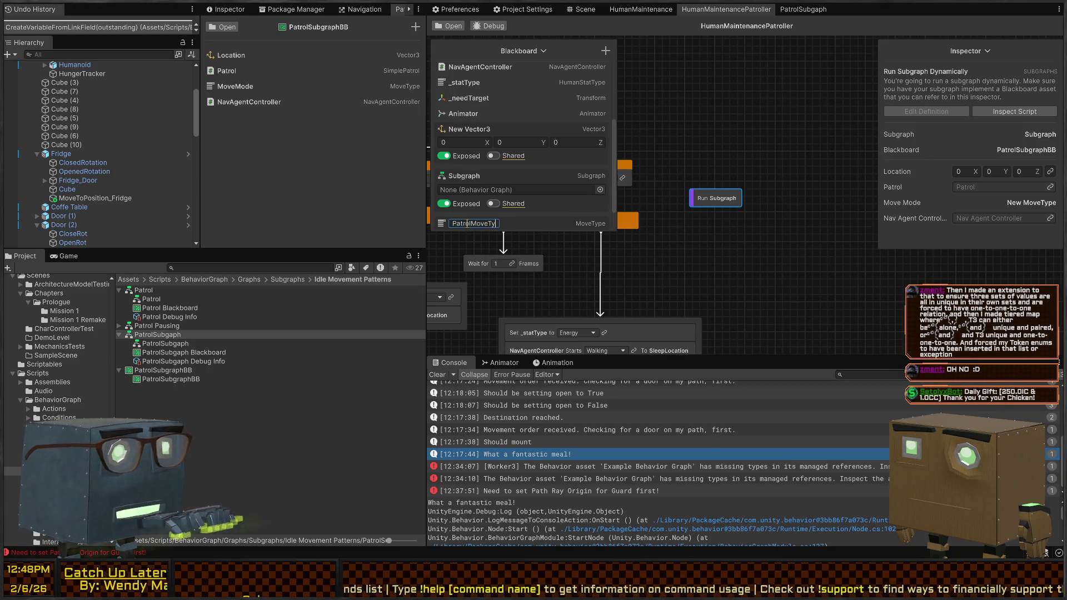
text(pe)
key(Return)
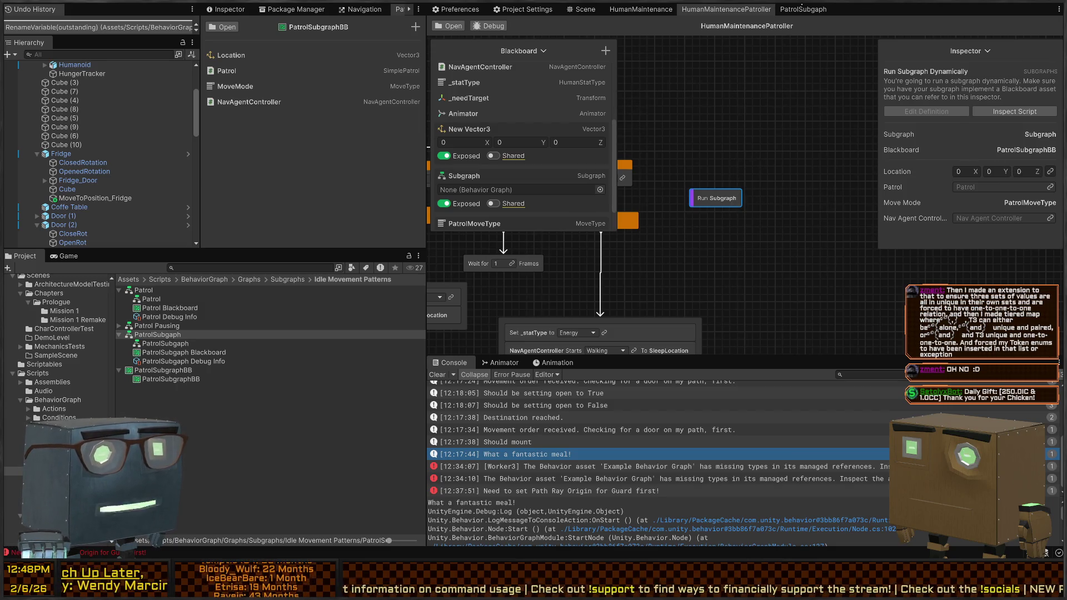
In PatrolSubgraph, add an unexposed Vector3 blackboard variable named _location.
click(797, 10)
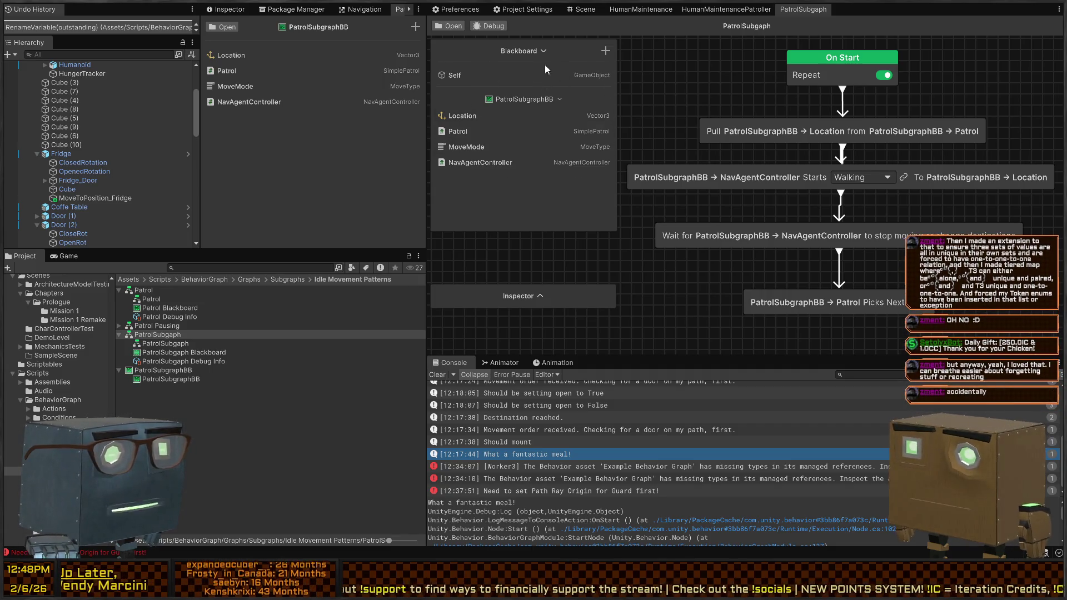
click(605, 51)
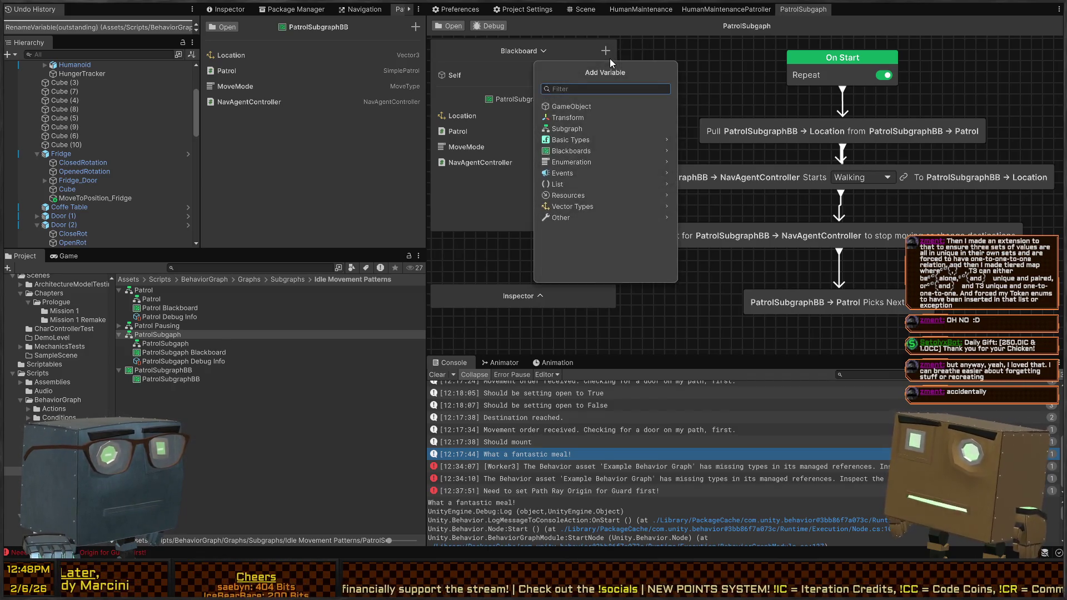
text(vector3)
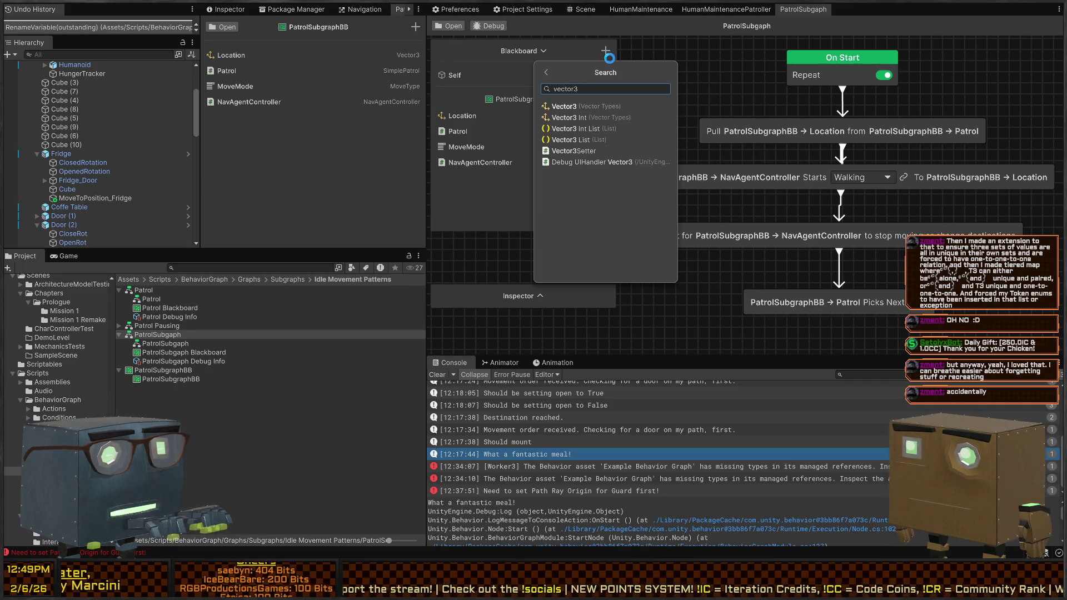
key(Return)
text(_location)
key(Return)
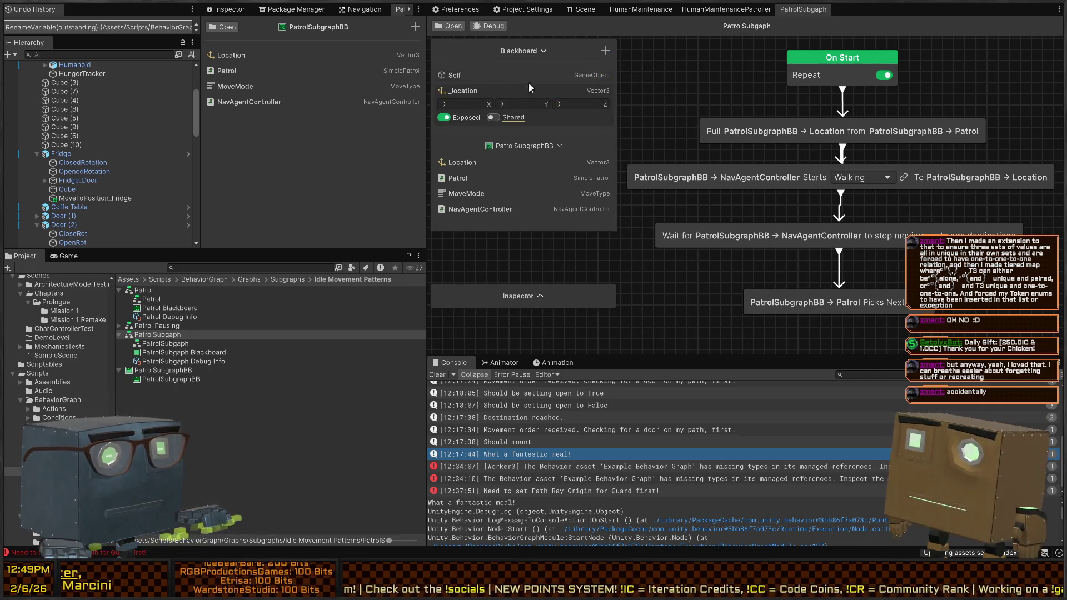
click(444, 117)
Have the Pull node store into _location and the Starts Walking node target it.
mouse_move(467, 90)
mouse_down()
mouse_move(861, 146)
mouse_move(915, 138)
mouse_move(777, 129)
mouse_move(833, 130)
mouse_up()
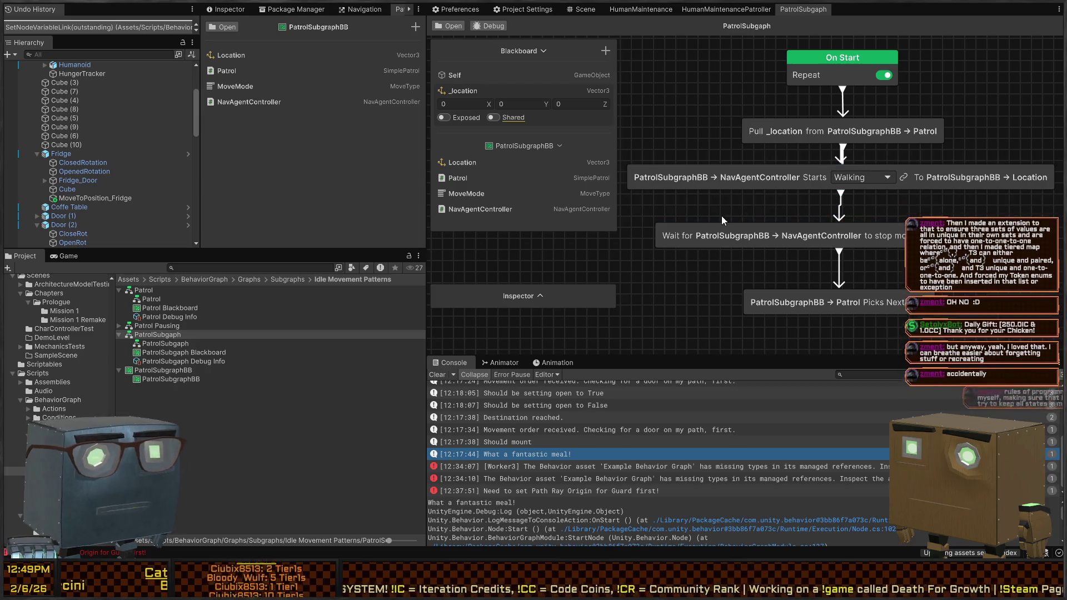
click(1029, 191)
mouse_move(450, 92)
mouse_down()
mouse_move(630, 91)
mouse_move(1004, 180)
mouse_up()
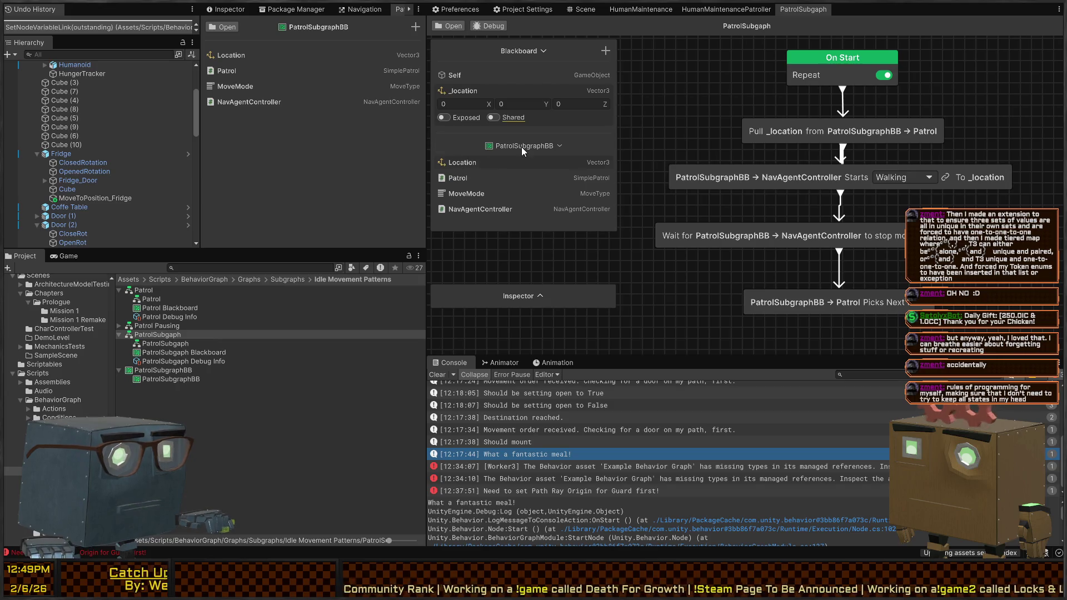
mouse_move(600, 149)
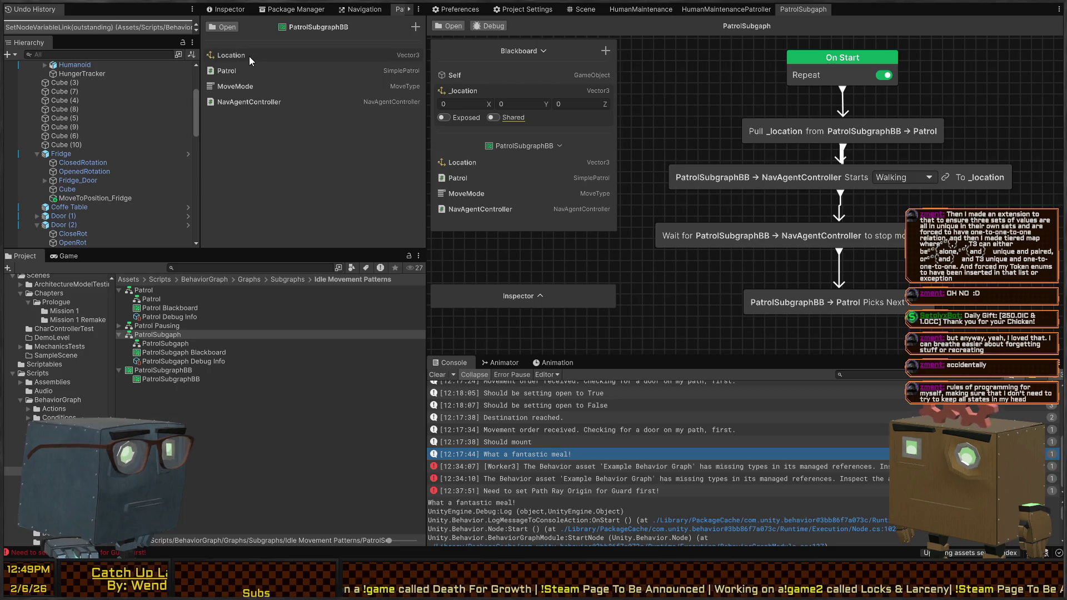
Delete the Location variable from the PatrolSubgraphBB blackboard.
key(Delete)
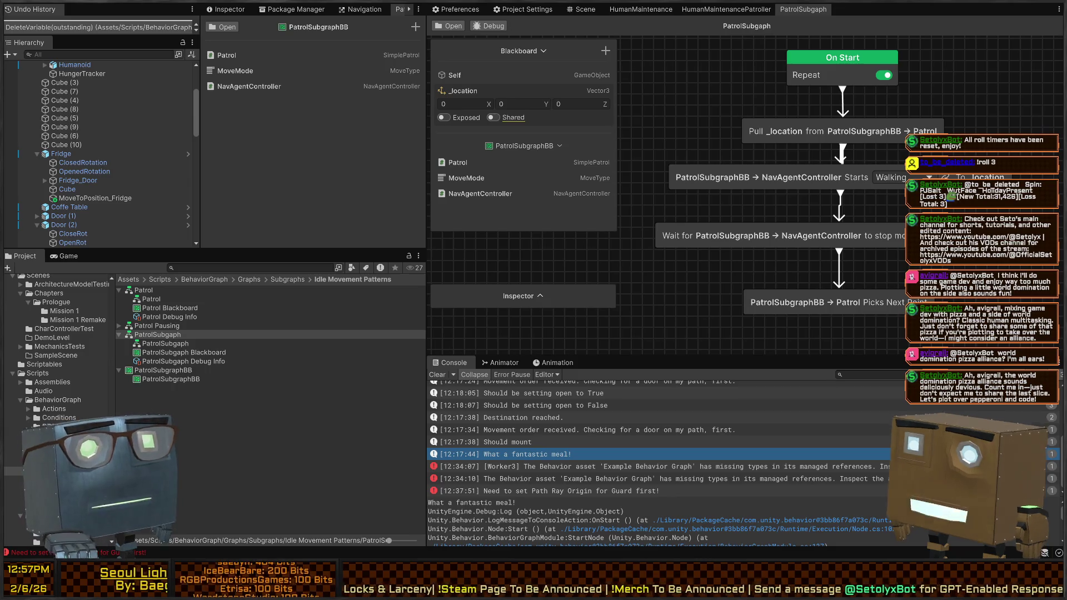
Select the Starts Walking node, then return to the HumanMaintenancePatroller graph.
click(766, 177)
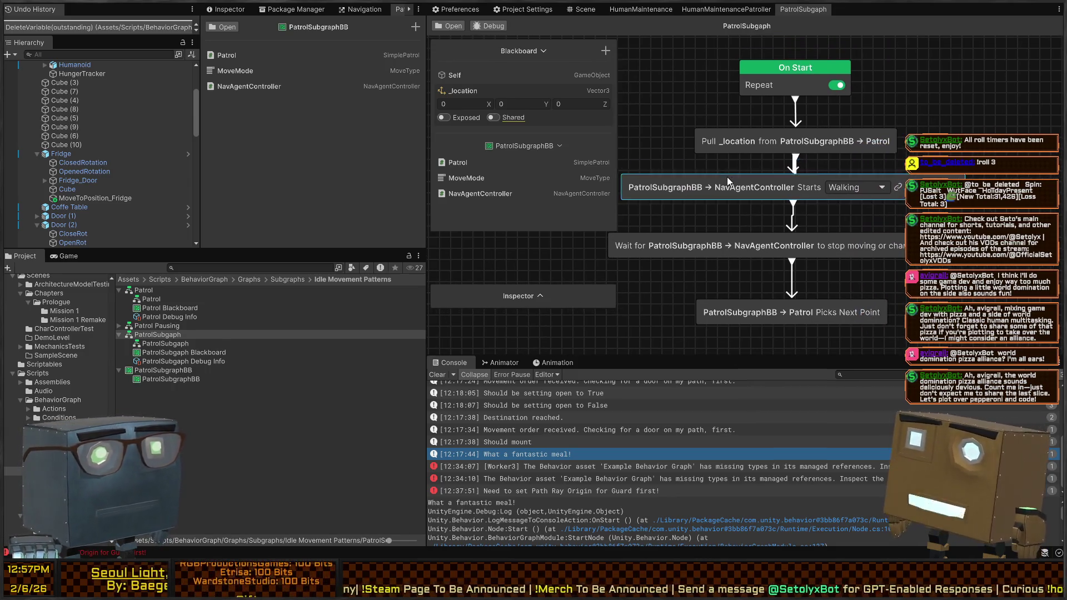
scroll(727, 165, up, 2)
scroll(726, 165, down, 3)
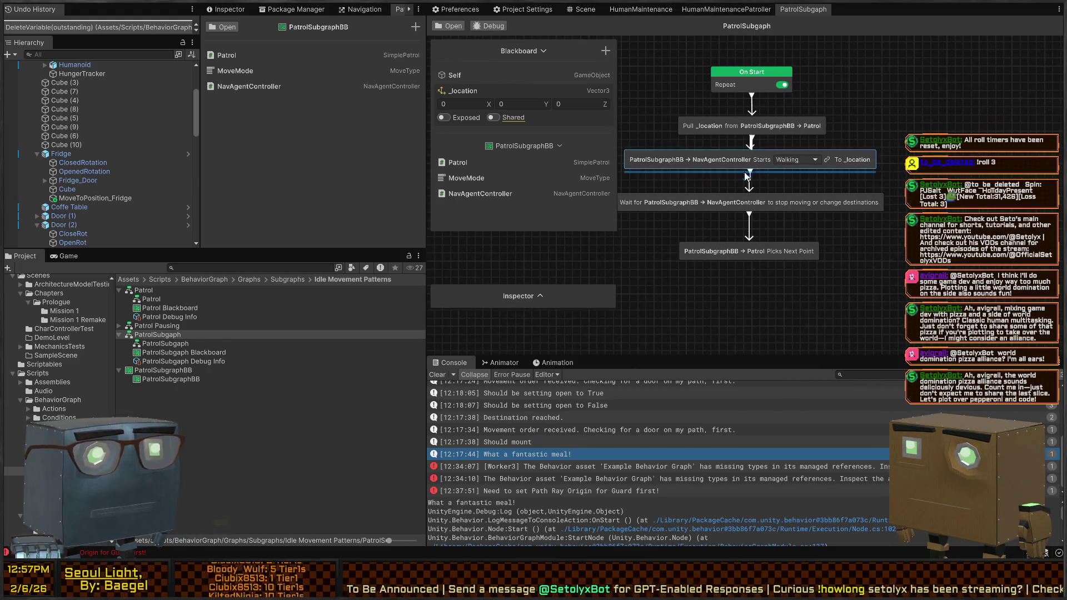
click(714, 11)
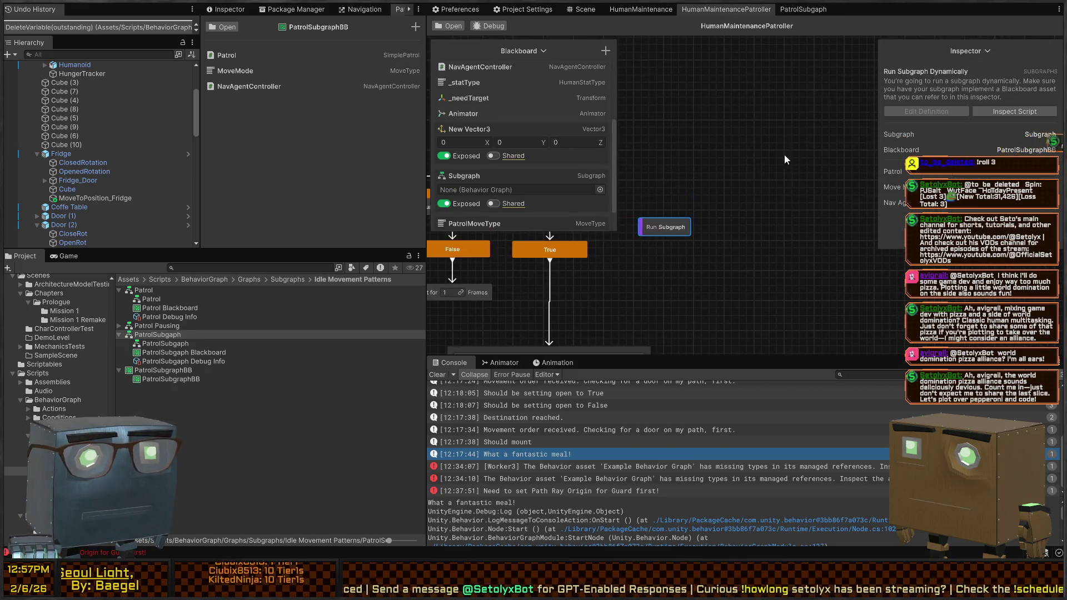
Link NavAgentController to the Run Subgraph node's agent input.
drag(741, 129, 602, 158)
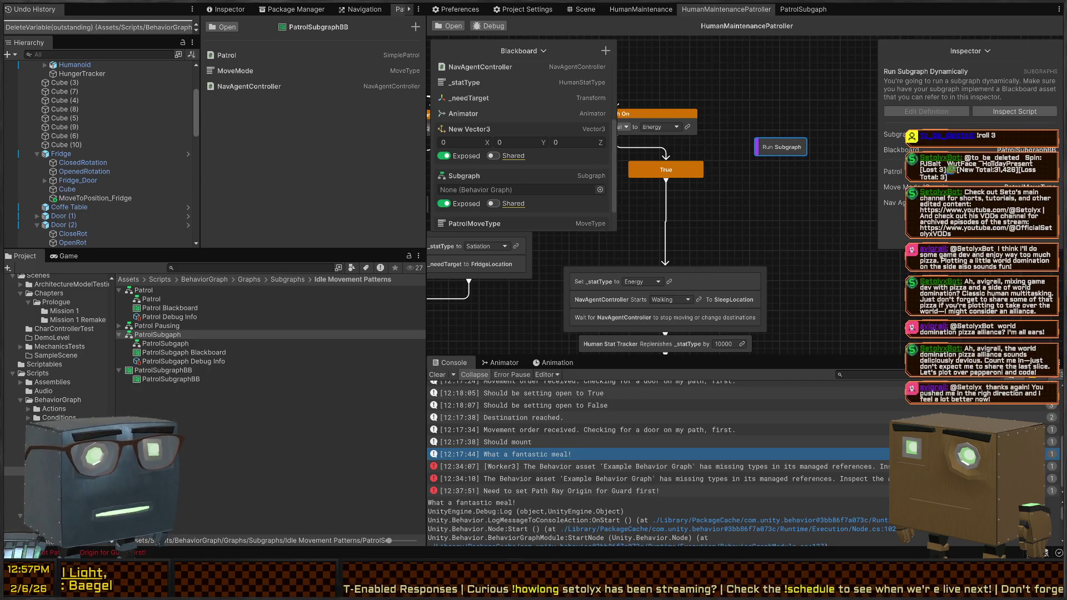
click(1050, 203)
click(984, 143)
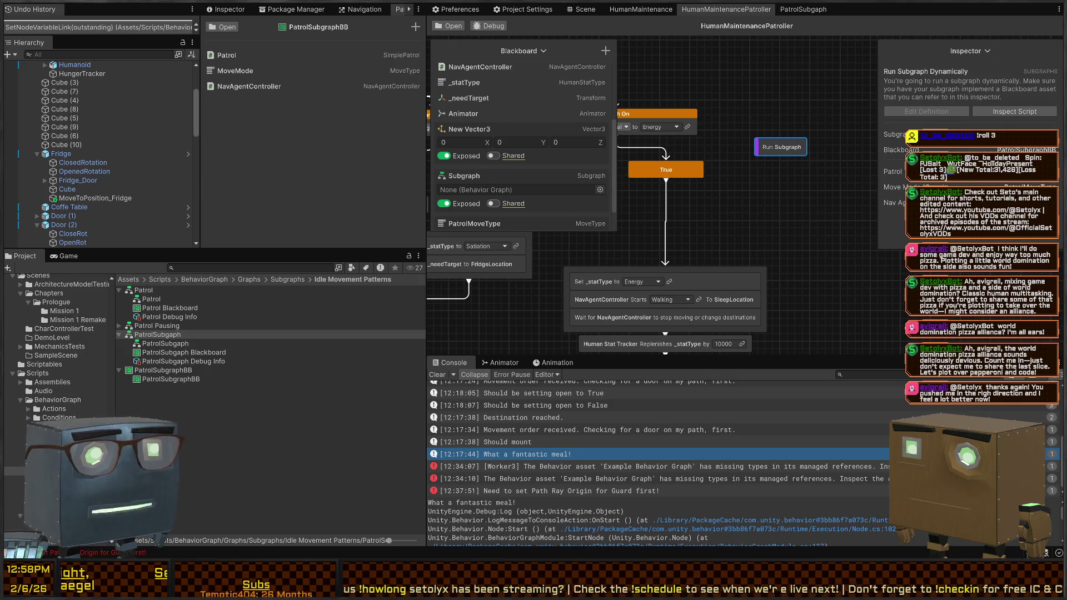
scroll(508, 103, down, 2)
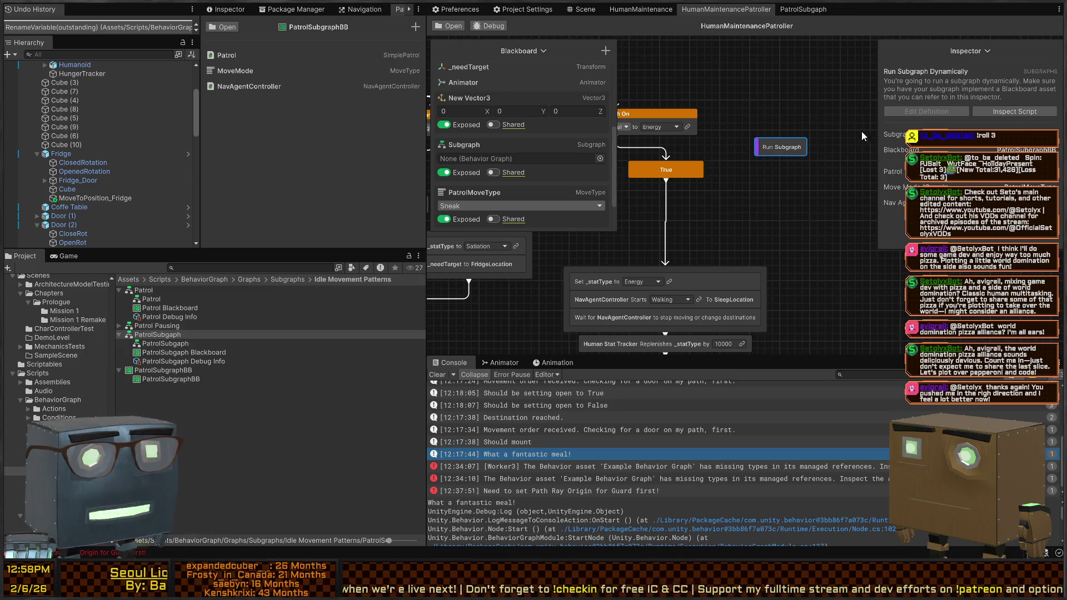
Move Run Subgraph up beside the branches, hide side panels, and wire Sequence into it.
drag(768, 147, 777, 127)
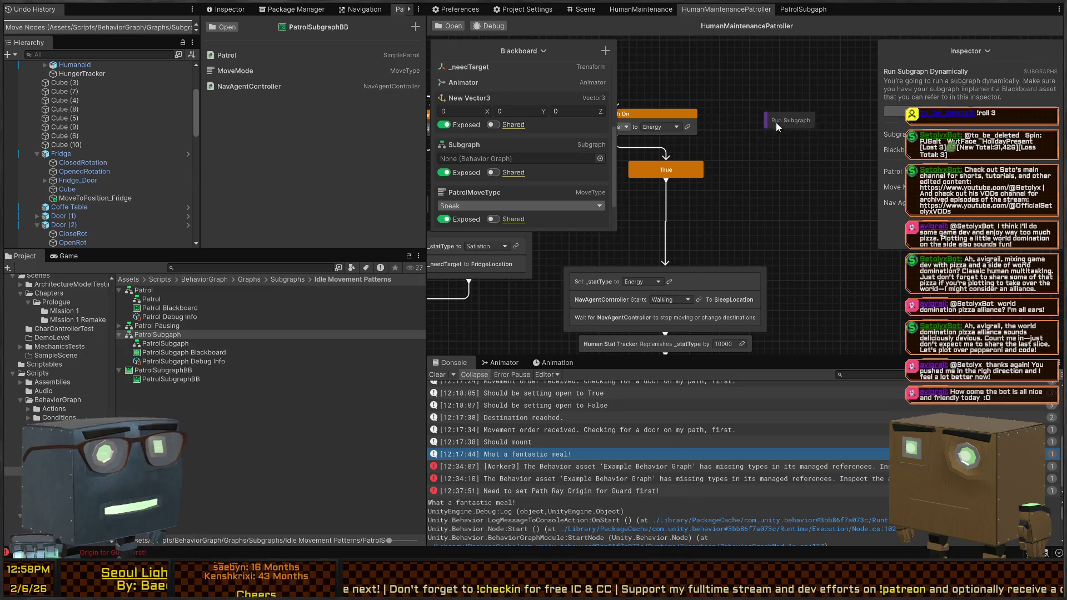
scroll(685, 105, down, 5)
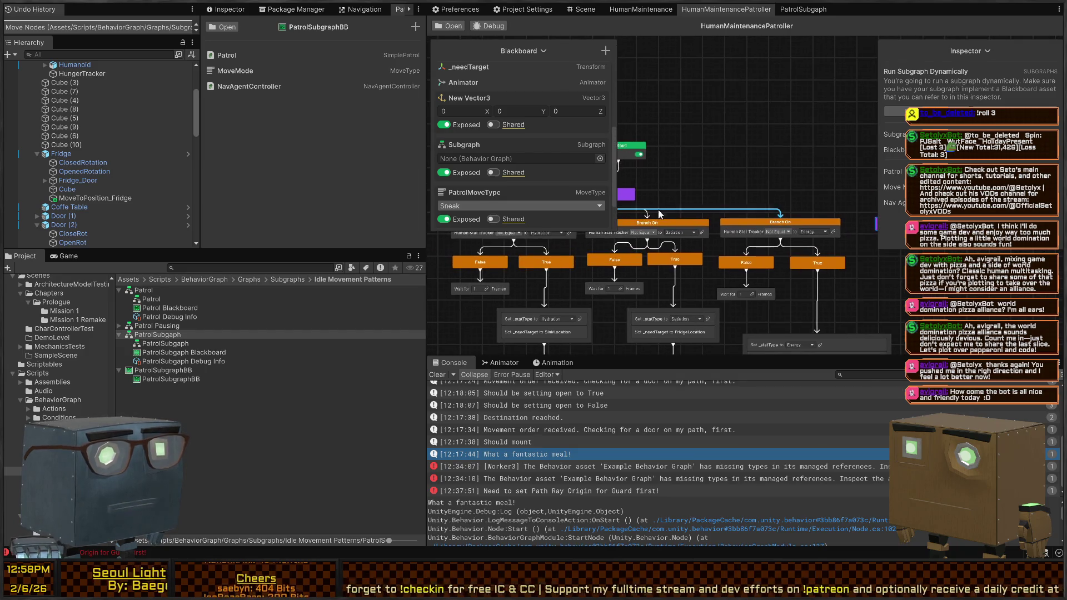
click(545, 51)
click(987, 51)
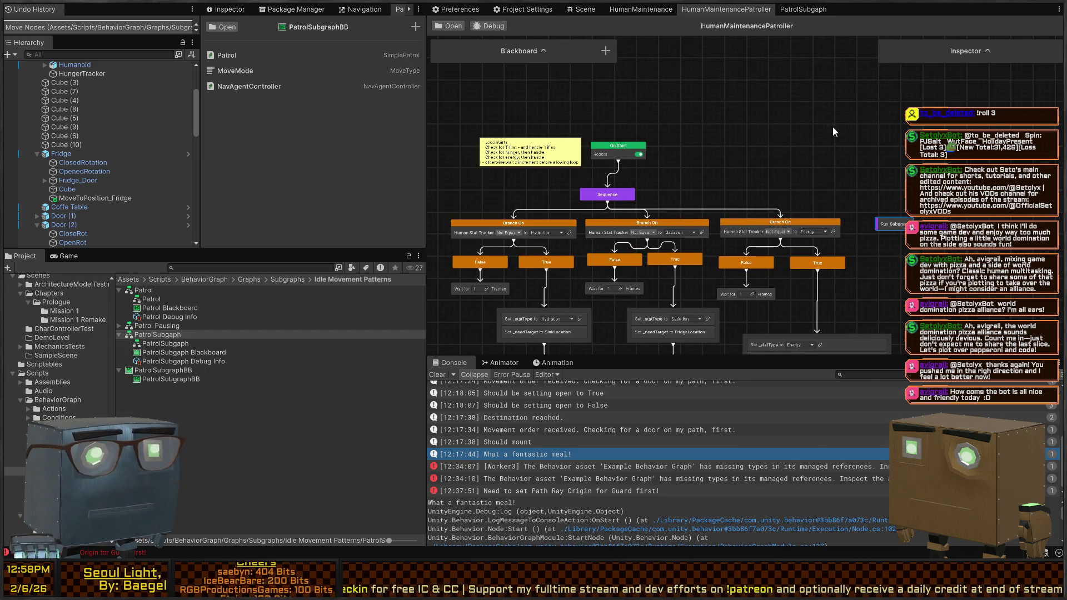
drag(608, 202, 891, 222)
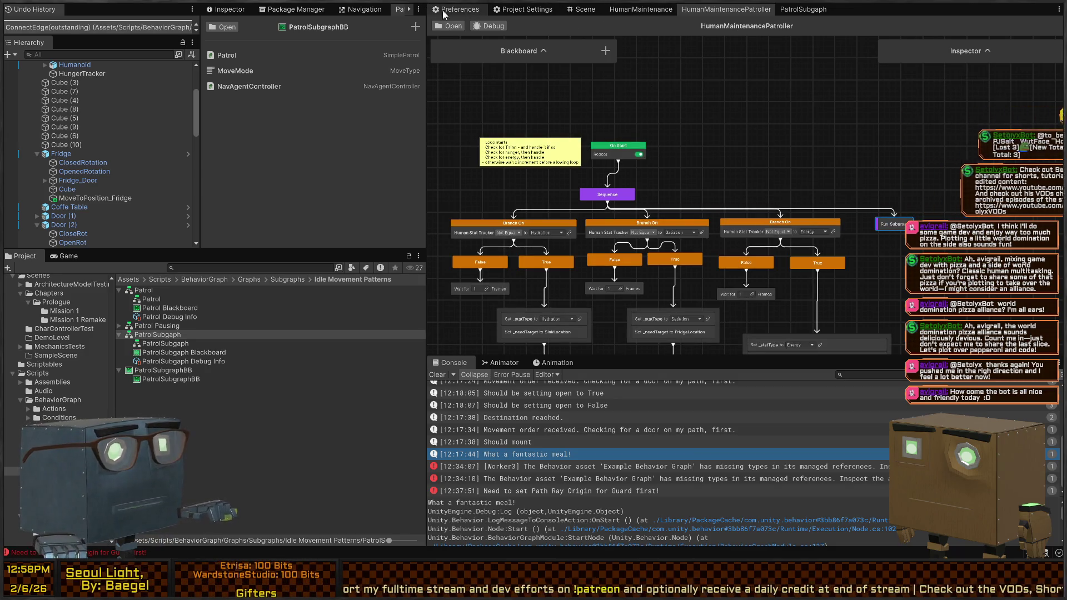
Select the Patroller character in the scene and show its Behavior Agent components.
click(585, 9)
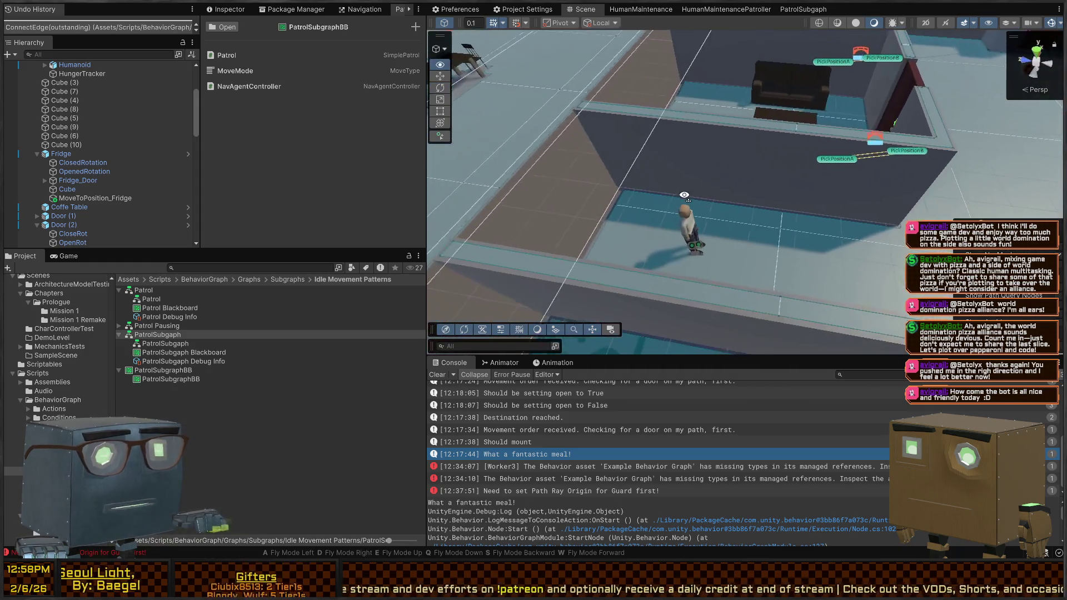
click(689, 225)
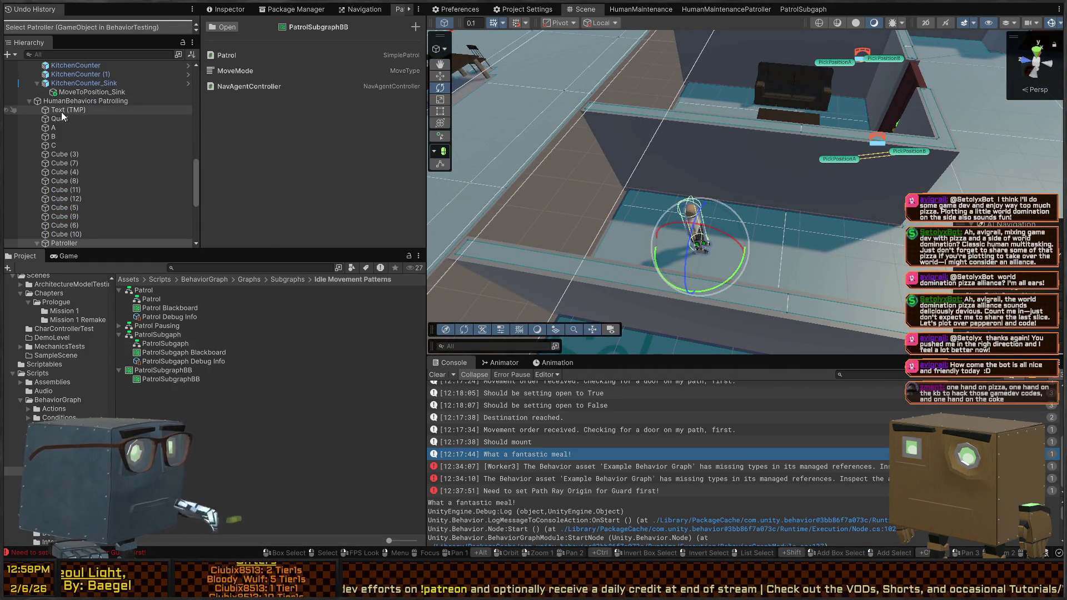
scroll(62, 115, down, 3)
click(63, 178)
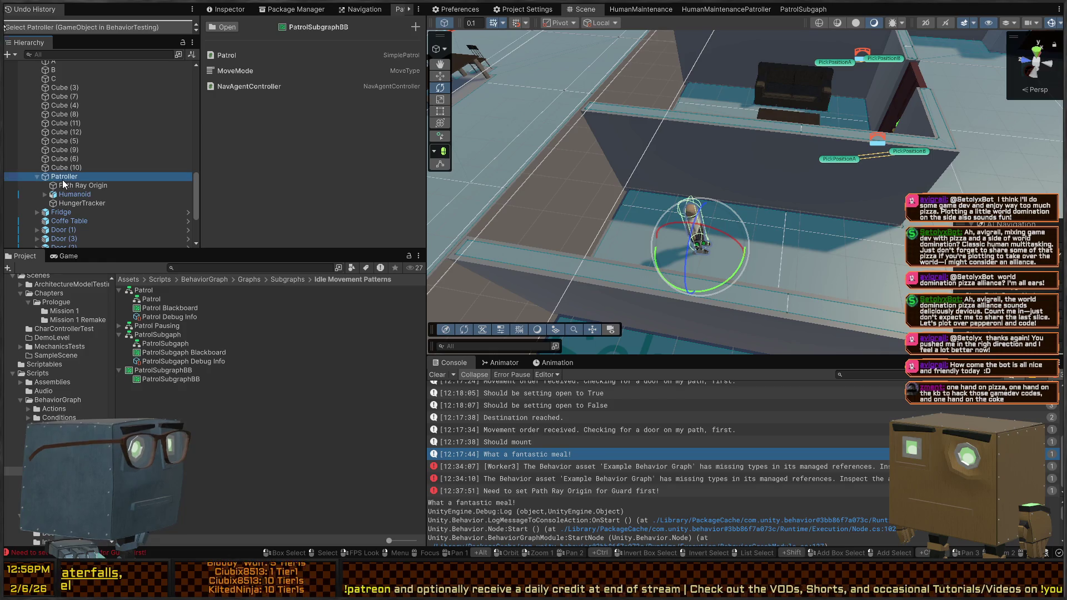
click(228, 9)
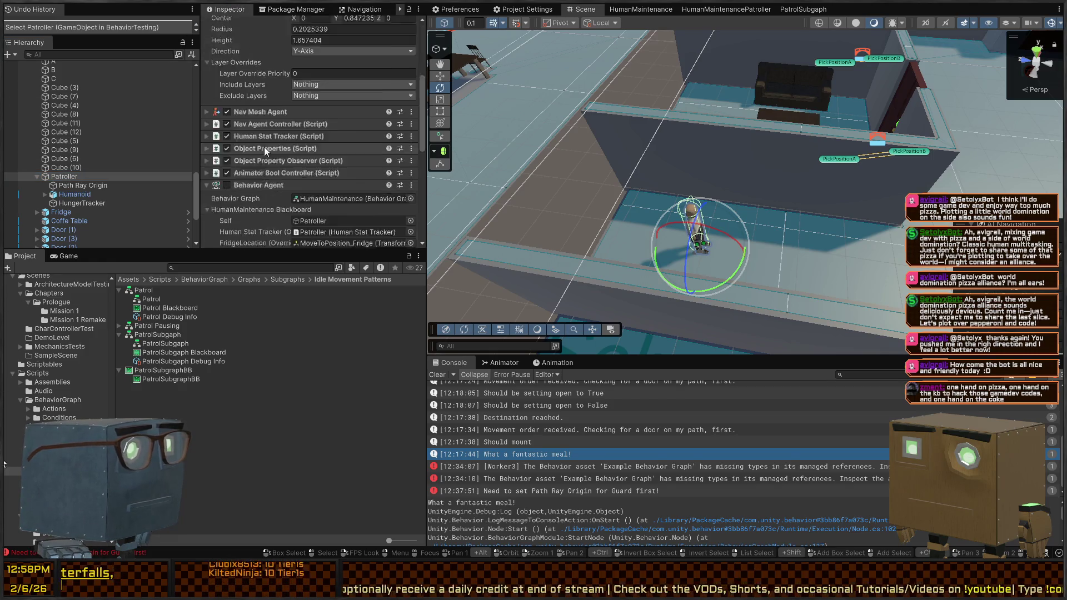
scroll(264, 139, down, 5)
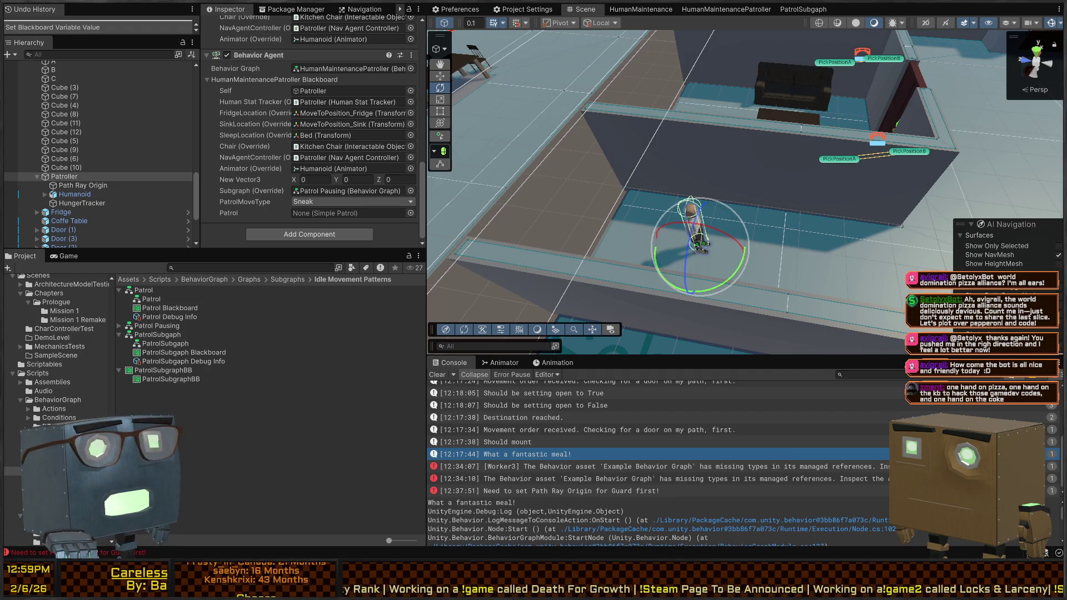
drag(666, 122, 609, 146)
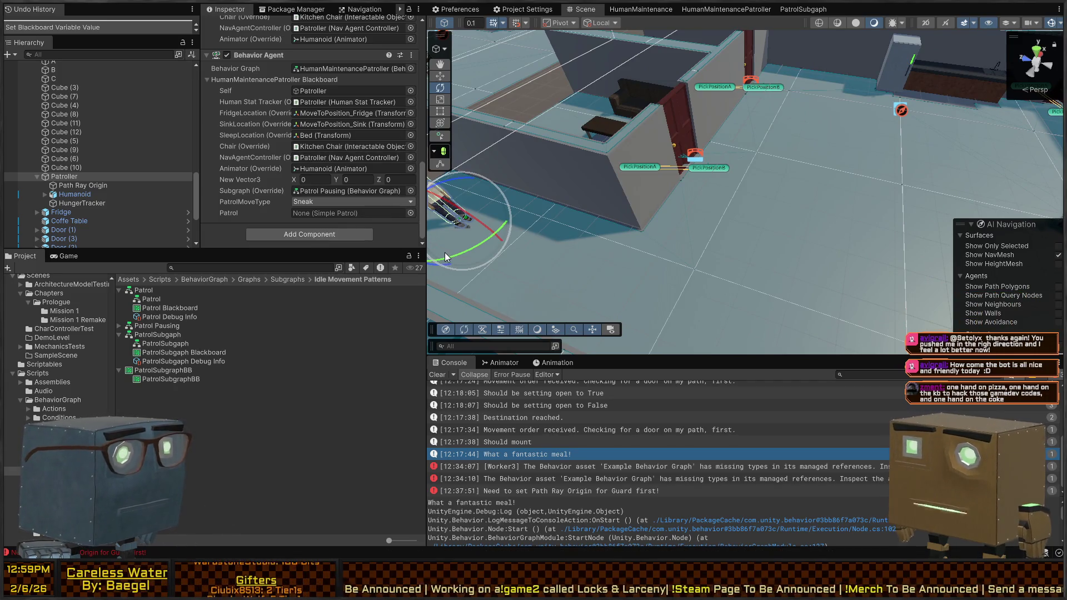
click(350, 213)
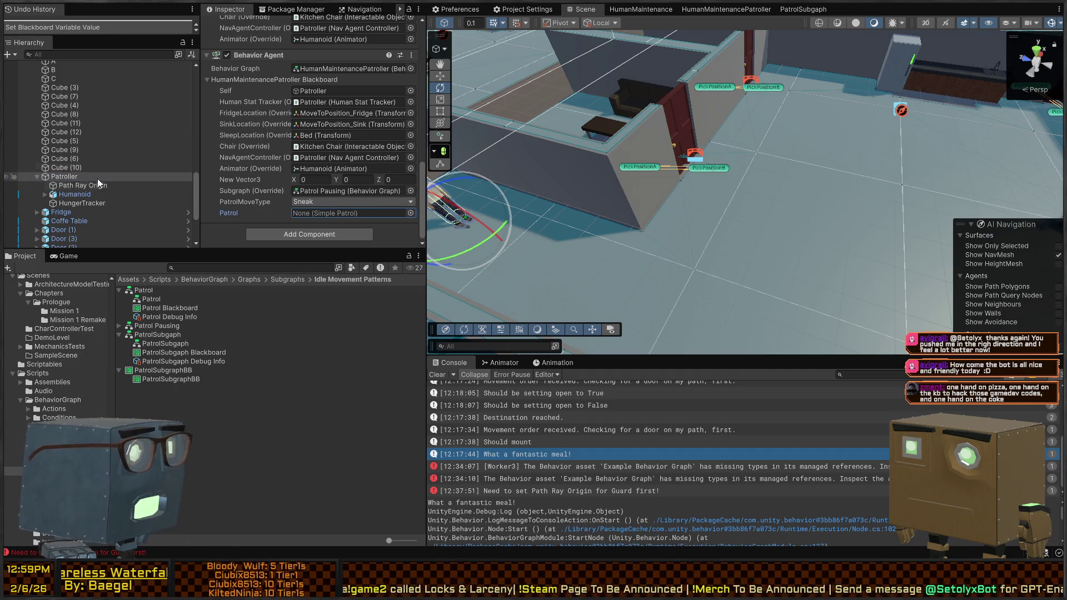
scroll(261, 134, up, 5)
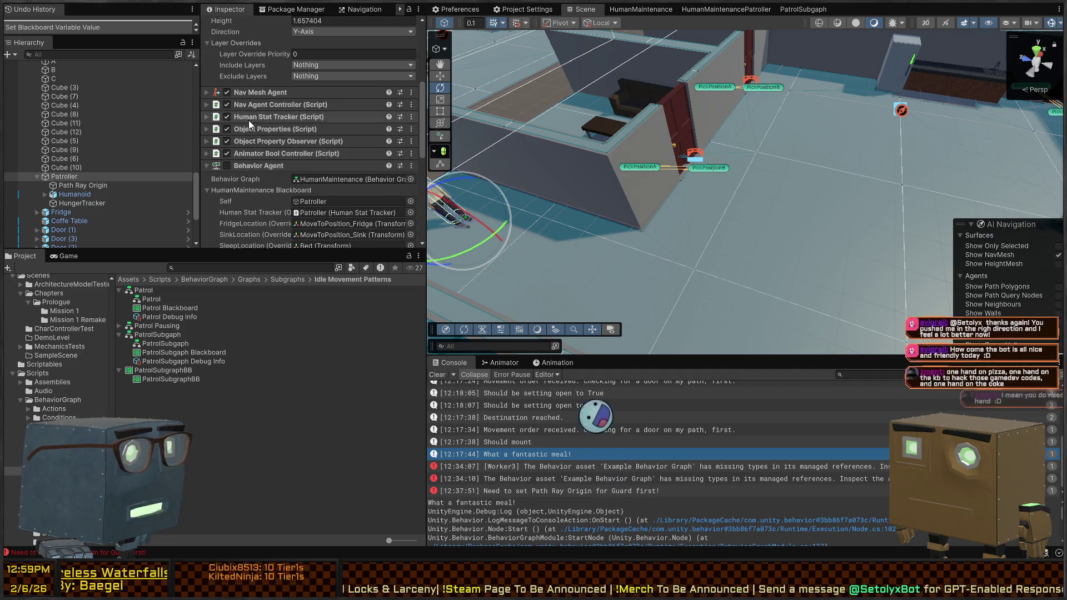
scroll(248, 120, up, 5)
scroll(257, 109, down, 10)
scroll(268, 110, down, 8)
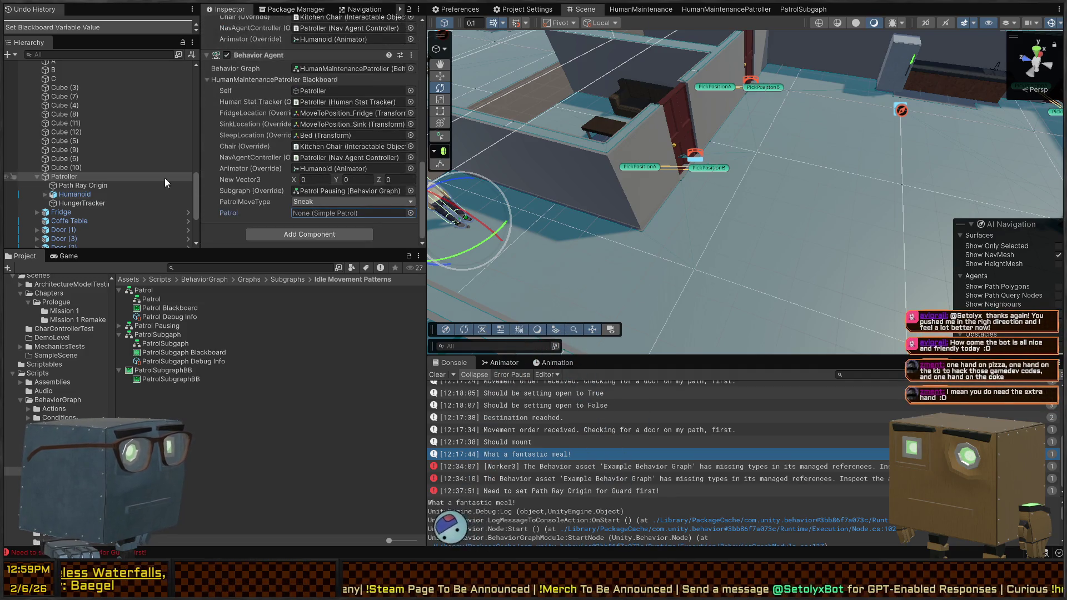
drag(72, 197, 358, 220)
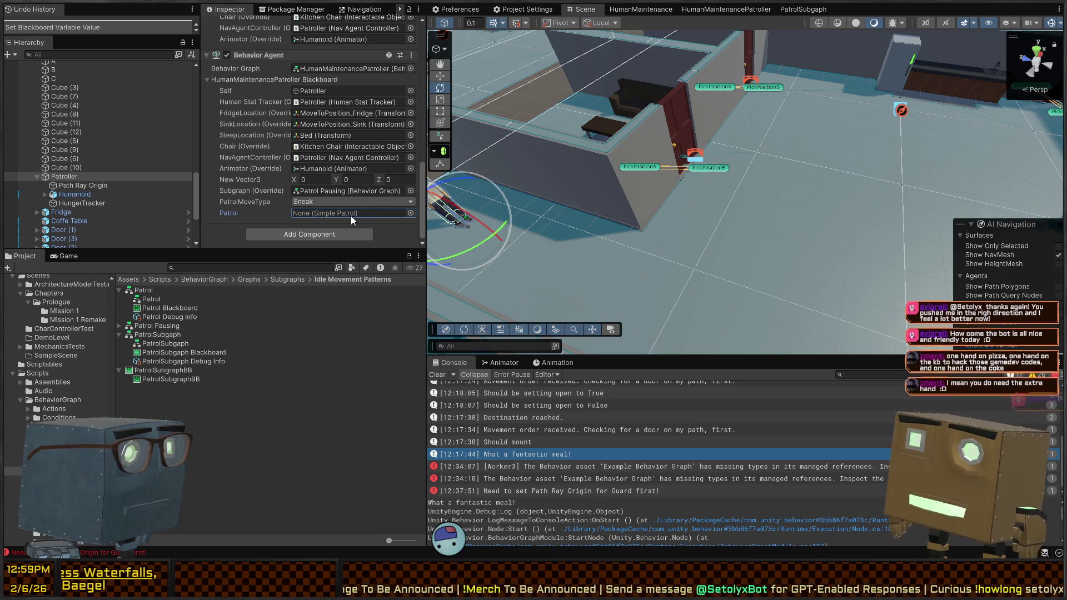
click(55, 175)
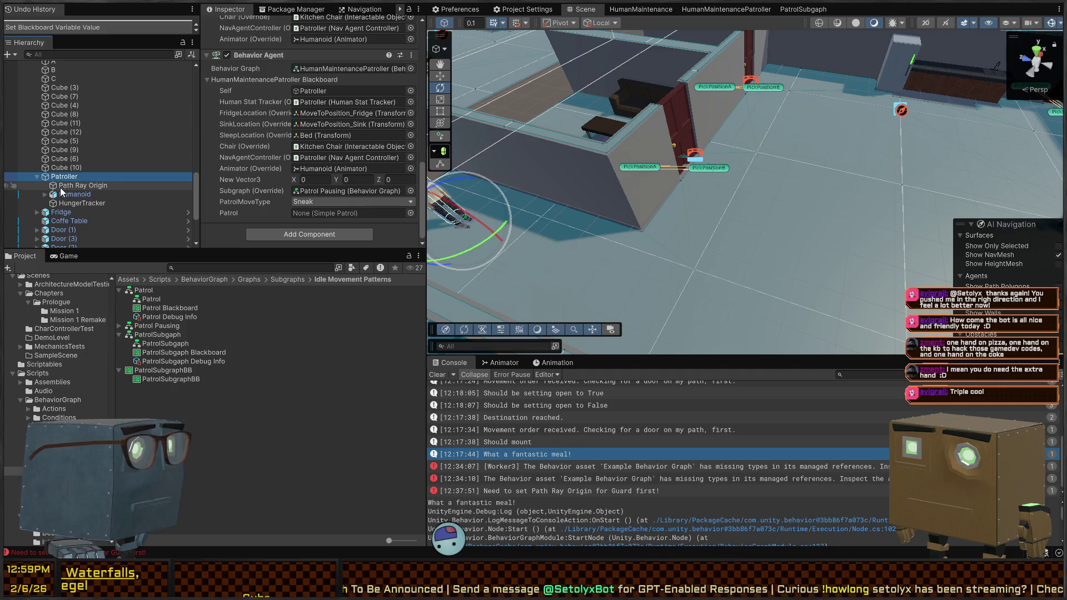
scroll(302, 219, up, 8)
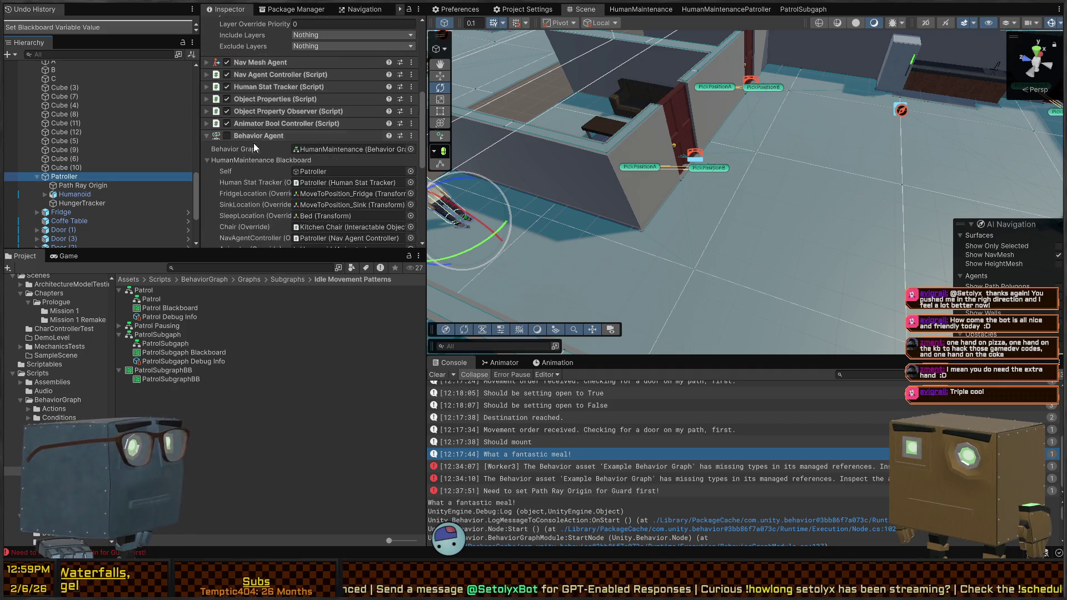
Add Simple Patrol to Patroller, assigning its Nav Agent Controller and the blackboard Patrol variable.
scroll(248, 109, down, 5)
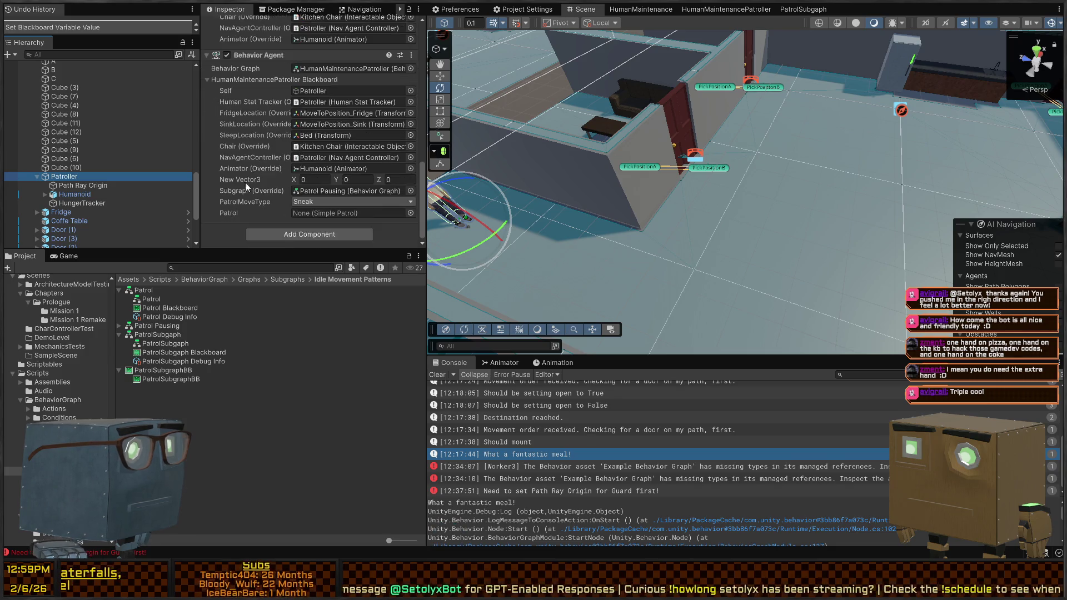
click(300, 234)
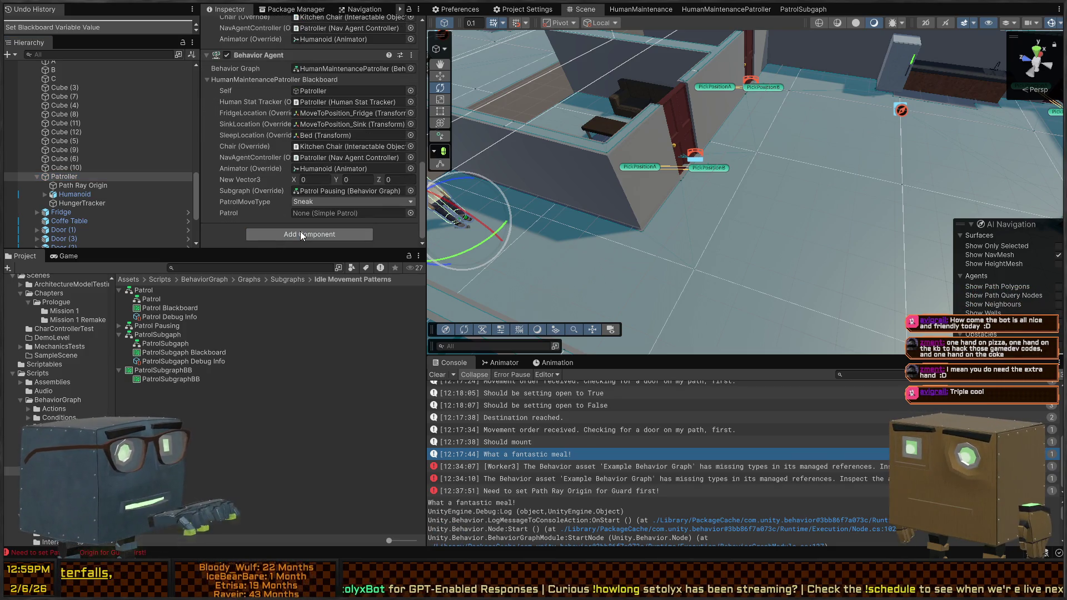
key(Return)
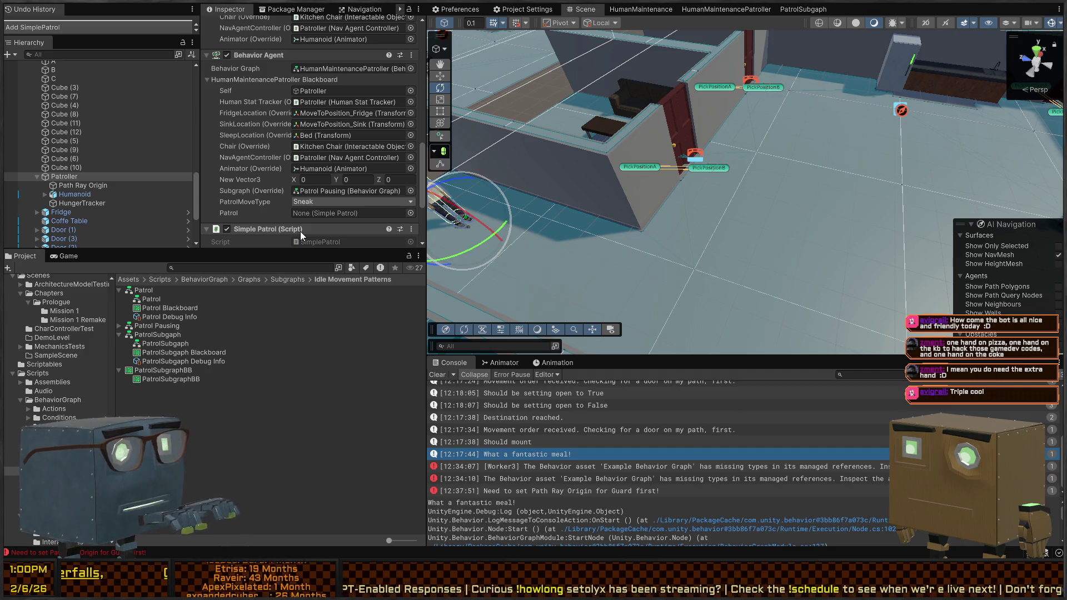
scroll(372, 225, down, 4)
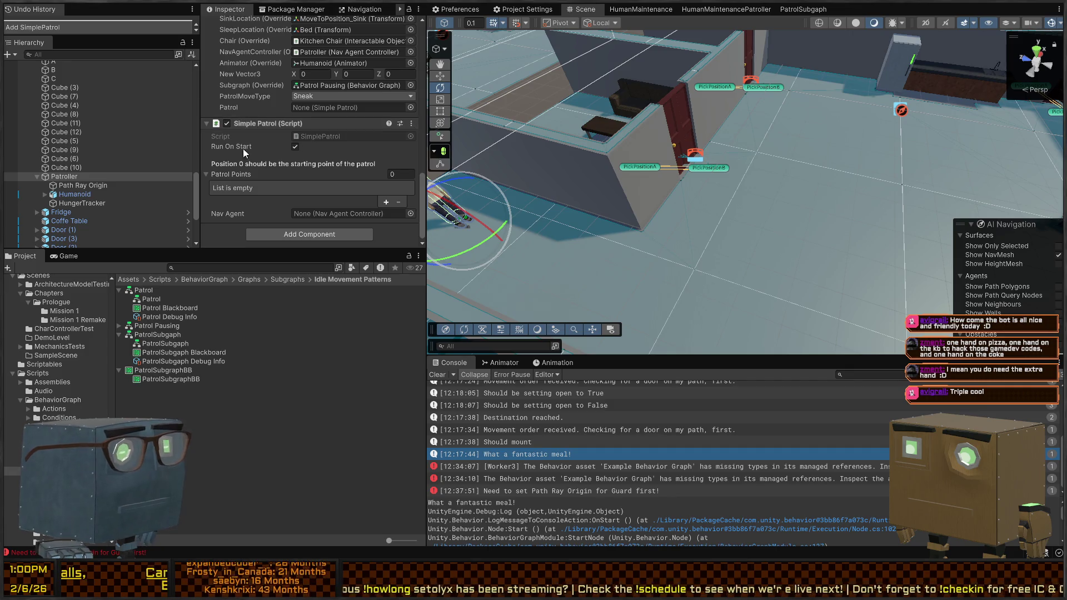
mouse_move(71, 178)
mouse_down()
mouse_move(358, 207)
mouse_move(342, 214)
mouse_up()
scroll(278, 165, up, 1)
drag(239, 156, 344, 135)
Fill the Simple Patrol's Patrol Points with waypoints A, B and C, then return to HumanMaintenancePatroller.
key(f)
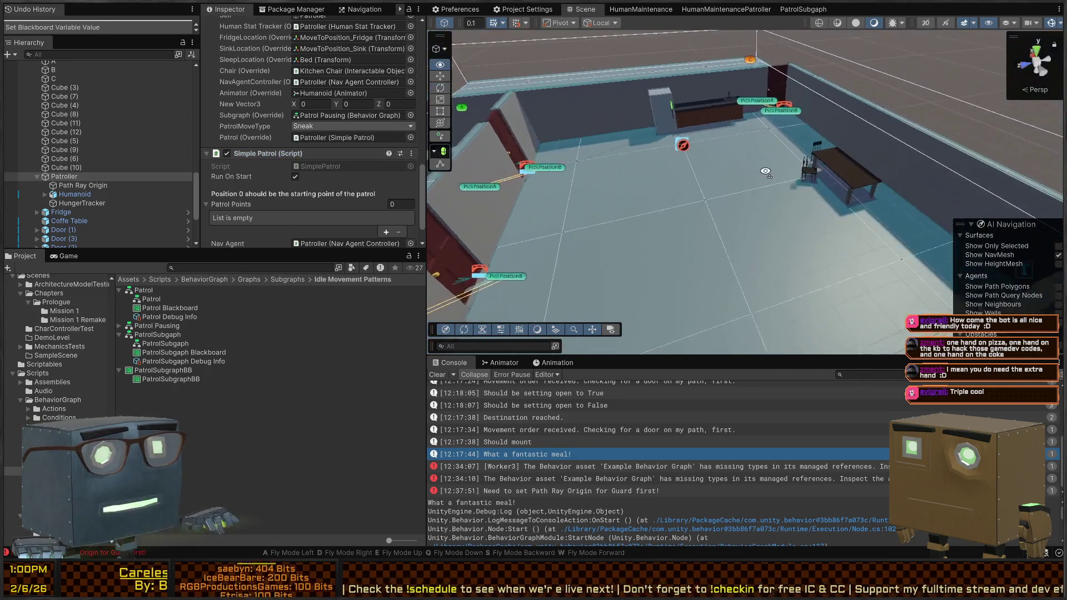
scroll(89, 155, down, 5)
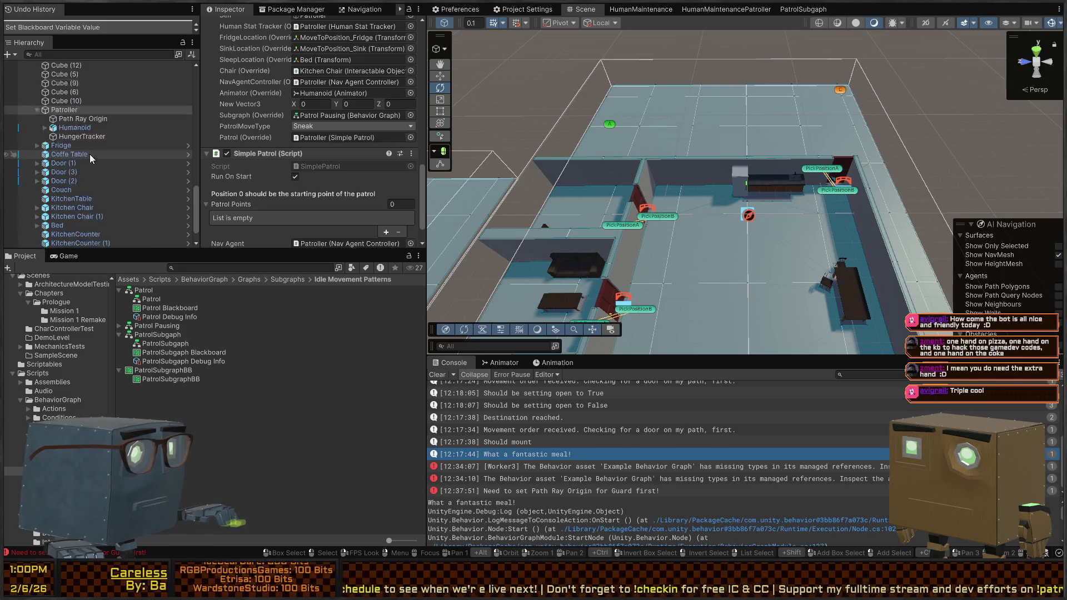
scroll(106, 175, up, 7)
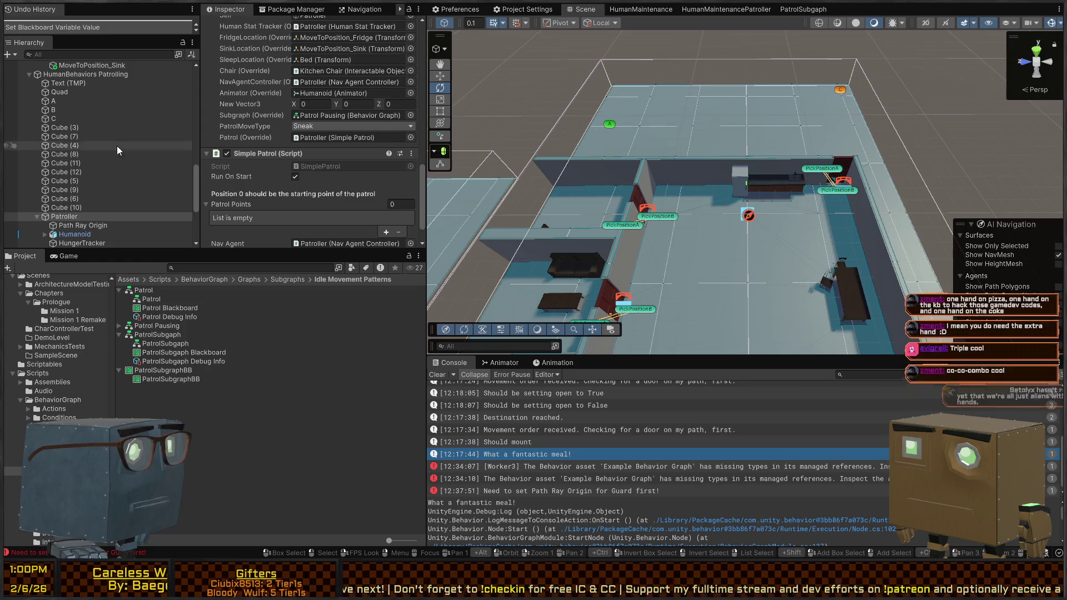
mouse_move(58, 102)
mouse_down()
mouse_move(250, 169)
mouse_move(244, 208)
mouse_up()
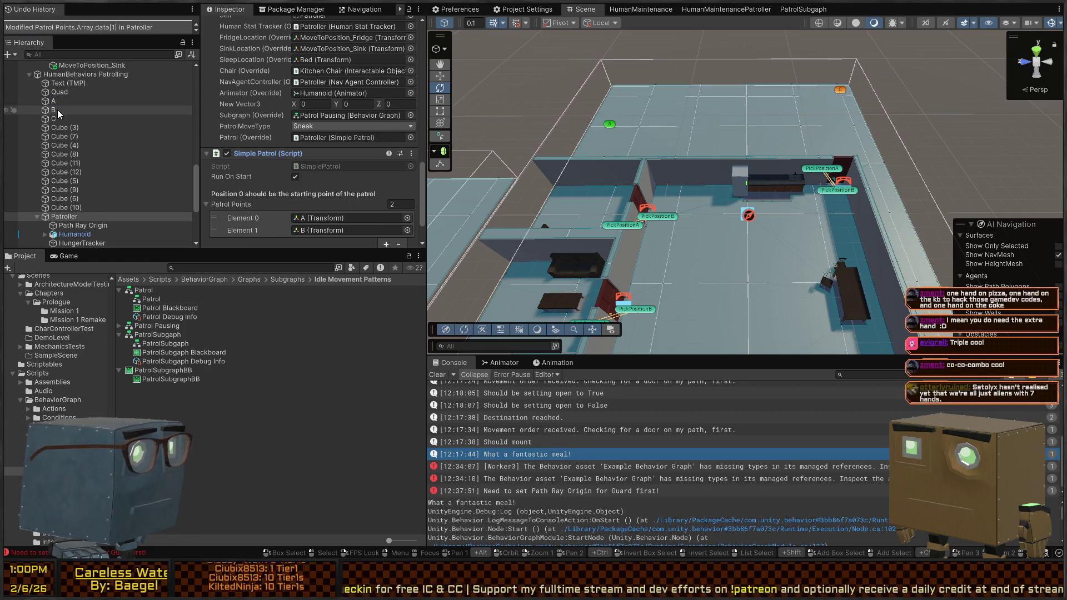
mouse_move(55, 119)
mouse_down()
mouse_move(250, 195)
mouse_move(233, 204)
mouse_up()
scroll(233, 204, down, 3)
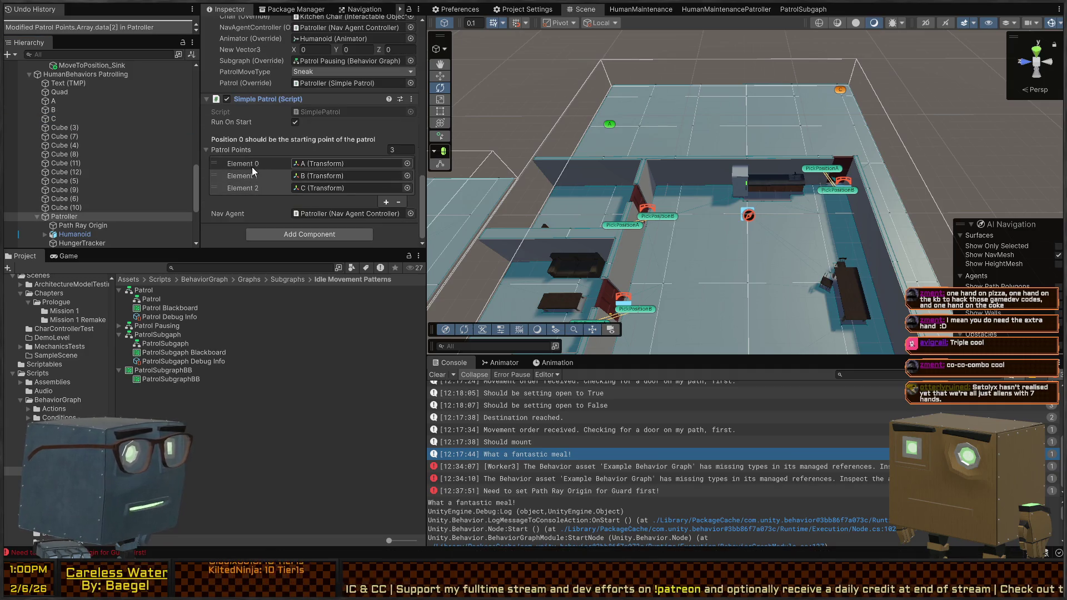
drag(618, 207, 650, 203)
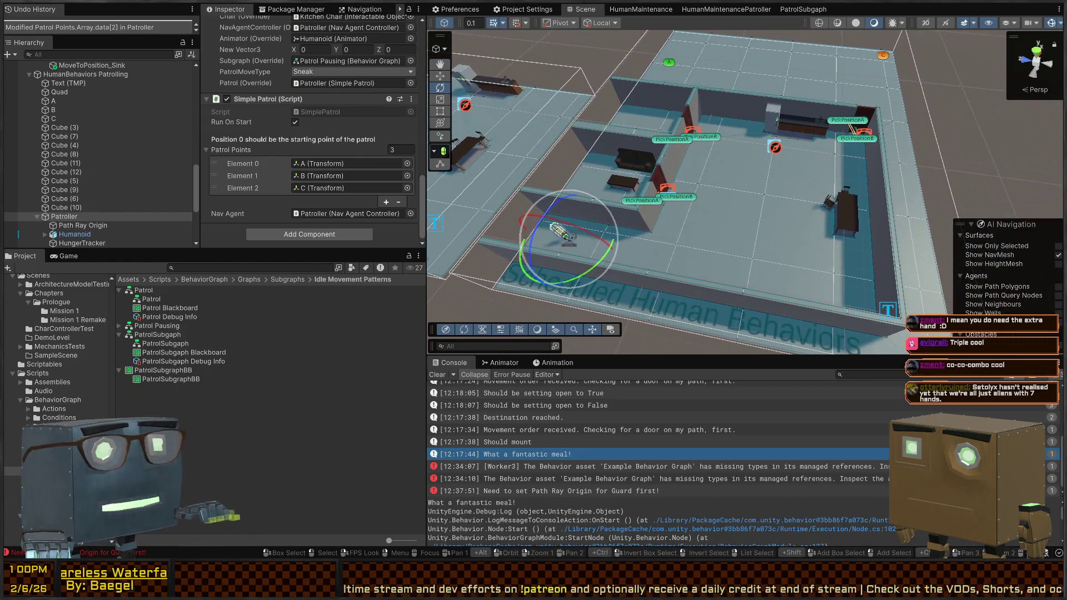
click(727, 9)
drag(687, 161, 743, 106)
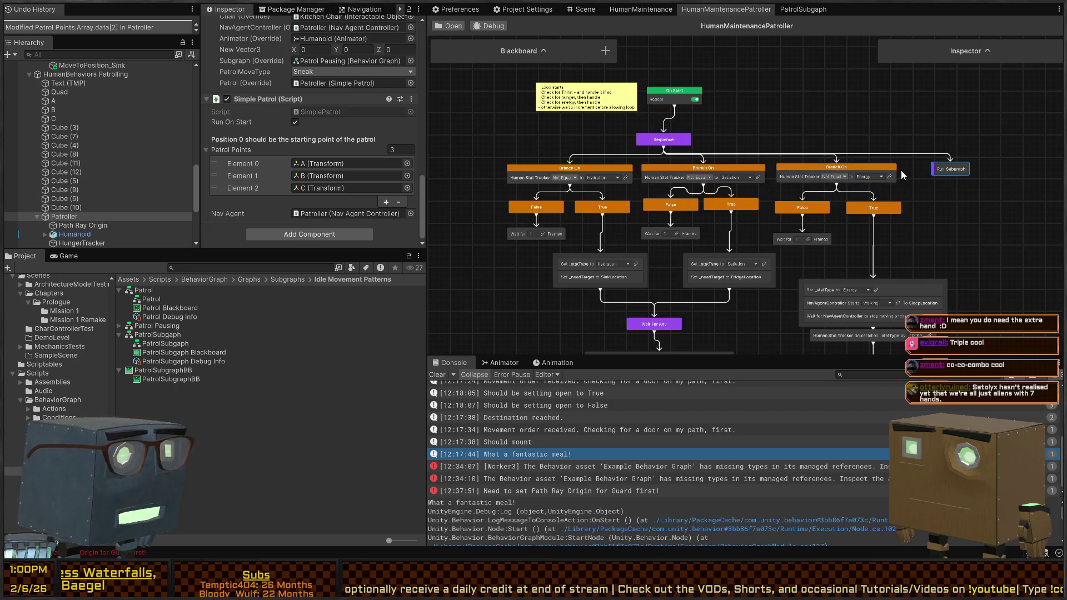
Set the graph debug target to Patroller and start a play test with Ctrl+P.
click(481, 28)
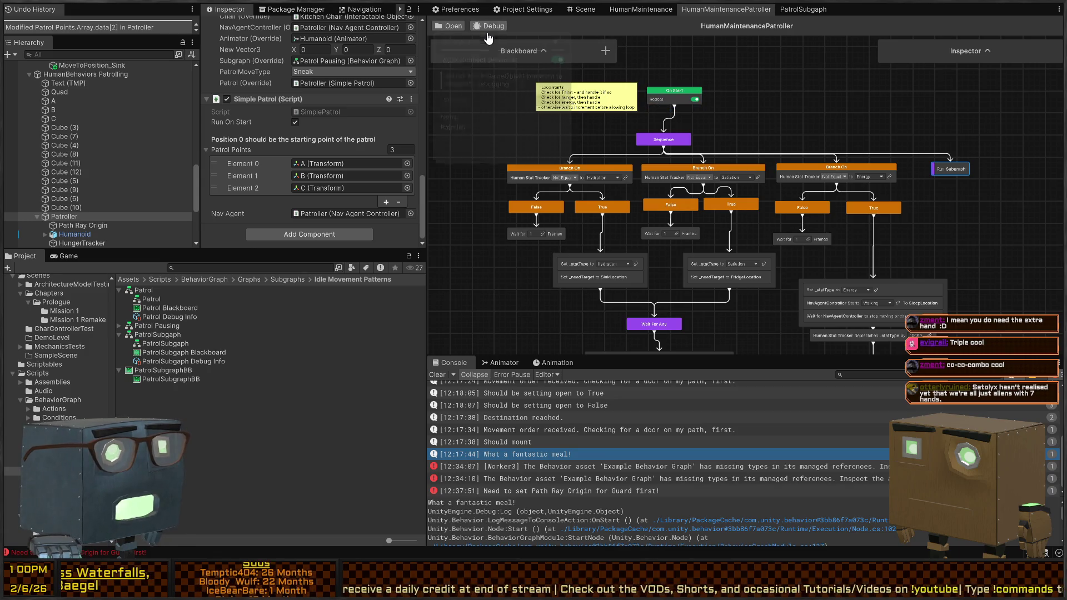
click(454, 133)
click(589, 10)
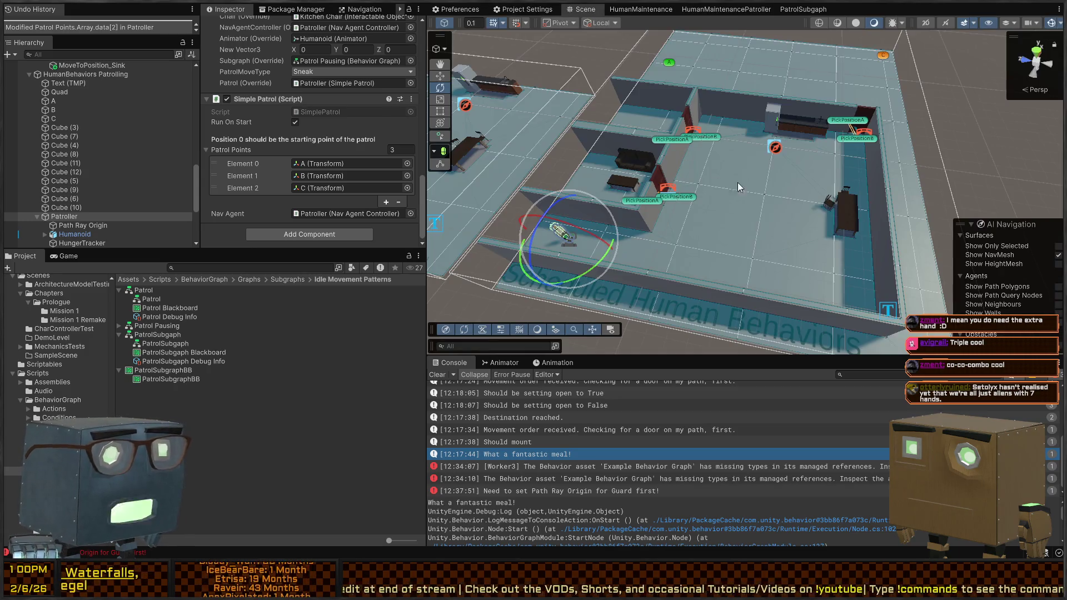
key(ctrl+p)
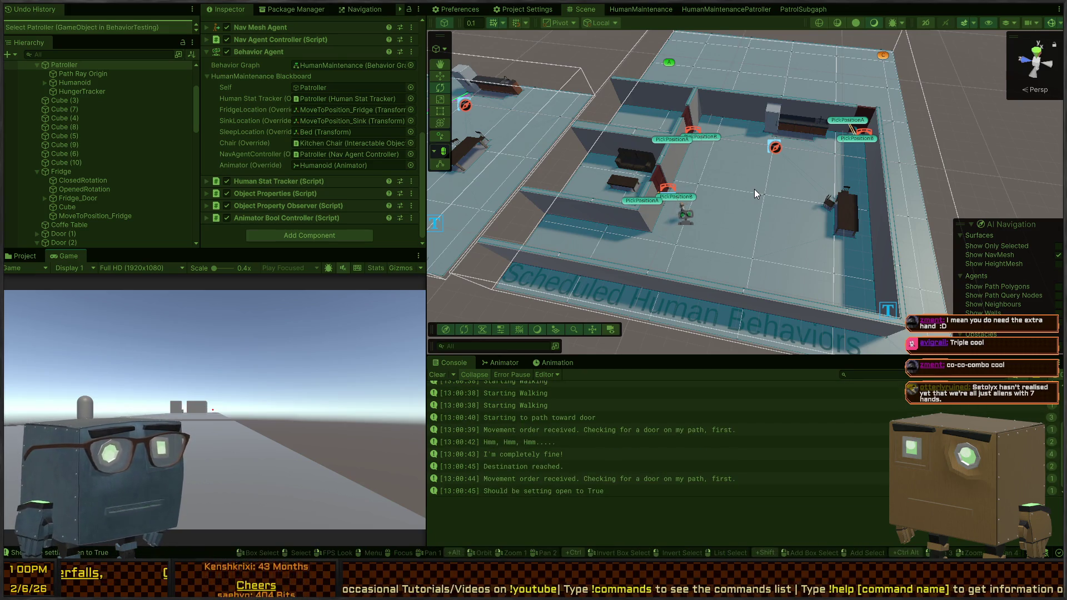
Watch Patroller walk through the door in scene and graph, then stop playing.
mouse_move(728, 195)
mouse_down()
mouse_move(625, 170)
mouse_move(631, 152)
mouse_up()
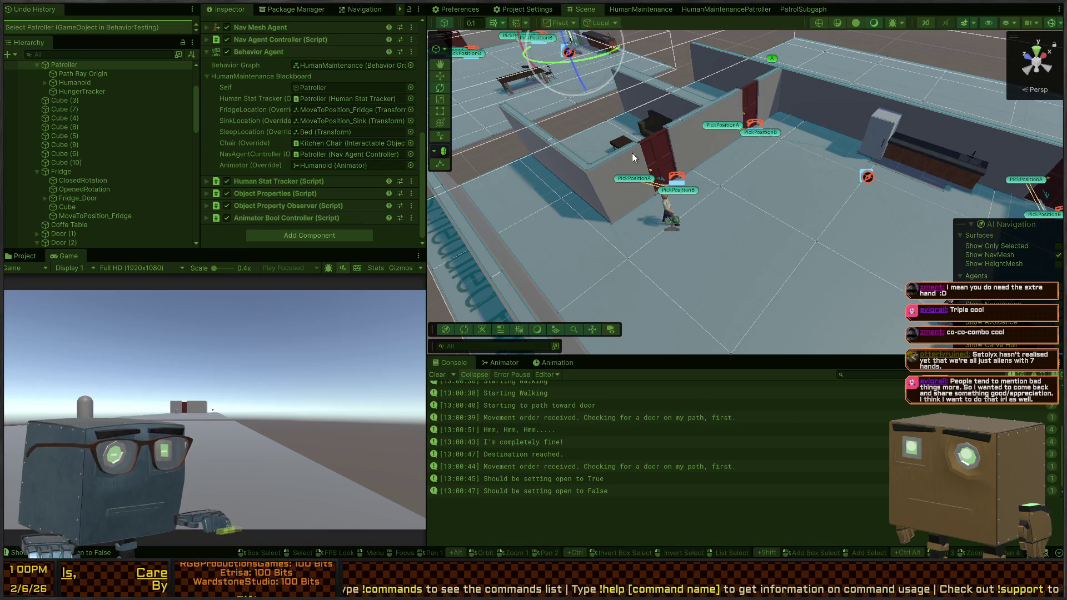
click(739, 11)
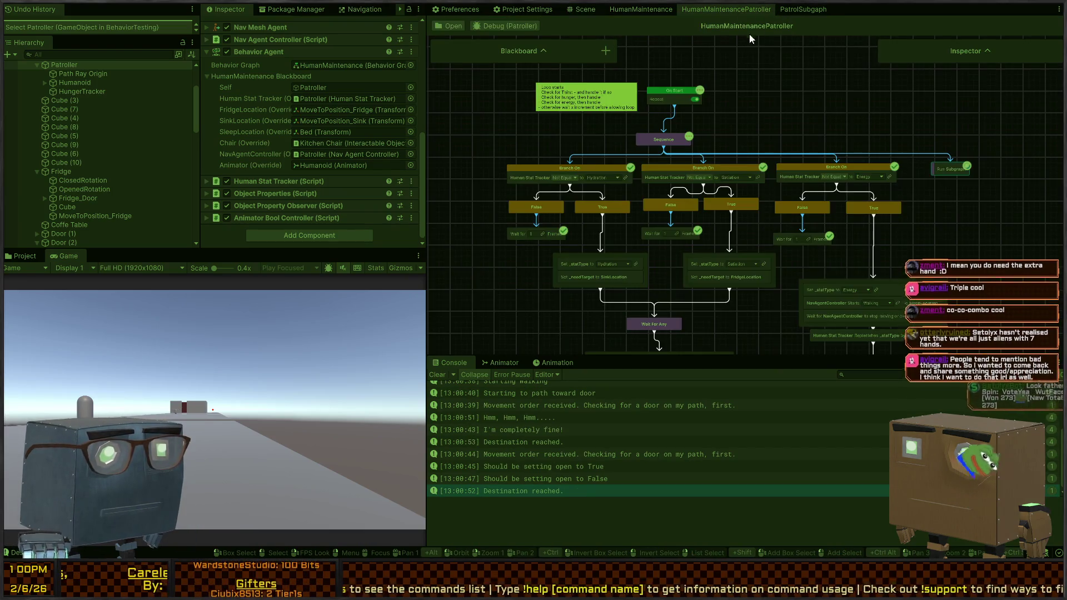
mouse_move(816, 222)
mouse_down()
mouse_move(778, 217)
mouse_move(744, 150)
mouse_move(730, 211)
mouse_up()
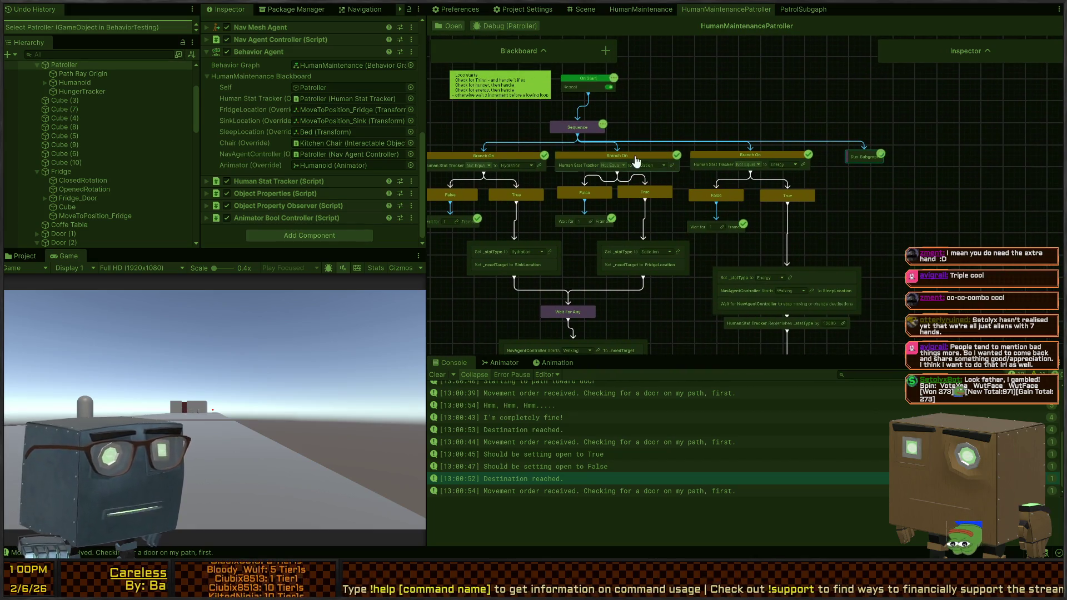
click(580, 10)
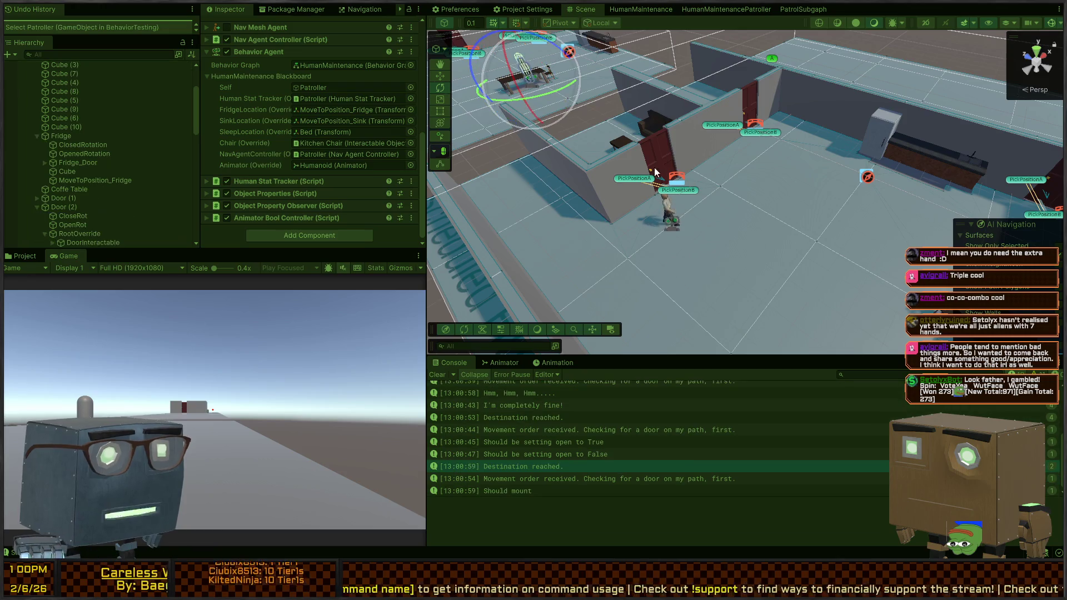
key(ctrl+p)
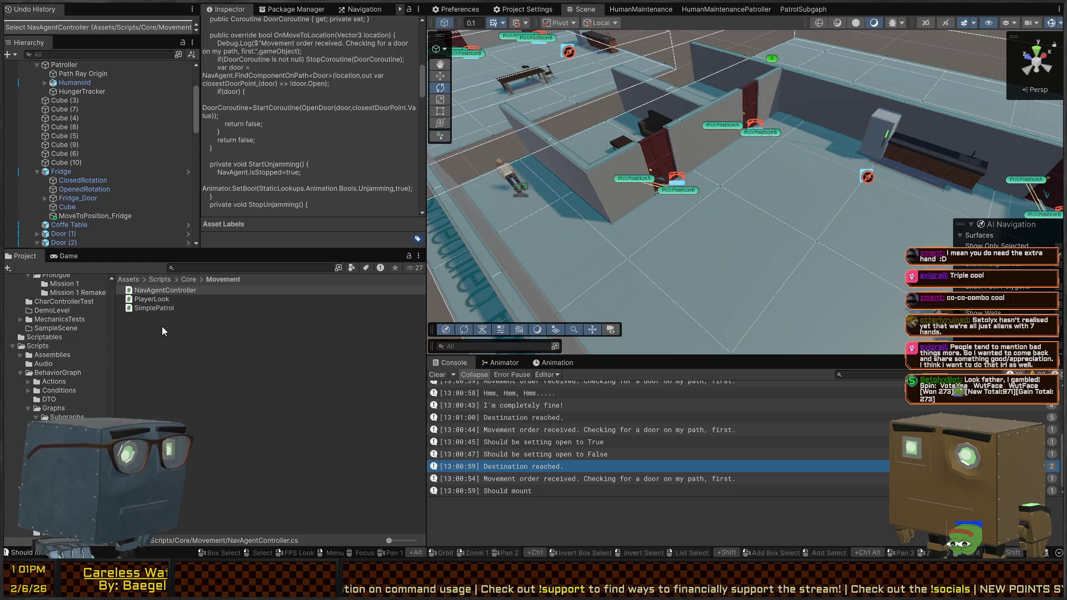
Open the Patrol Pausing behavior graph by filtering the graph list for 'pausin'.
click(711, 10)
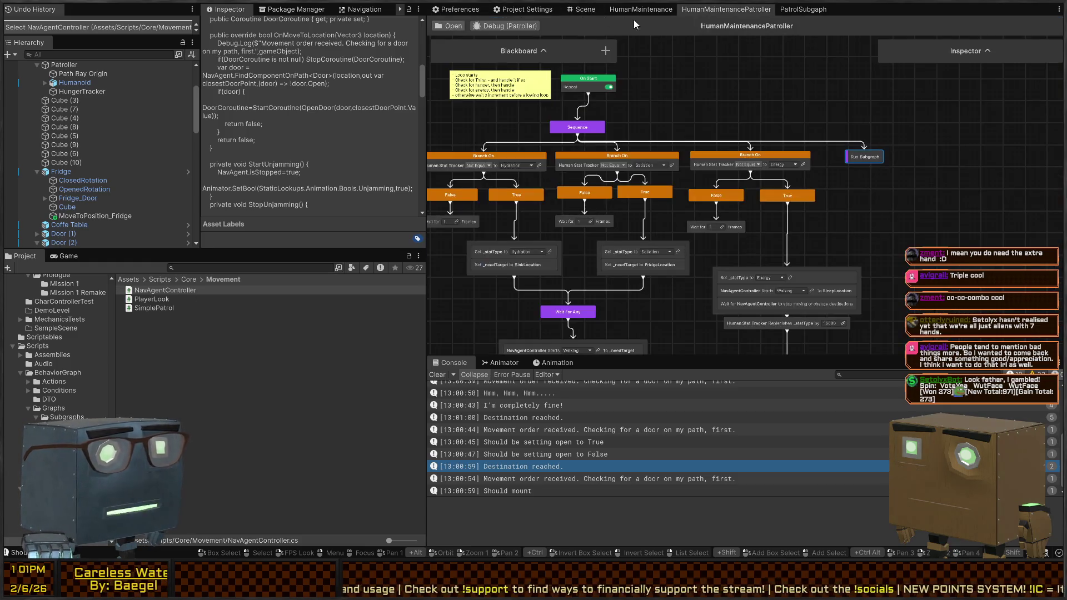
click(450, 26)
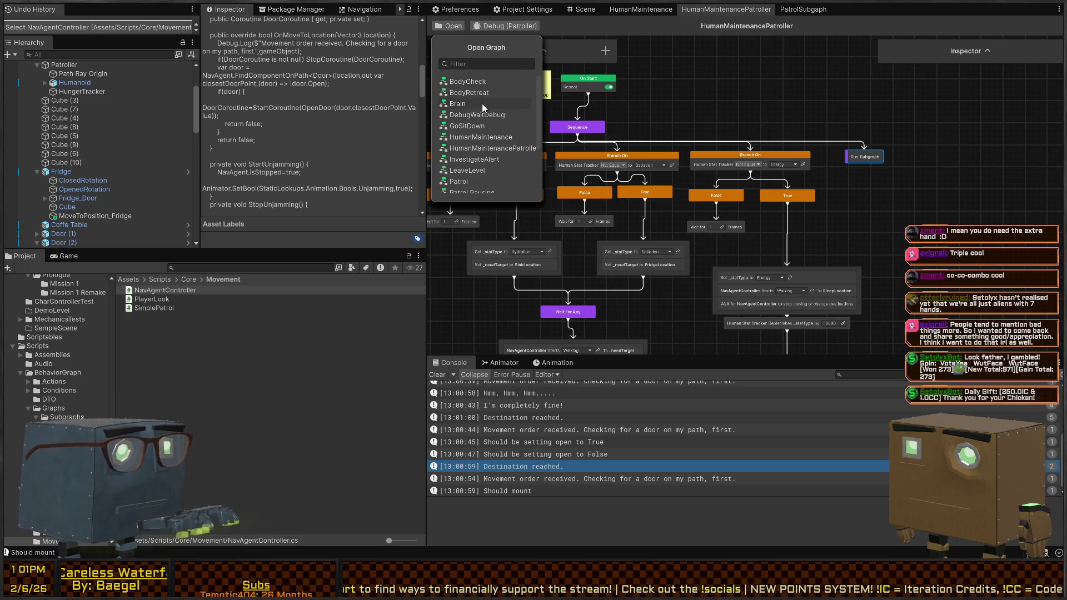
click(500, 65)
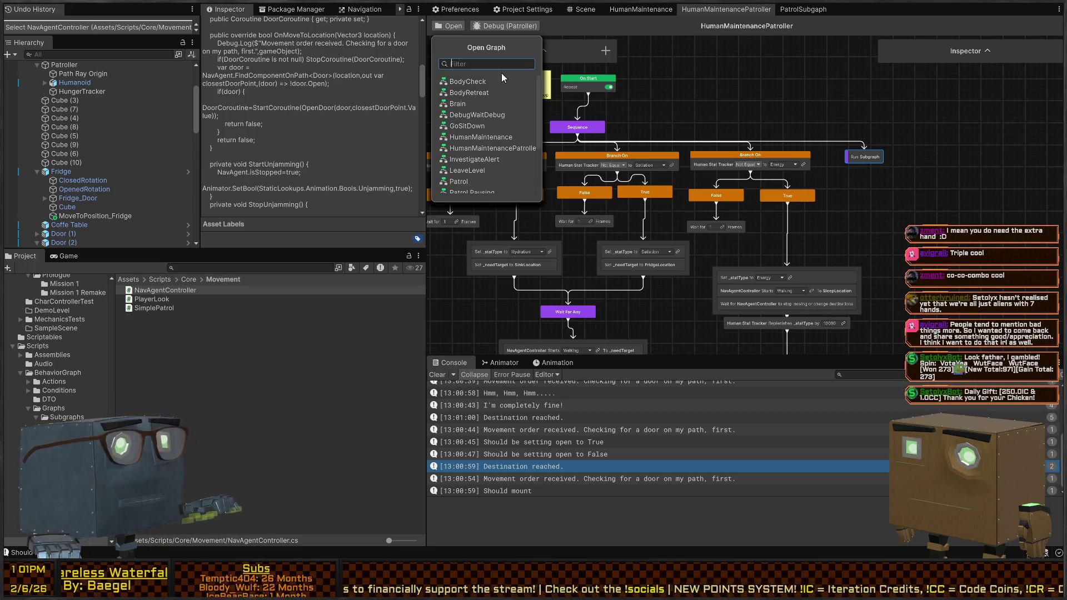
text(pausin)
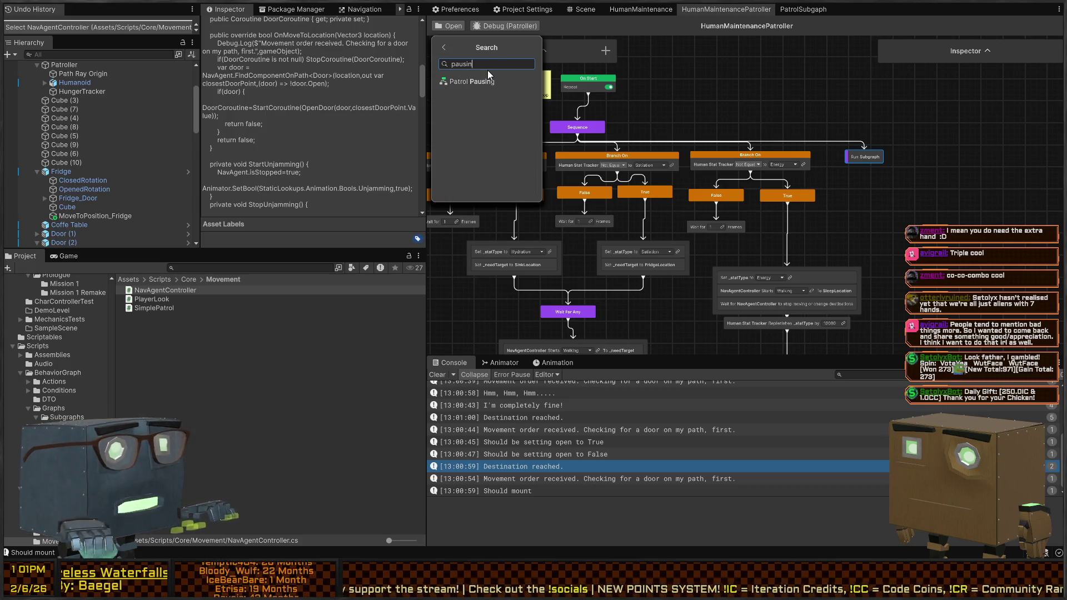
click(470, 81)
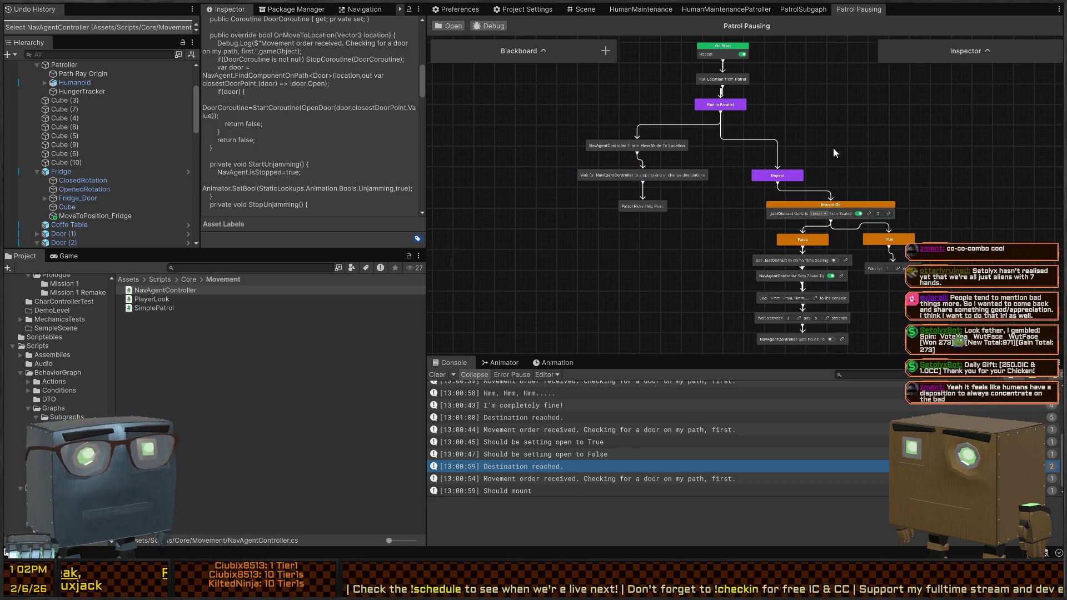
Pan around the Patrol Pausing graph and check its available debug targets.
mouse_move(799, 149)
mouse_down()
mouse_move(709, 205)
mouse_move(732, 148)
mouse_move(744, 174)
mouse_up()
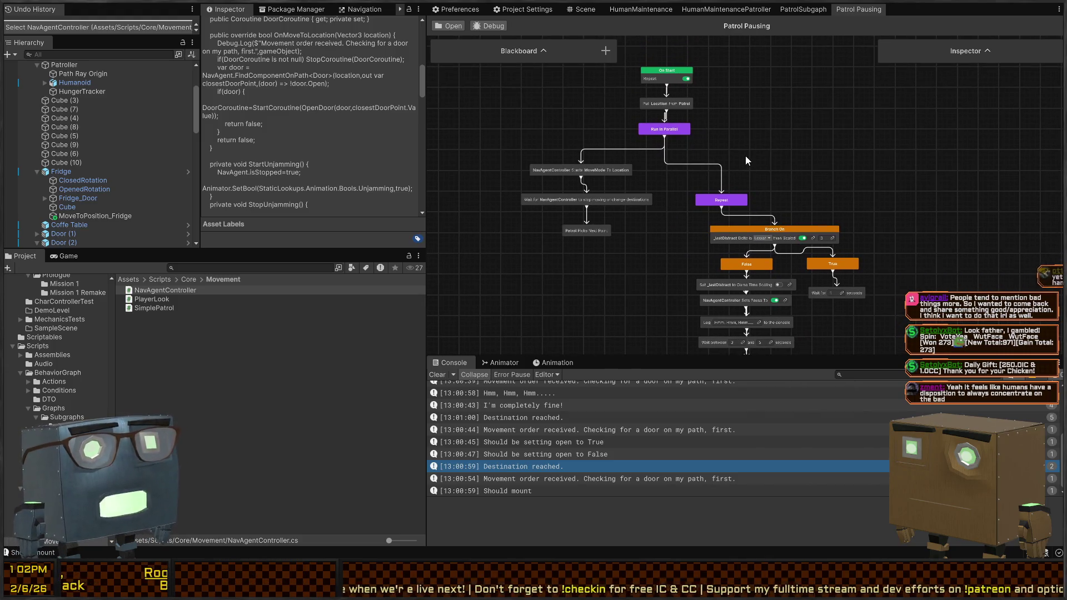
scroll(682, 188, up, 2)
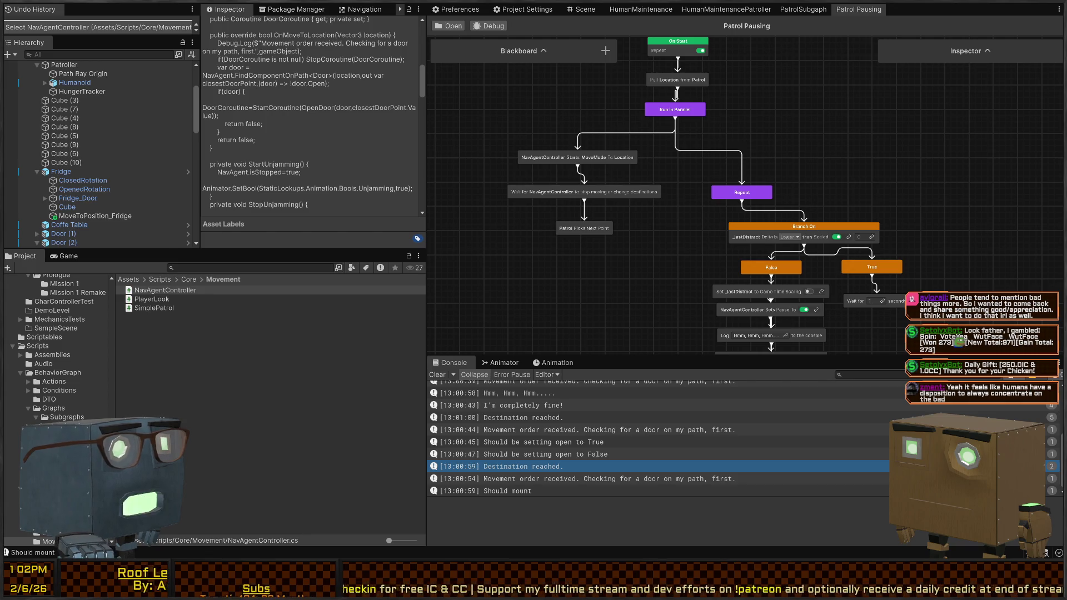
drag(686, 112, 698, 136)
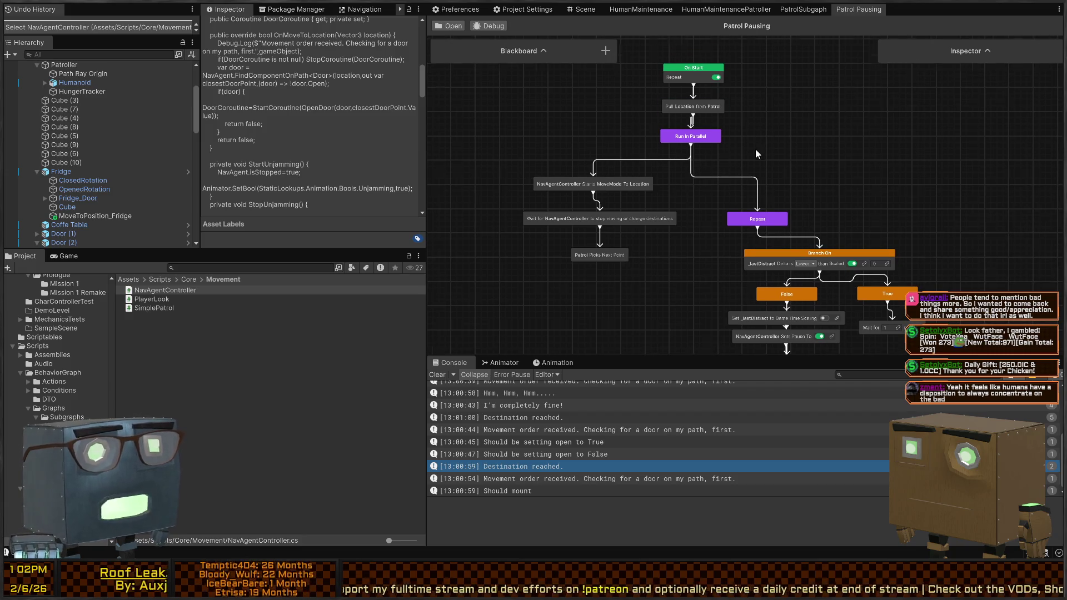
scroll(755, 148, down, 2)
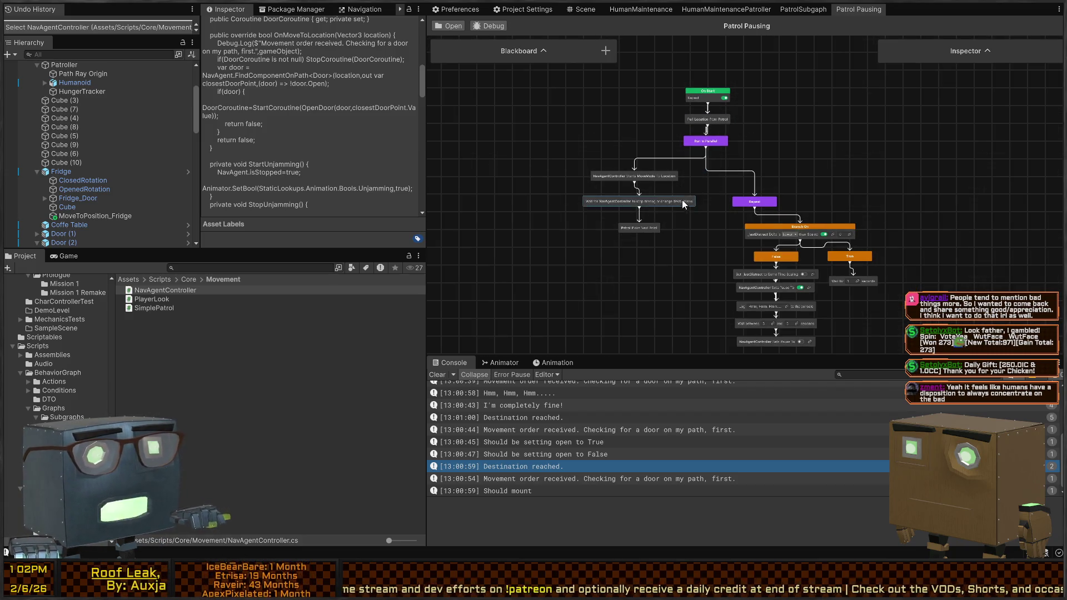
click(489, 26)
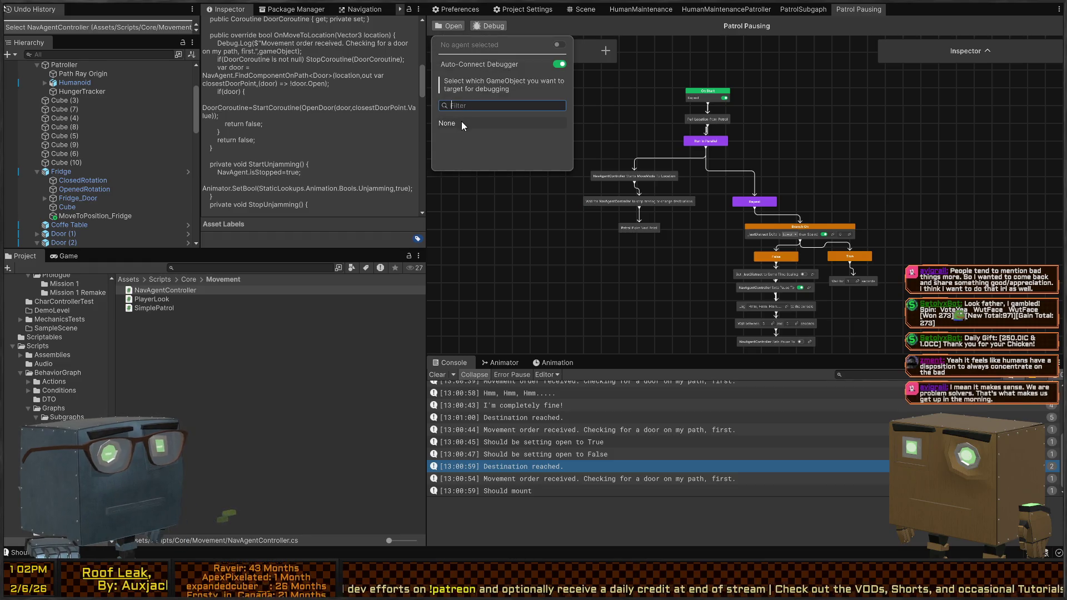
click(893, 151)
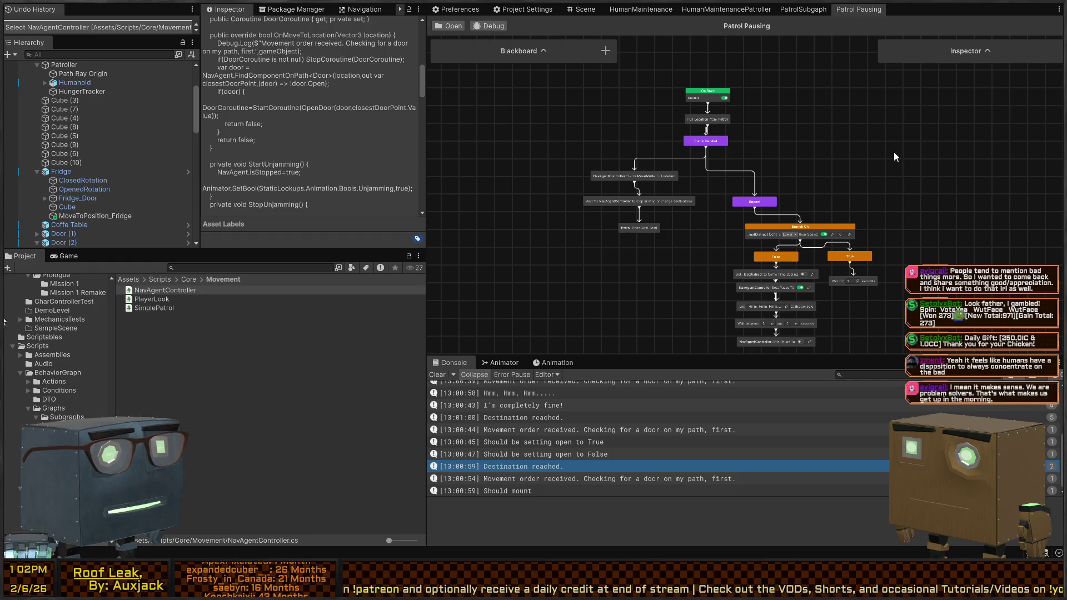
Glance at the PatrolSubgraph graph, then return to HumanMaintenancePatroller.
click(794, 12)
click(843, 10)
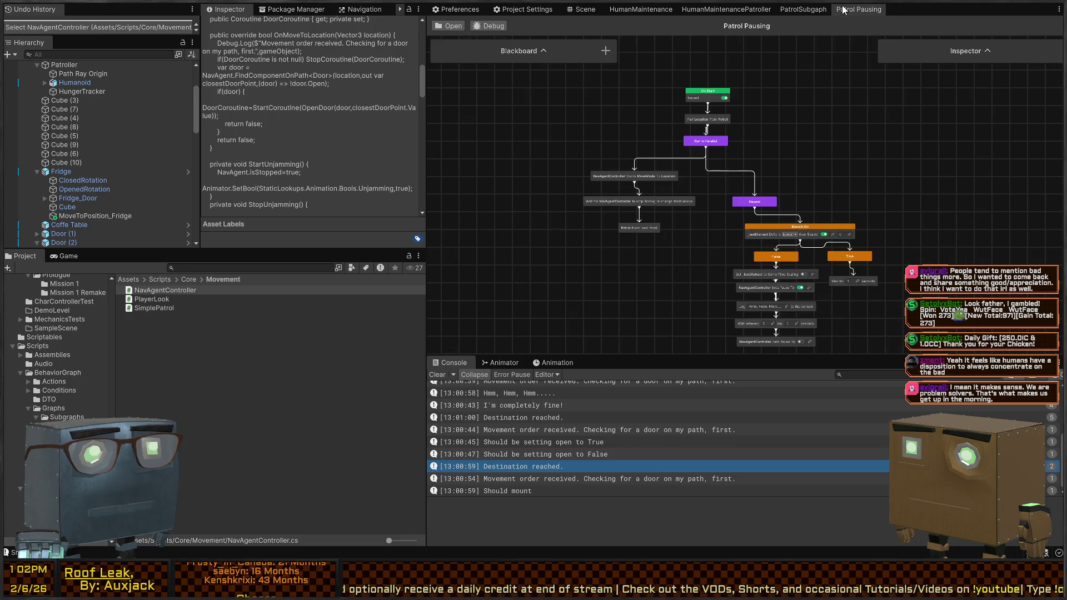
click(794, 11)
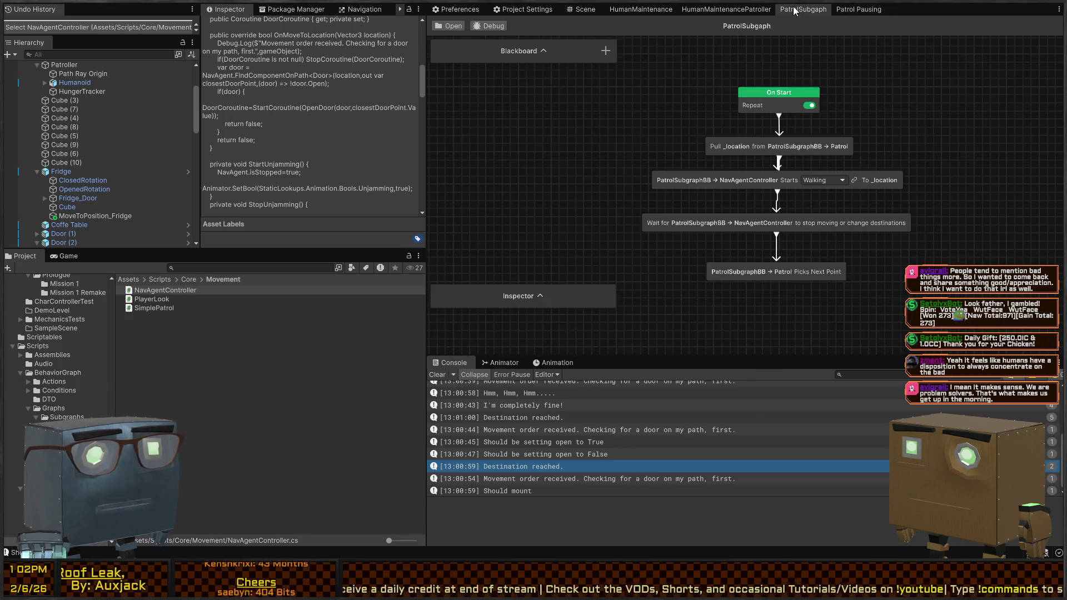
click(722, 12)
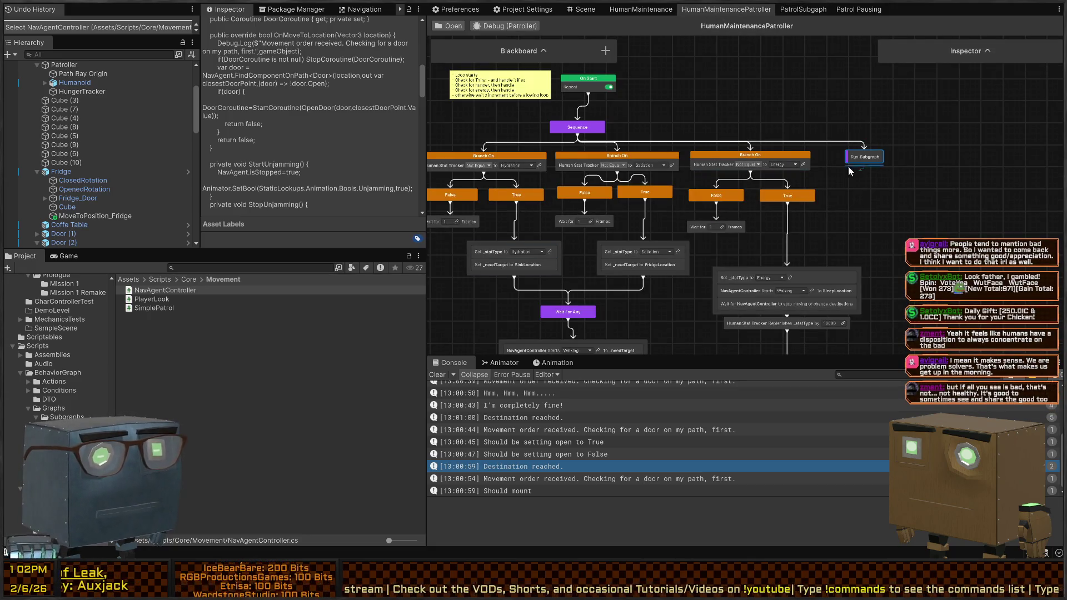
Select the Patroller, point its Subgraph (Override) to PatrolSubgraph instead of Patrol Pausing, and start a play test.
click(578, 10)
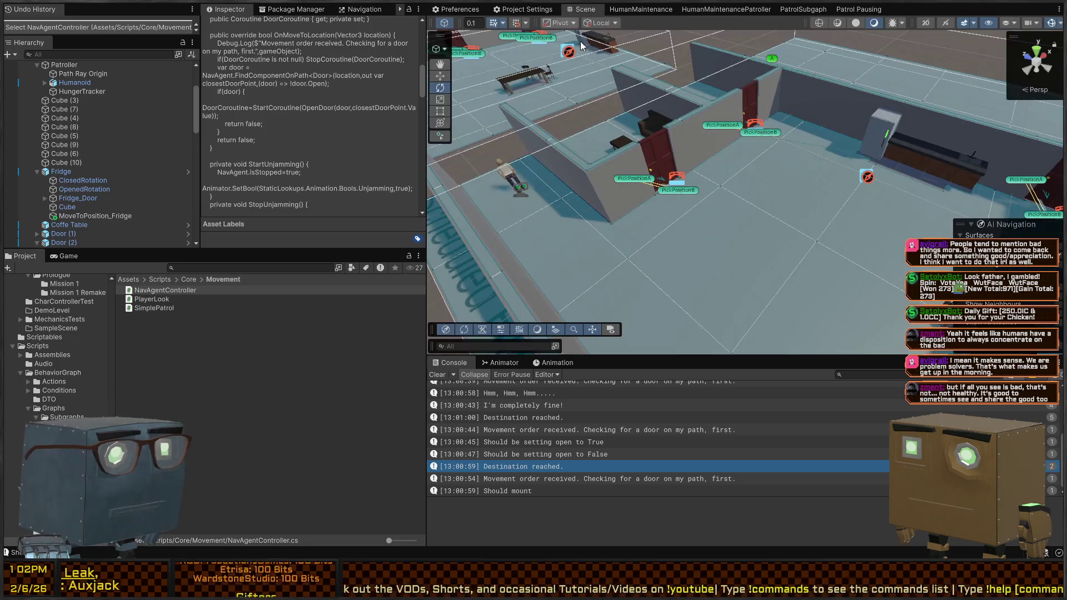
click(516, 185)
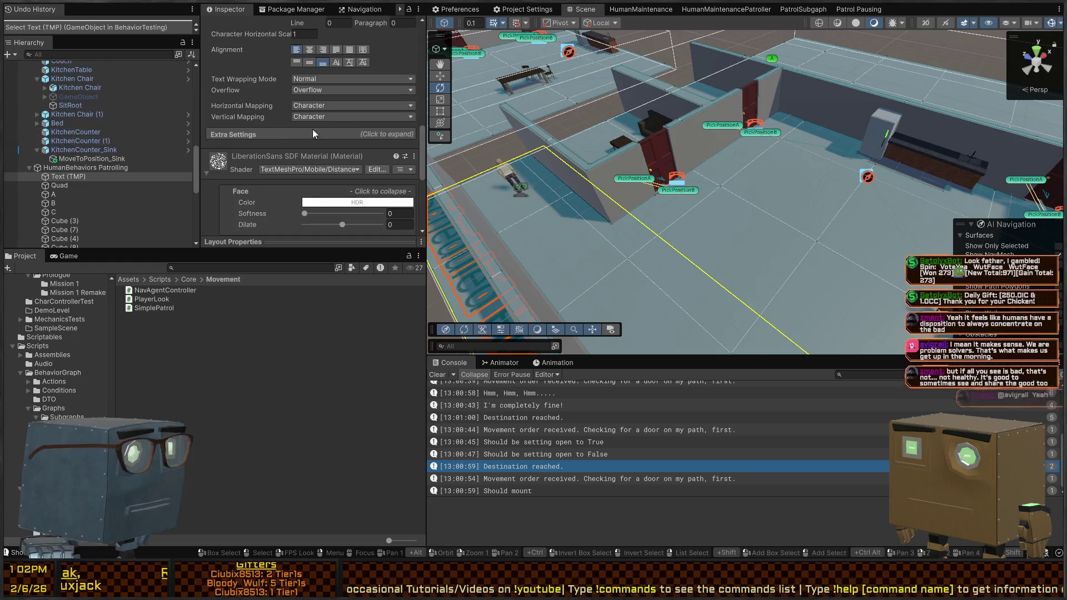
click(519, 192)
scroll(323, 141, down, 3)
scroll(366, 166, up, 3)
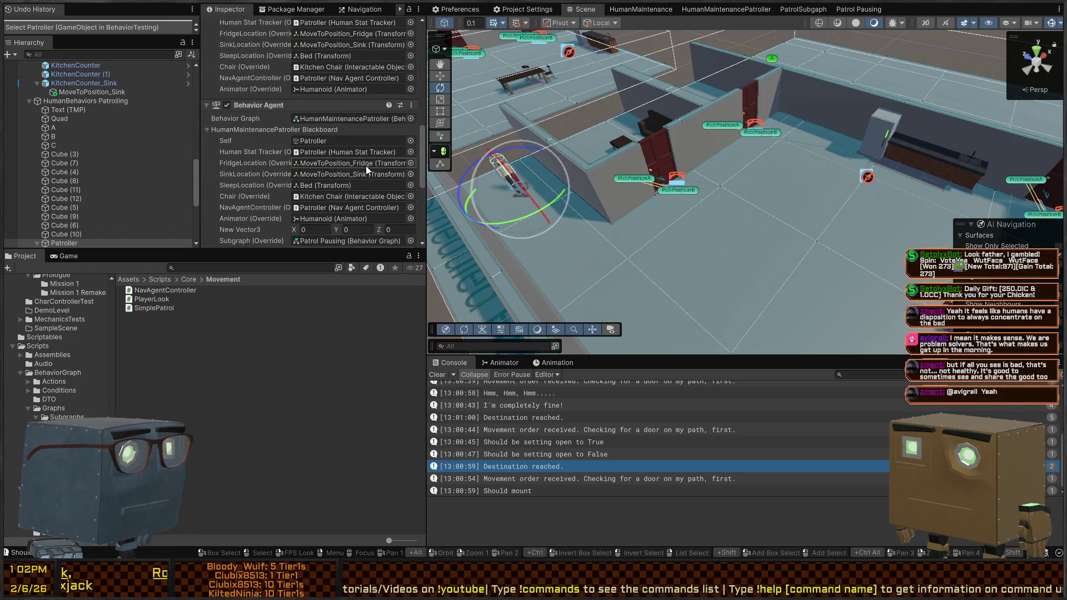
scroll(388, 162, down, 2)
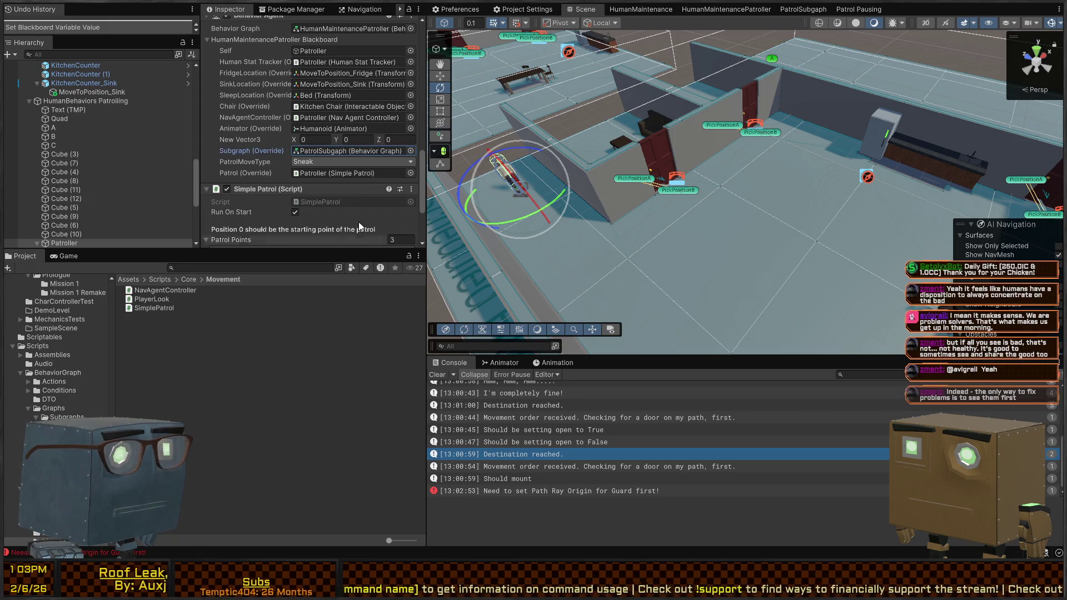
key(ctrl+p)
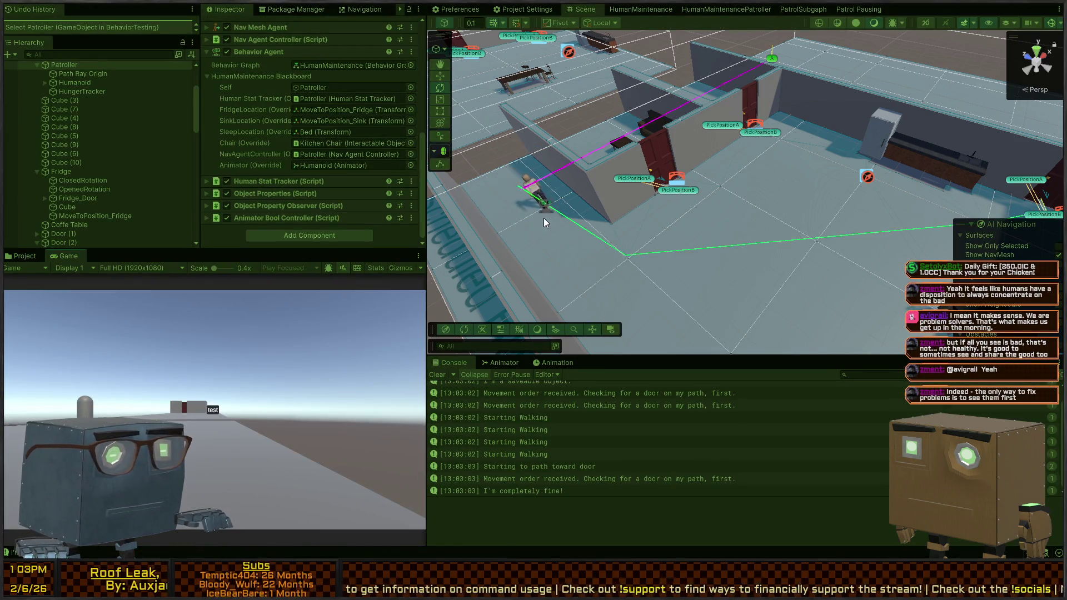
Fly the Scene view over to the door wall and start the game.
mouse_move(543, 218)
mouse_down()
mouse_move(654, 201)
mouse_move(508, 214)
mouse_move(654, 309)
mouse_up()
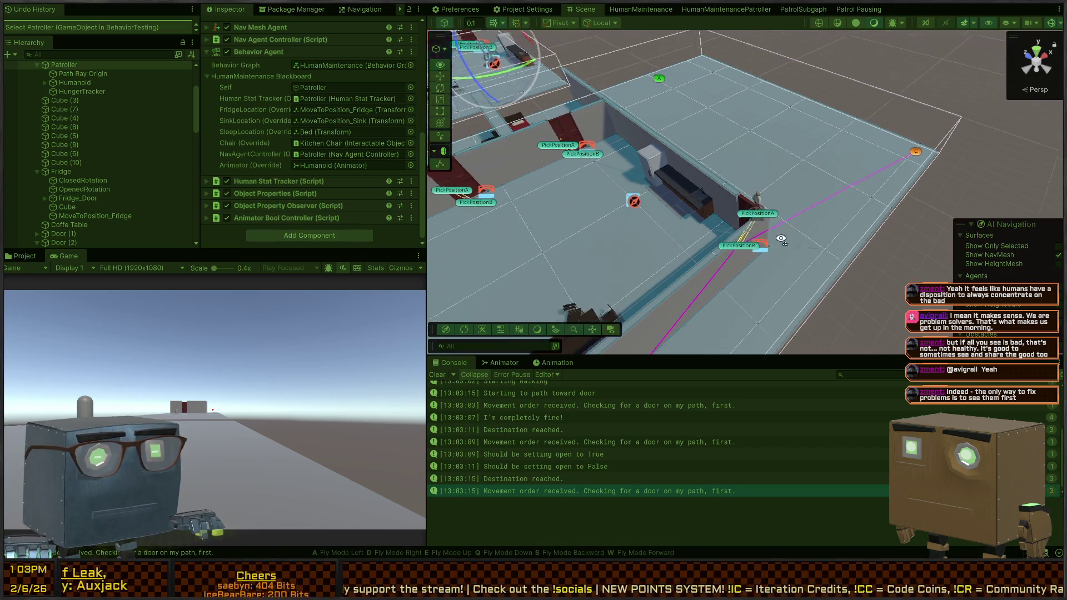
drag(759, 232, 620, 234)
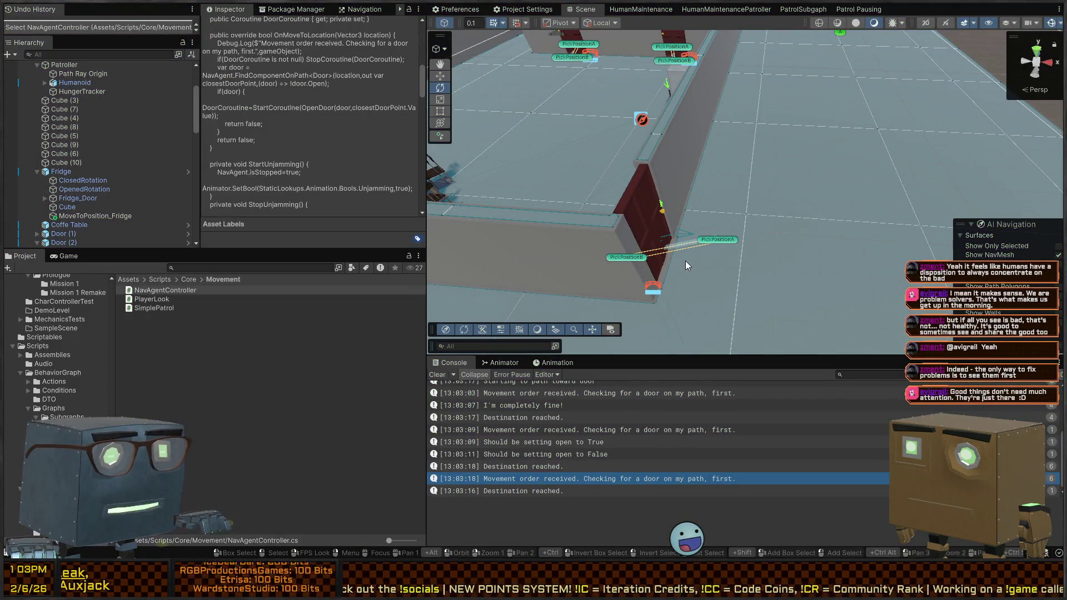
key(ctrl+p)
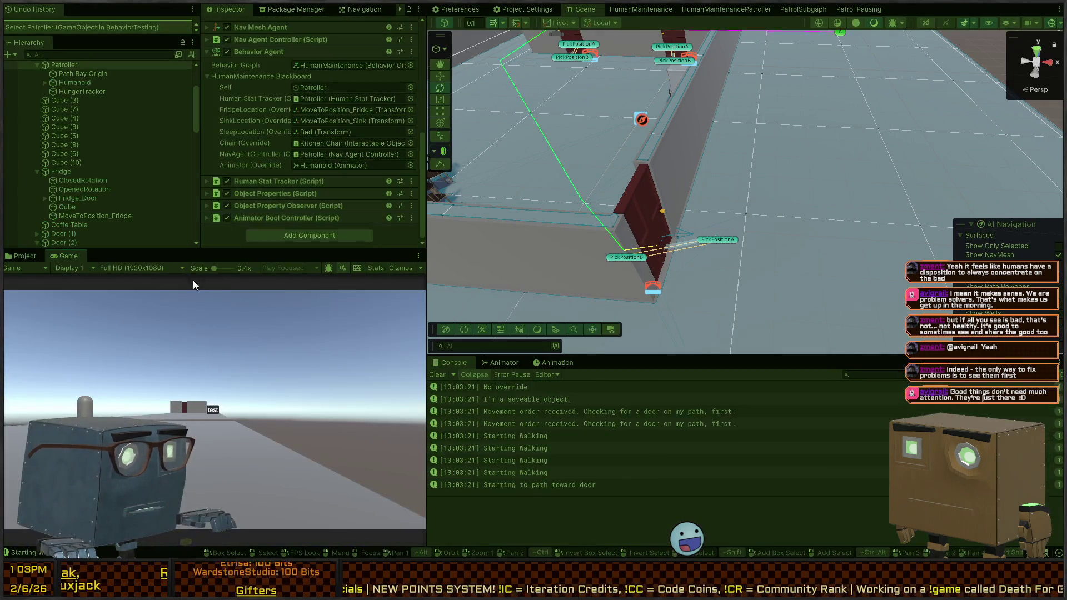
Select the walking patroller and expand Human Stat Tracker to show its satiation, hydration and energy.
scroll(272, 115, up, 5)
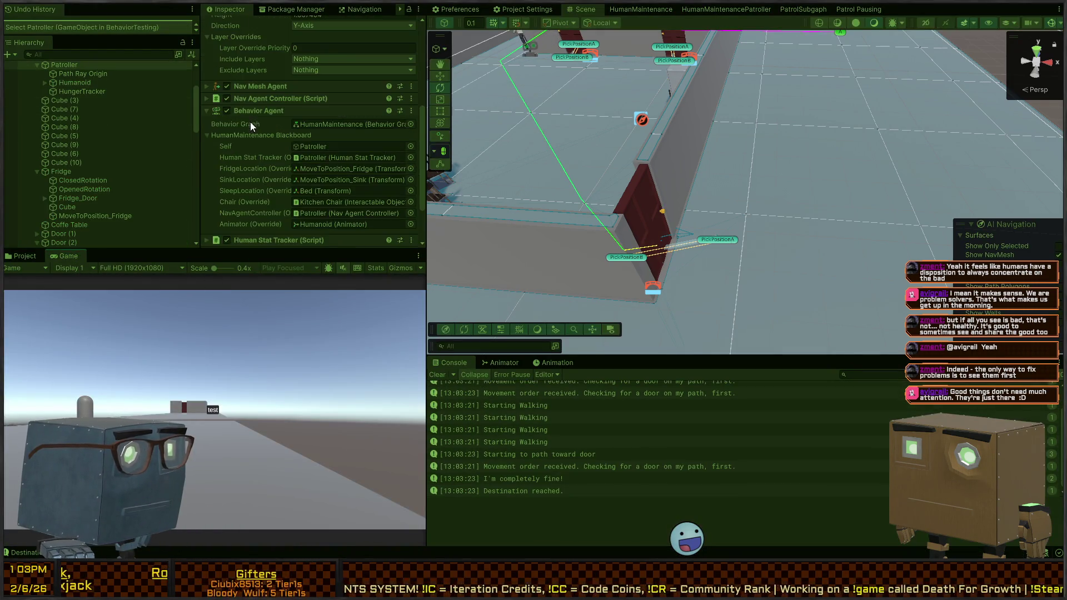
scroll(250, 140, up, 5)
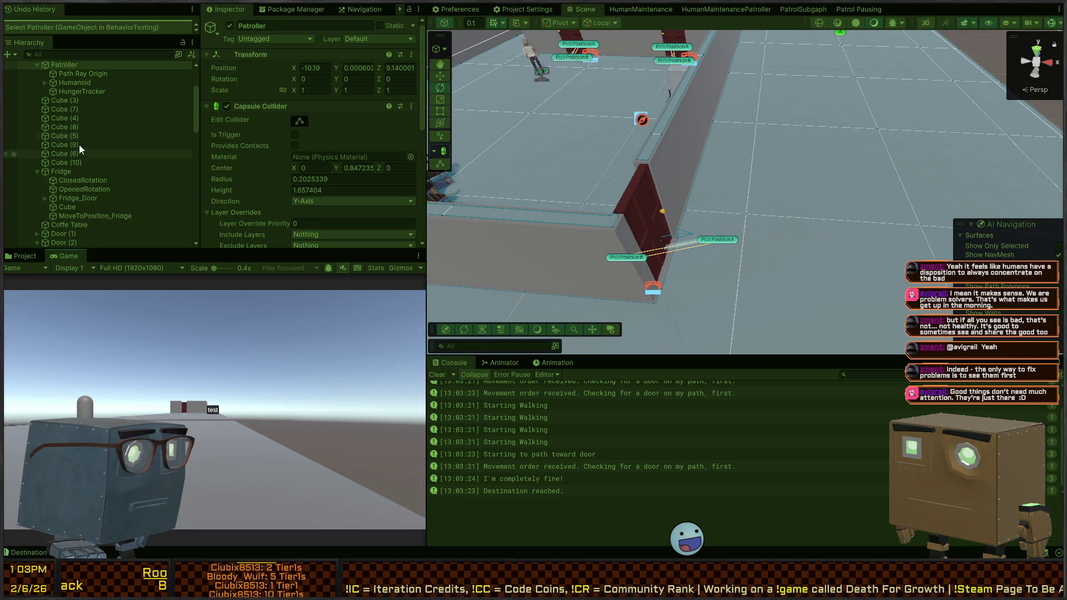
click(551, 94)
scroll(282, 151, down, 15)
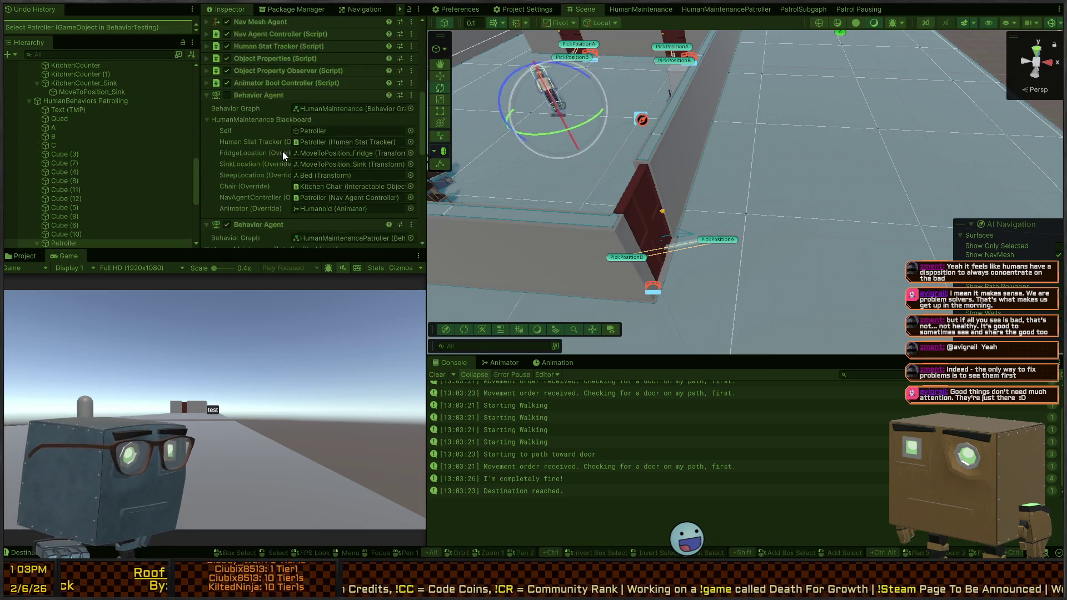
scroll(271, 145, up, 9)
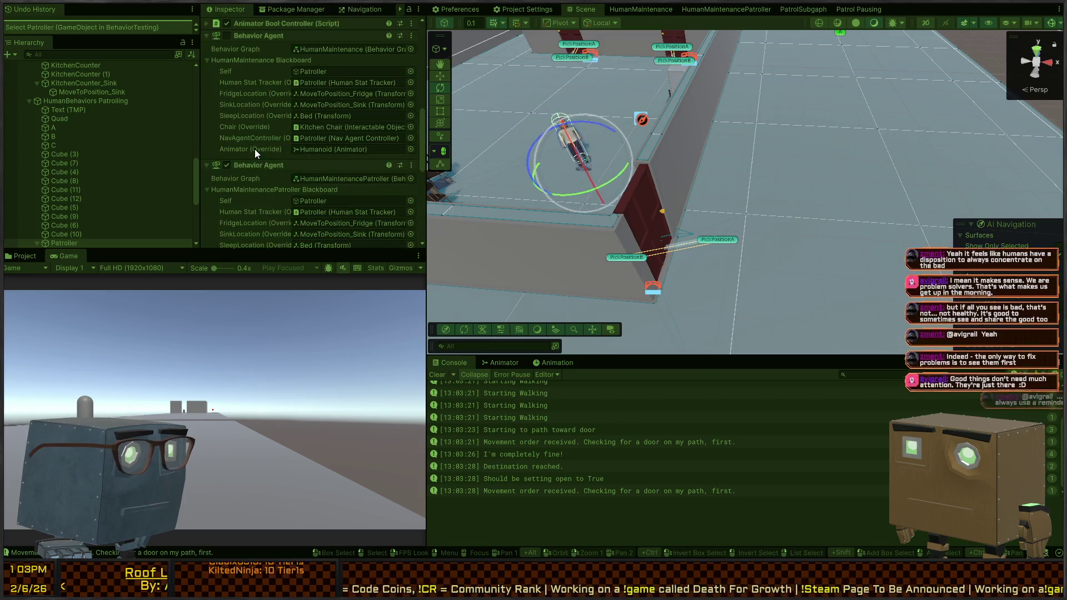
click(258, 76)
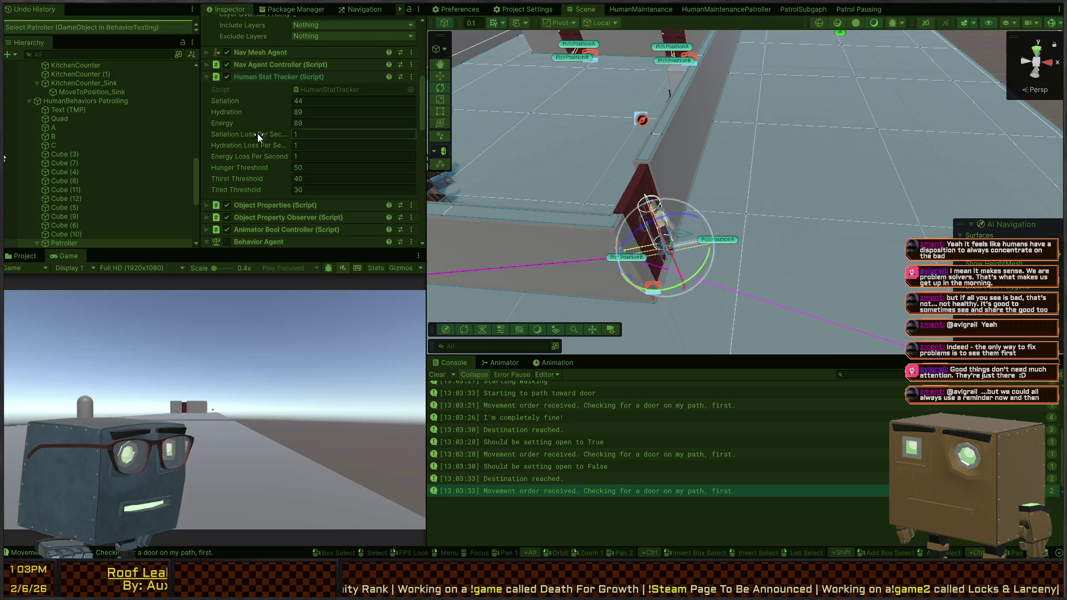
key(ctrl+5)
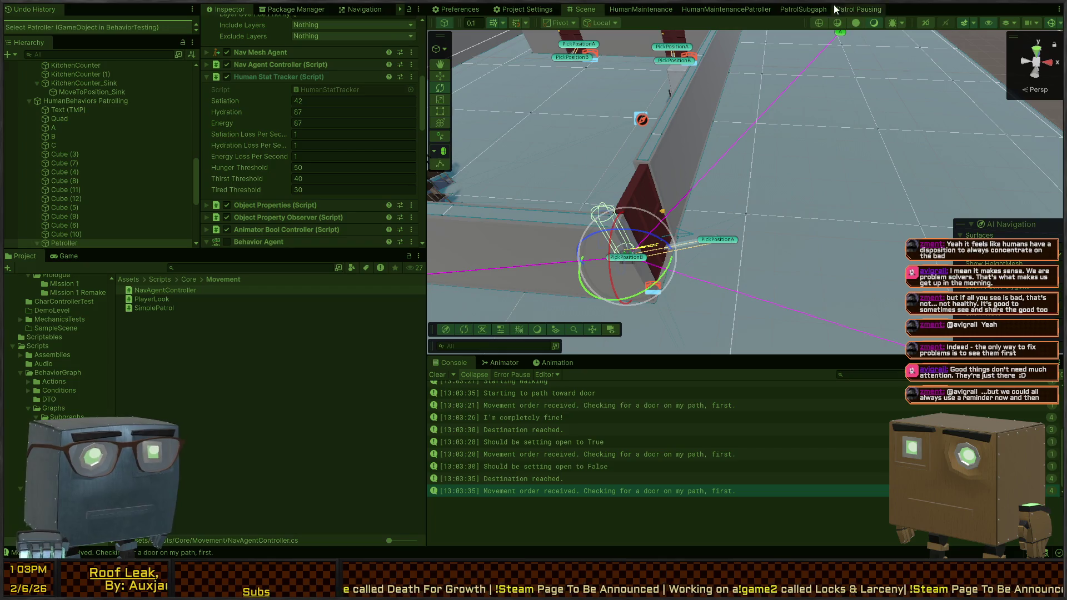
Review the HumanMaintenancePatroller graph branches, stop the game, and inspect the PatrolSubgaph nodes.
click(739, 11)
key(ctrl+2)
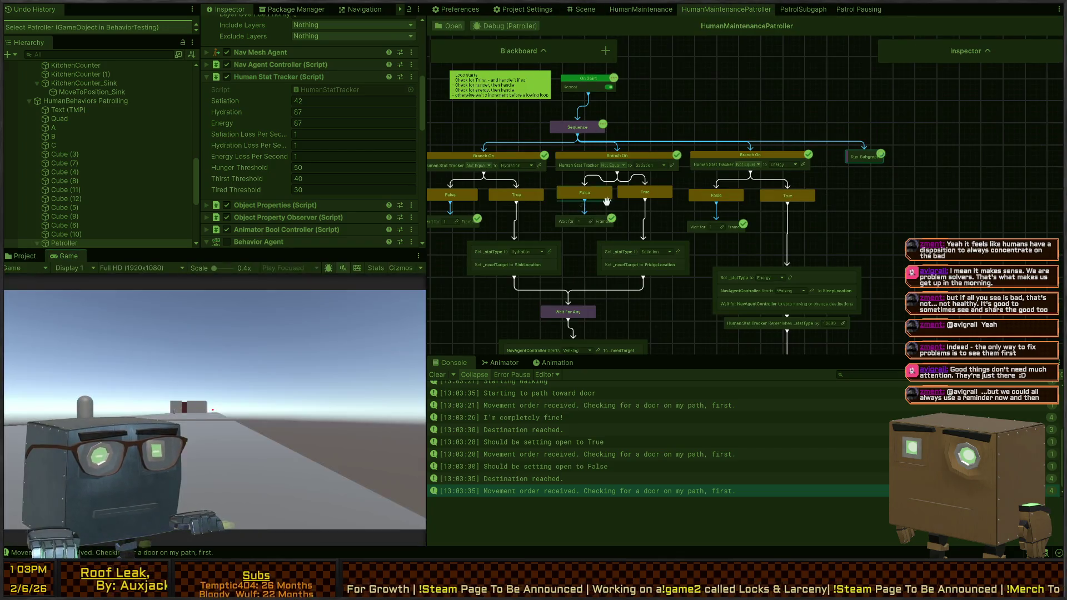
drag(667, 189, 767, 170)
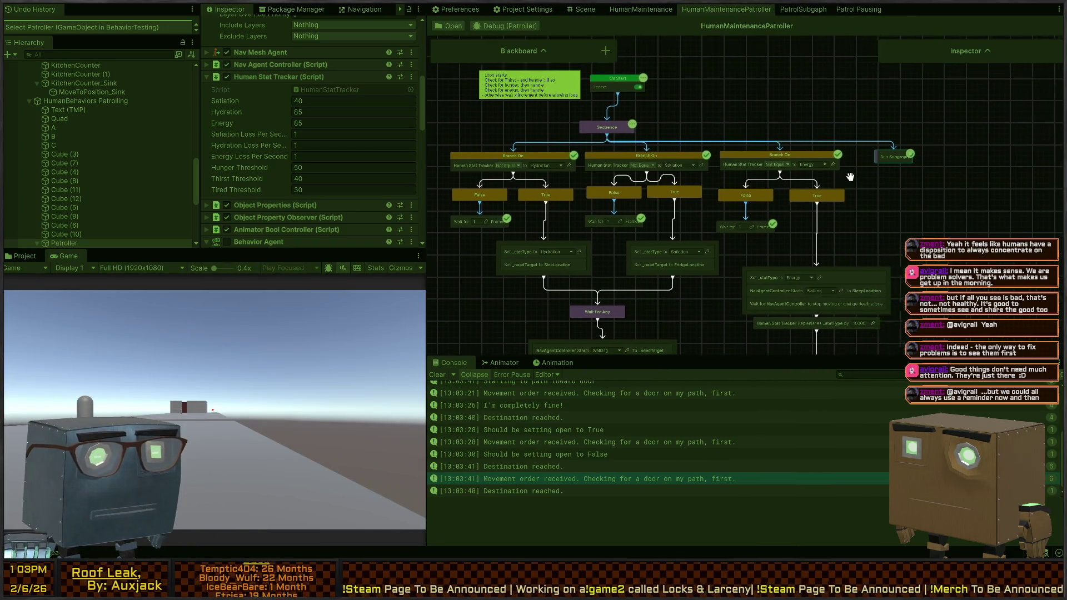
key(ctrl+p)
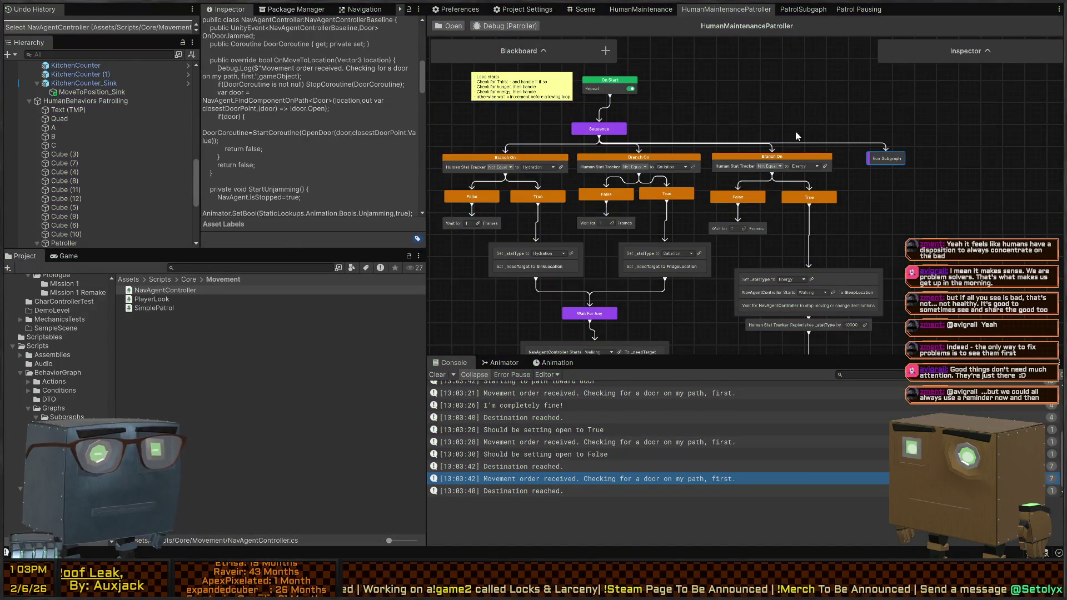
click(803, 9)
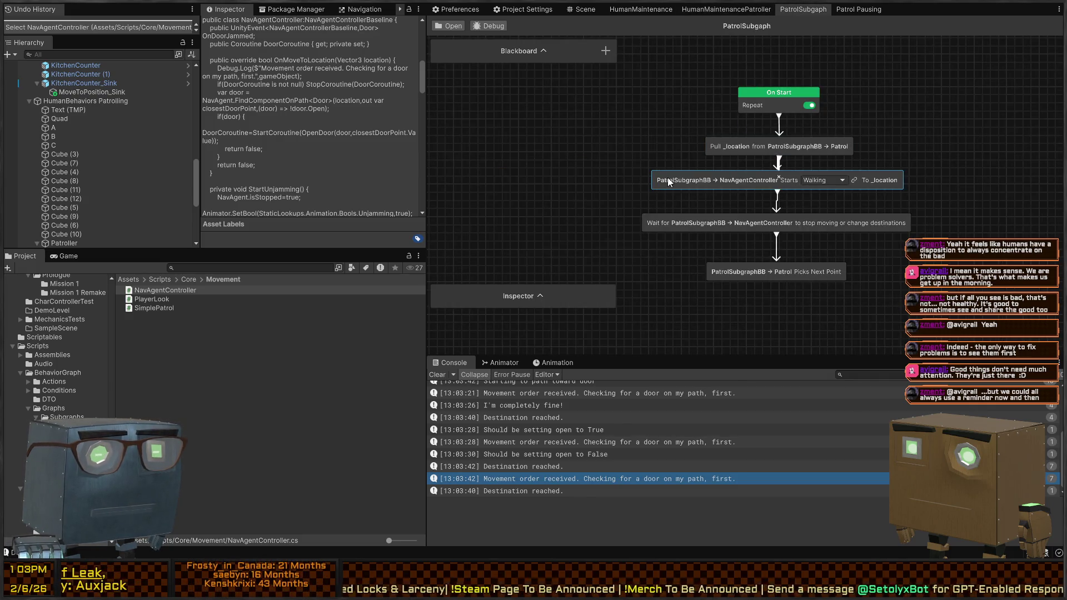
drag(738, 195, 706, 209)
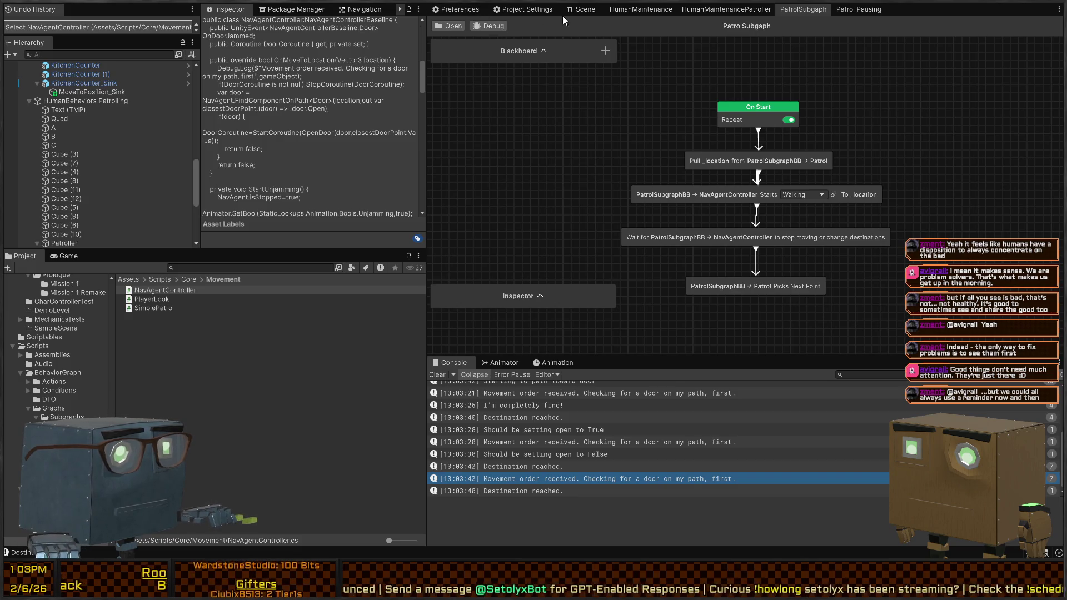
Back in the 3D scene, fly down the Human Behaviors corridor and select the Humanoid character.
click(581, 9)
mouse_move(636, 203)
mouse_down()
mouse_move(747, 195)
mouse_move(804, 220)
mouse_move(717, 232)
mouse_up()
click(722, 225)
click(729, 216)
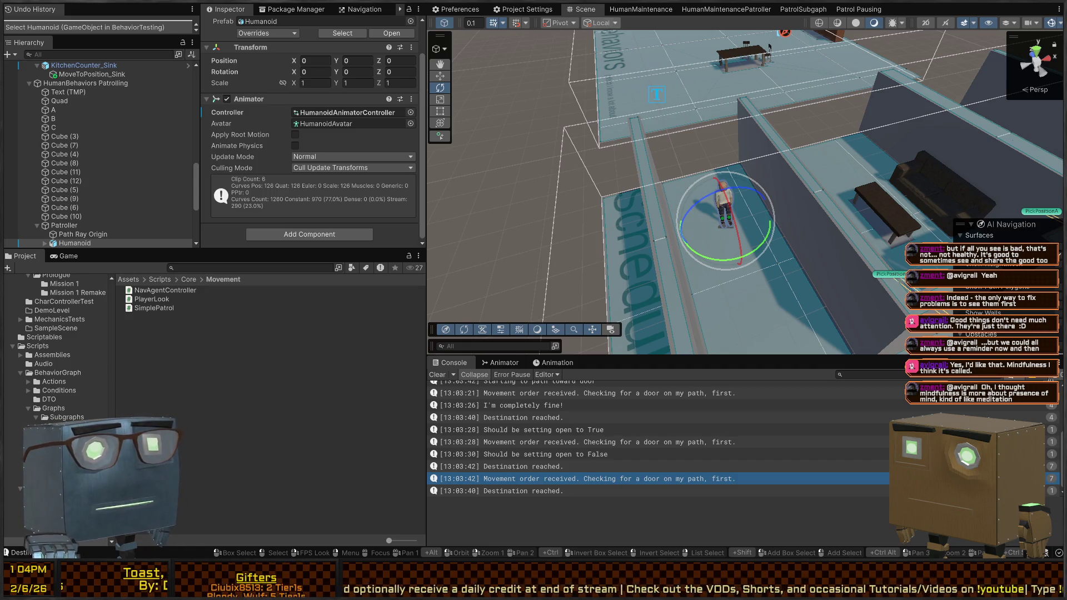
mouse_move(769, 47)
mouse_down()
mouse_move(707, 167)
mouse_move(654, 159)
mouse_up()
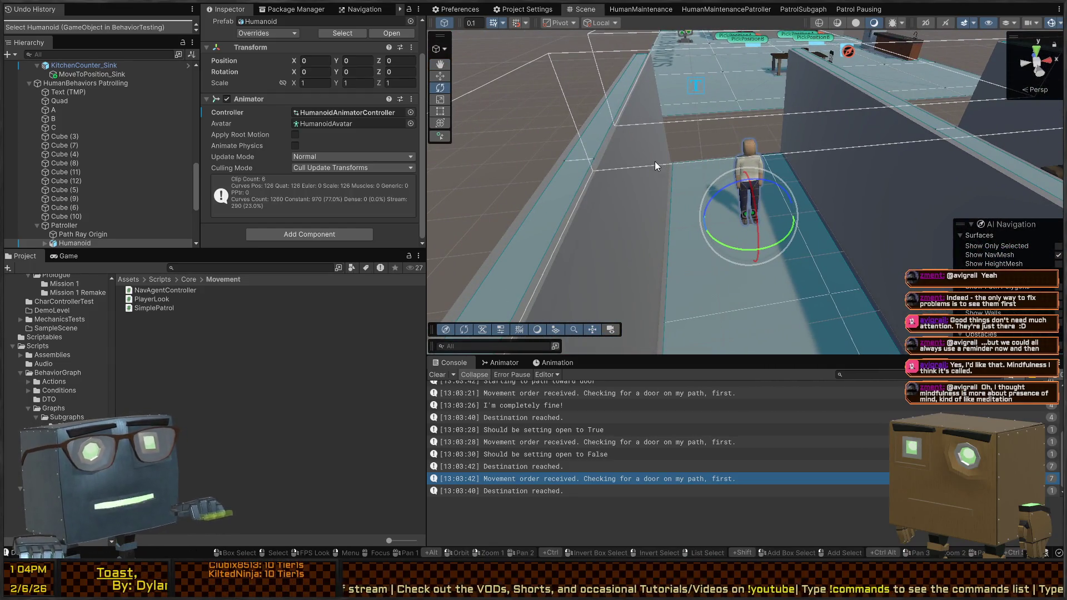
mouse_move(768, 223)
mouse_down()
mouse_move(780, 224)
mouse_move(752, 233)
mouse_move(771, 219)
mouse_move(874, 255)
mouse_move(858, 268)
mouse_up()
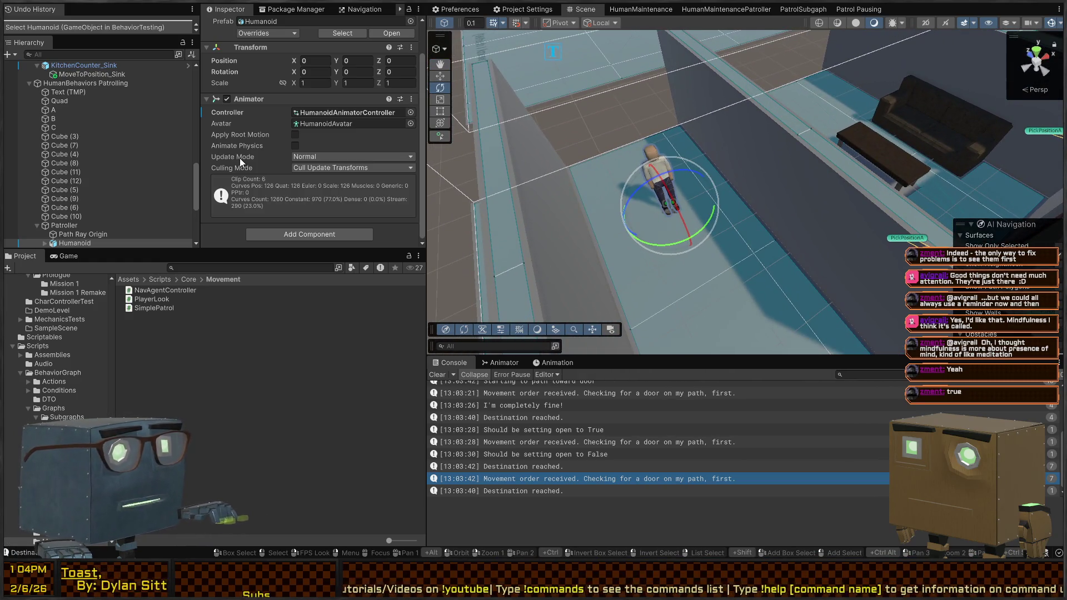
mouse_move(900, 229)
mouse_down()
mouse_move(913, 224)
mouse_move(739, 214)
mouse_up()
scroll(86, 212, down, 5)
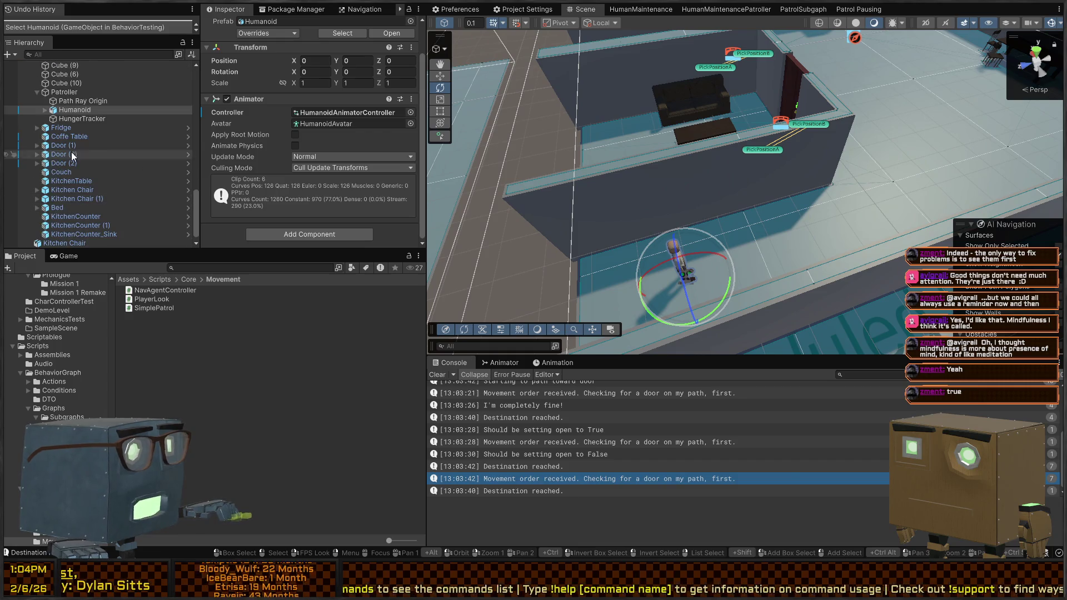
Select Patroller (1) and assign the Patrol graph to its second Behavior Agent.
click(53, 94)
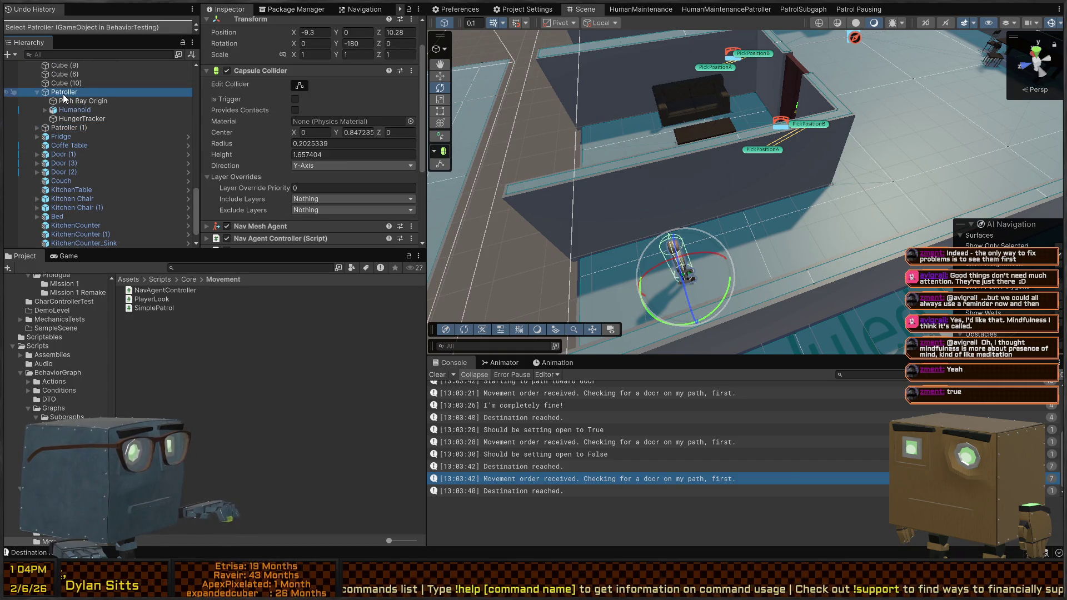
click(61, 129)
scroll(256, 136, down, 5)
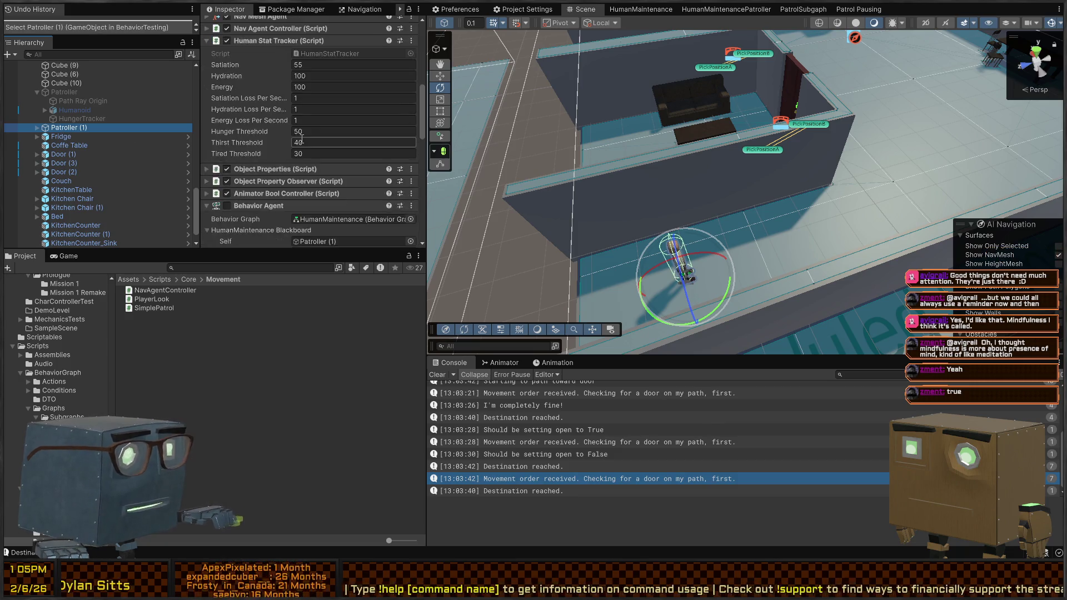
scroll(371, 141, down, 5)
scroll(333, 129, up, 3)
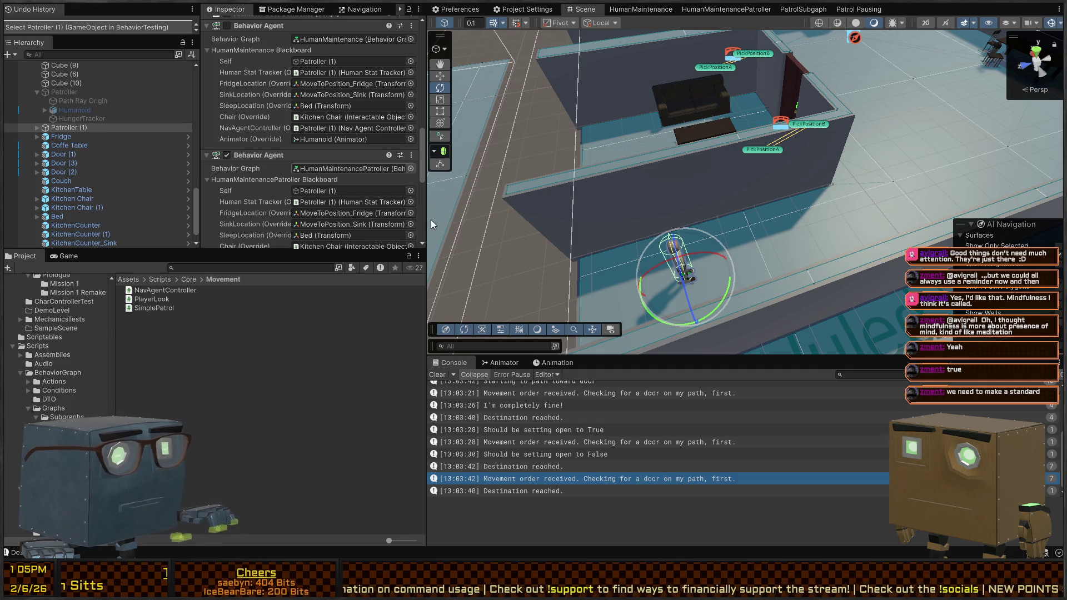
mouse_move(436, 216)
mouse_down()
mouse_move(273, 176)
mouse_move(366, 188)
mouse_up()
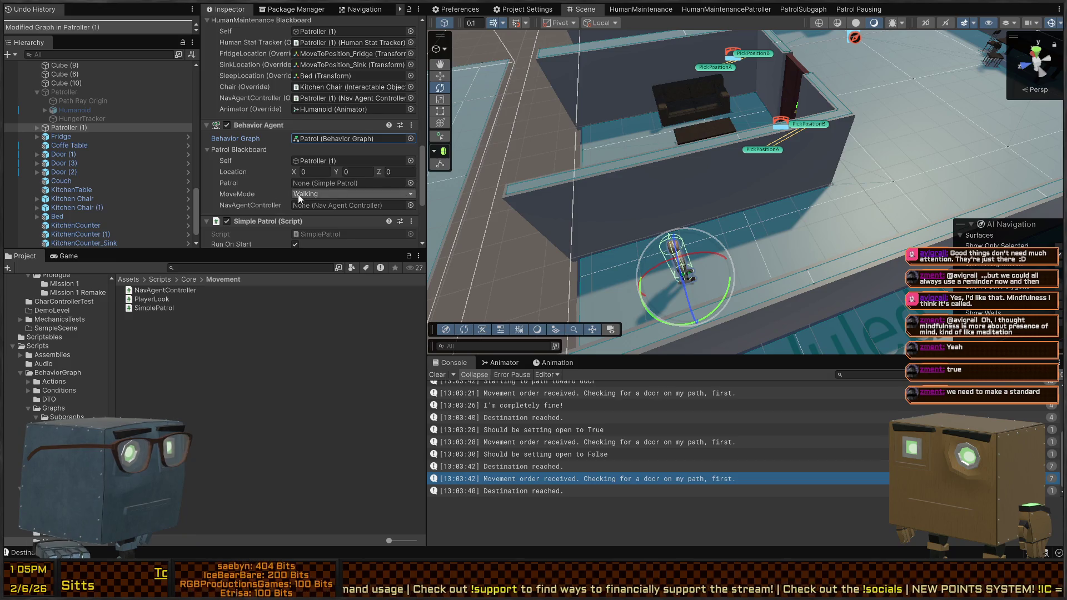
Wire Patroller (1) into the Patrol and NavAgentController blackboard fields, then start the game.
scroll(298, 194, down, 4)
drag(259, 129, 311, 97)
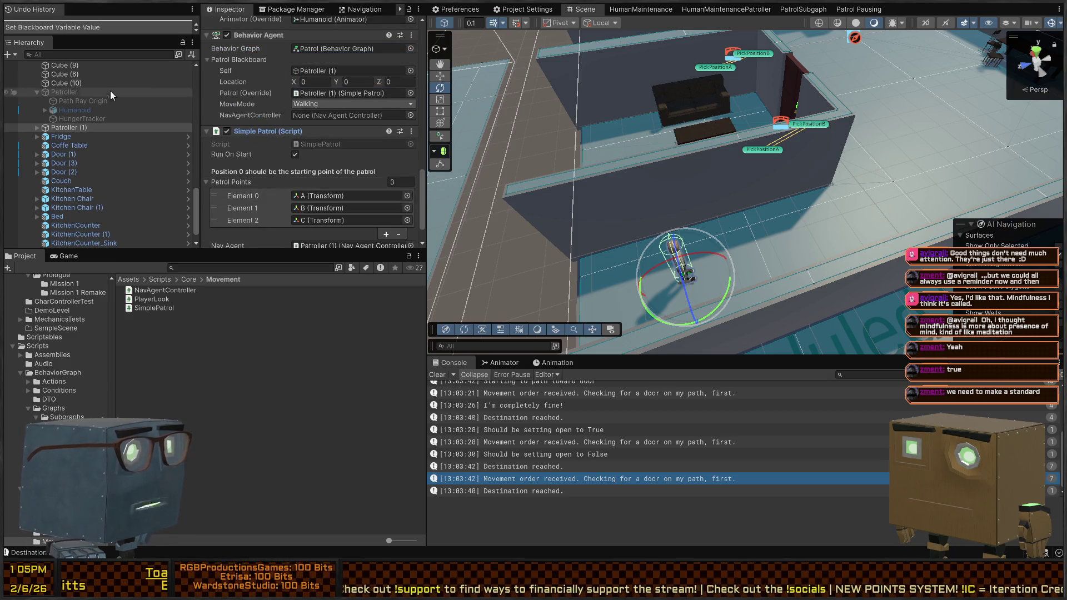
drag(79, 127, 330, 116)
key(ctrl+p)
click(703, 239)
Follow the patroller through the door in the Scene view, then stop the game.
mouse_move(718, 224)
mouse_down()
mouse_move(573, 206)
mouse_move(465, 215)
mouse_up()
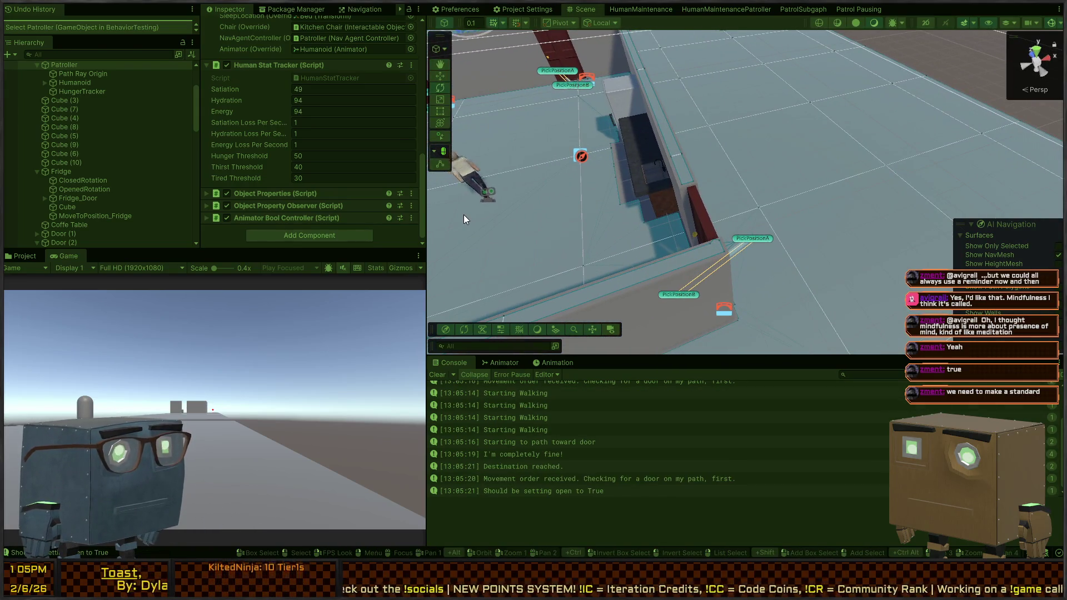
mouse_move(793, 166)
mouse_down()
mouse_move(745, 203)
mouse_move(865, 215)
mouse_up()
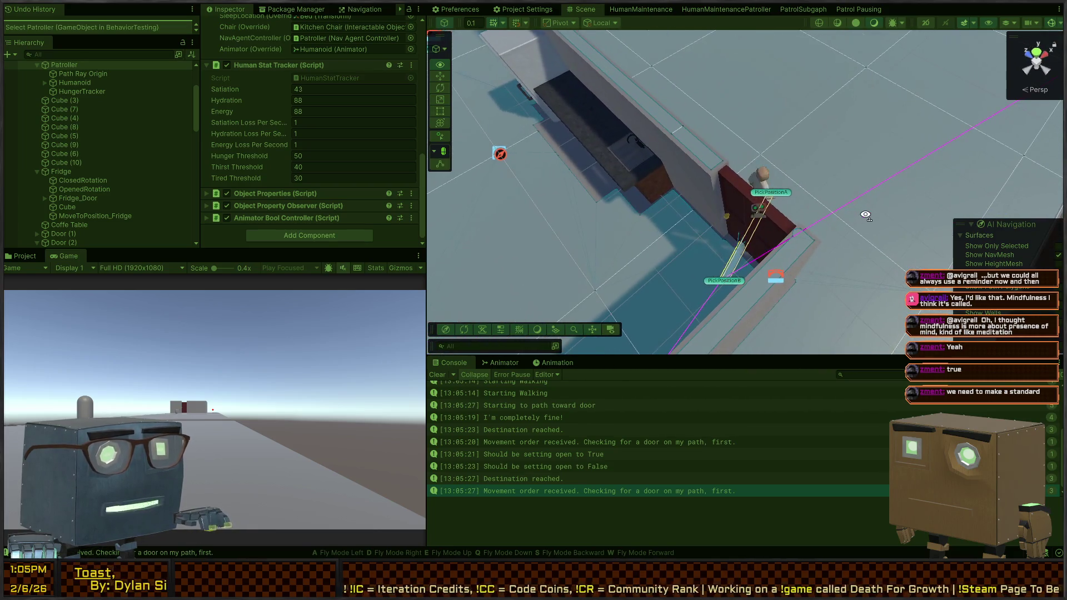
key(ctrl+p)
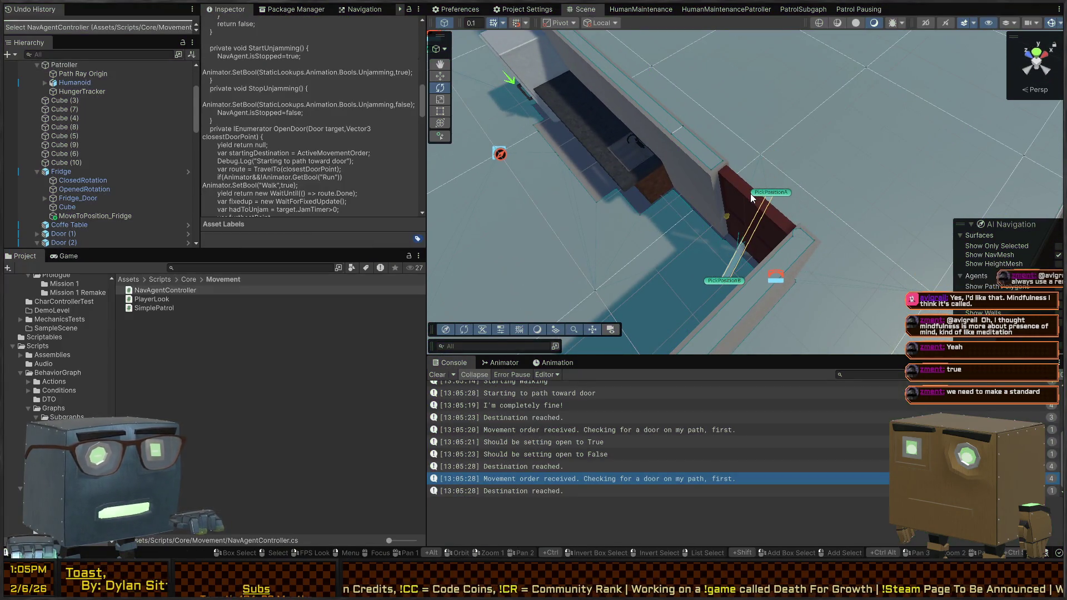
Expand Door (3) and inspect its CloseRot, OpenRot and RootOverride children.
click(751, 197)
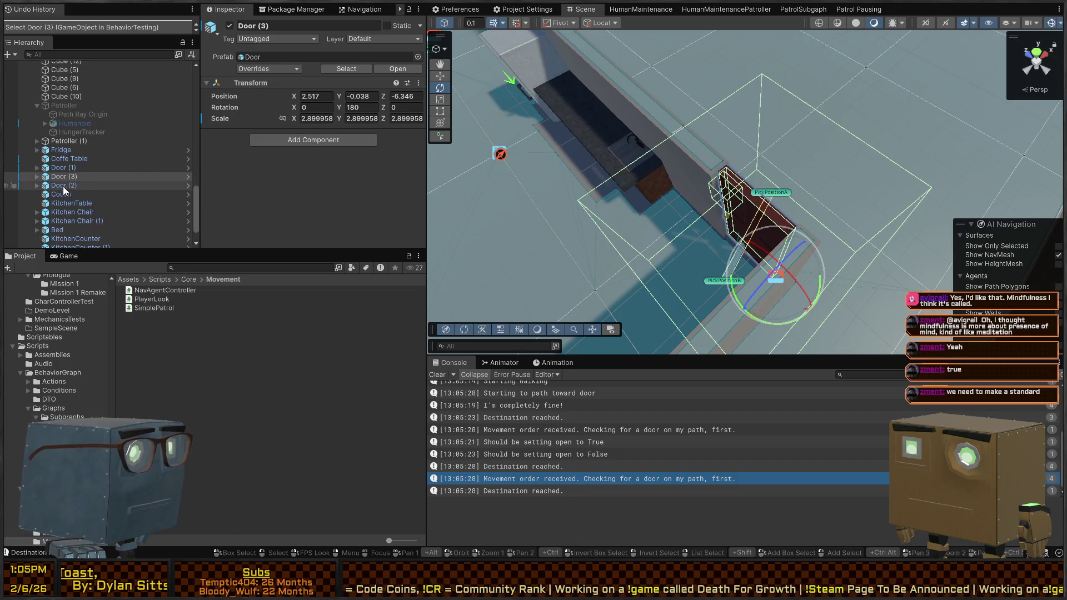
click(37, 176)
click(63, 185)
click(69, 195)
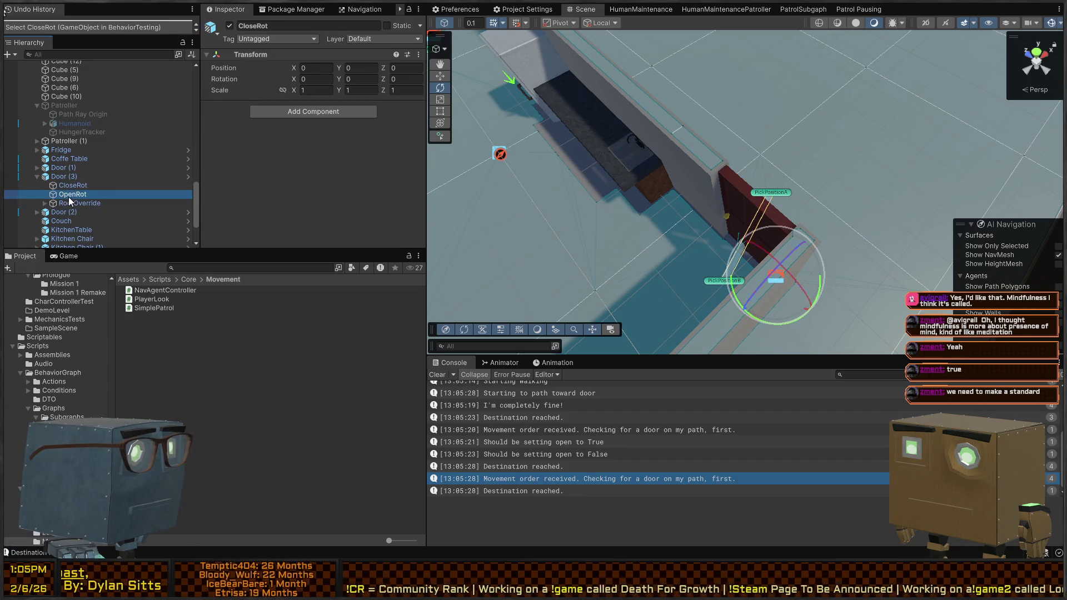
click(69, 202)
scroll(265, 191, down, 5)
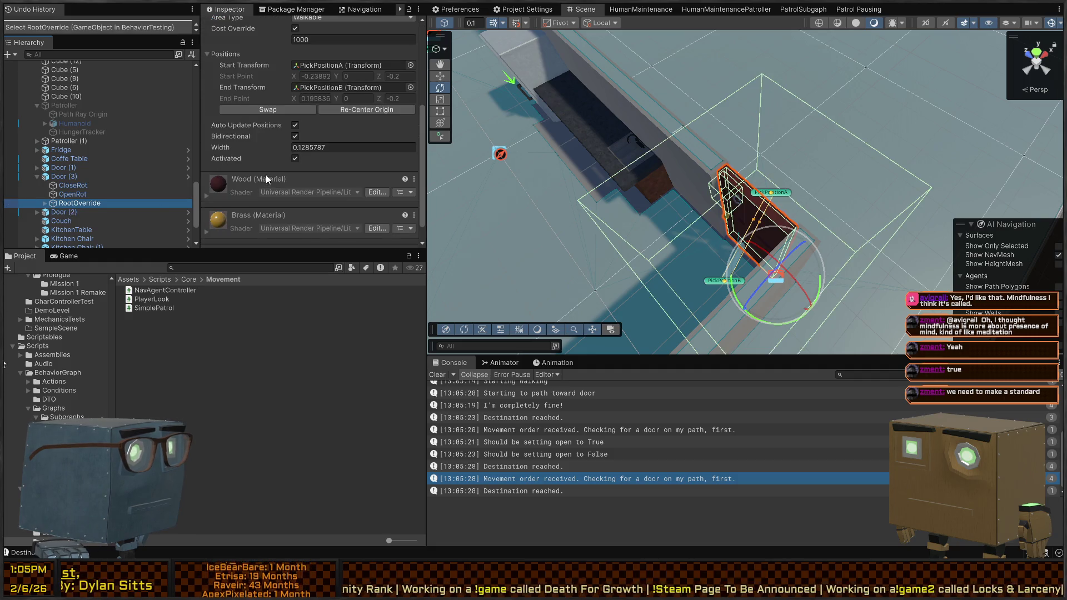
scroll(269, 173, up, 5)
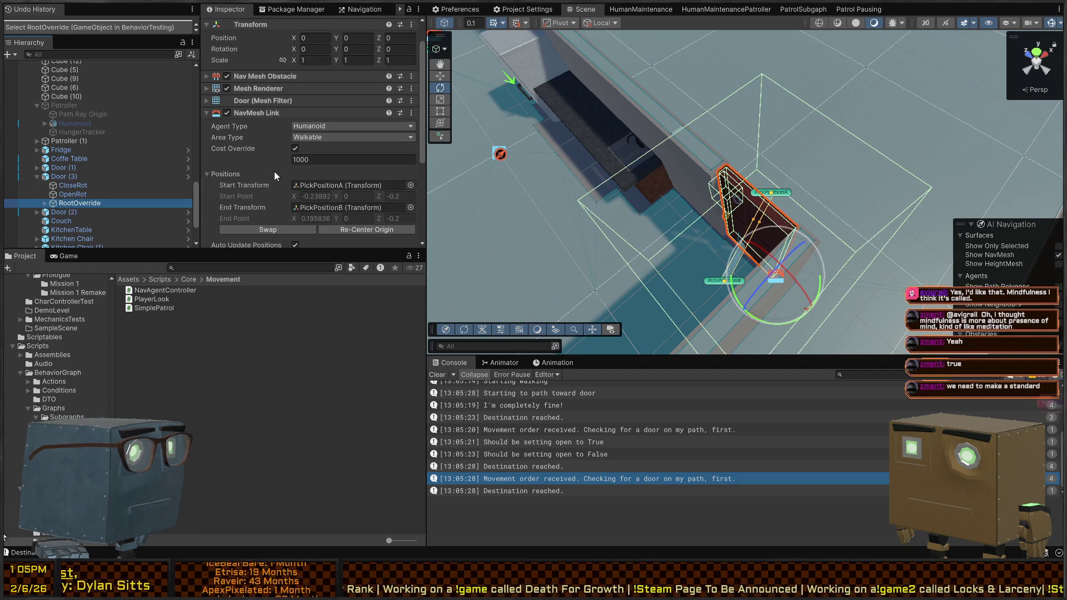
Expand RootOverride and view DoorInteractable's Door script: OpenRot, CloseRot, Rotate Speed 5.
click(45, 204)
scroll(136, 193, down, 3)
click(95, 177)
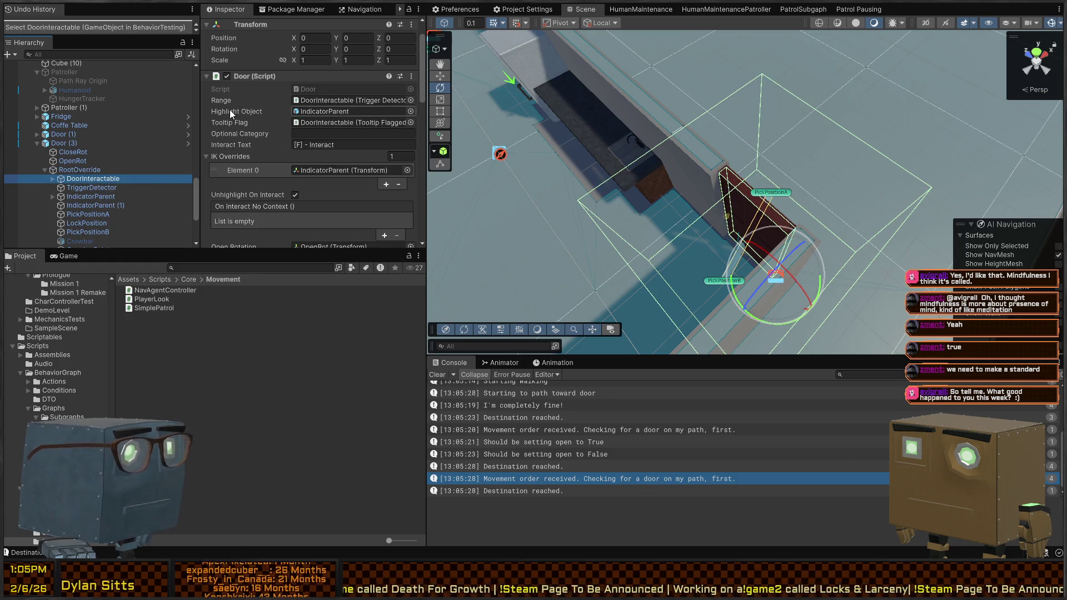
scroll(230, 111, down, 3)
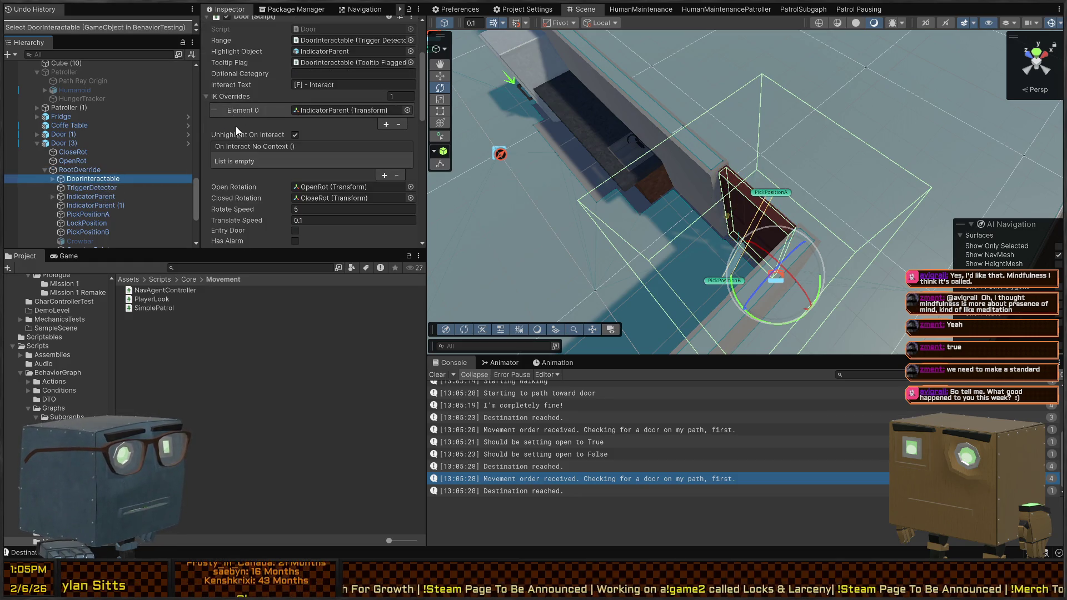
scroll(235, 125, up, 3)
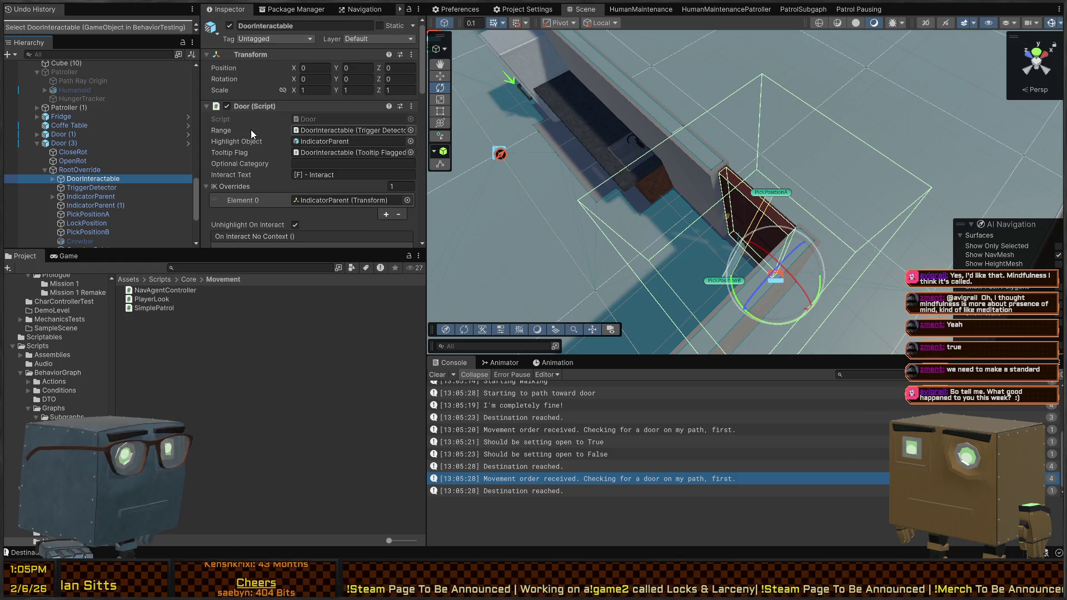
click(304, 144)
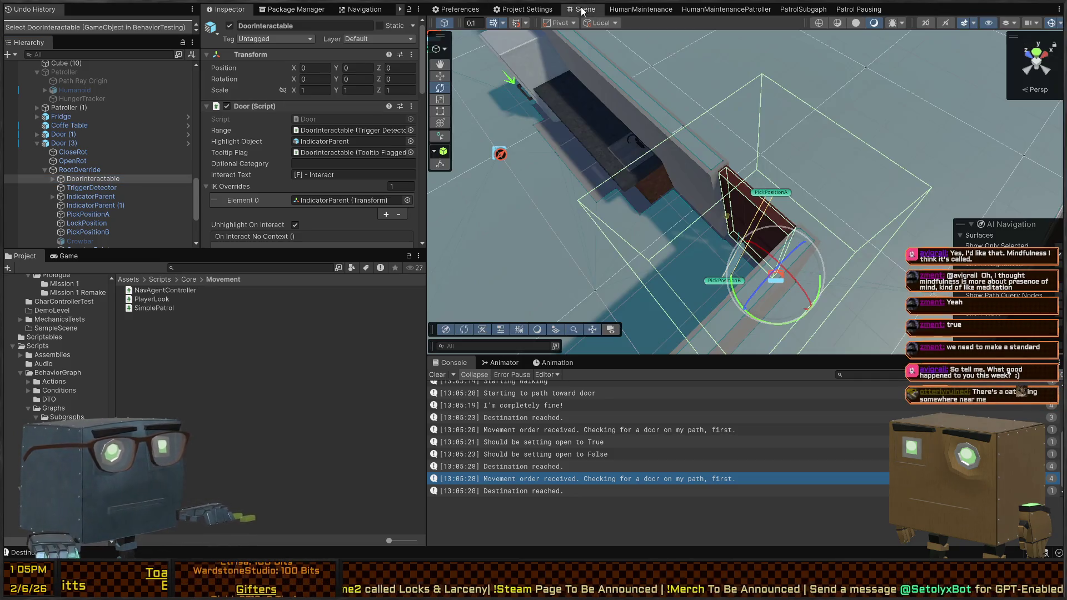
Look through the PatrolSubgaph and Patrol Pausing graphs and briefly run the game to check debug agents.
click(644, 10)
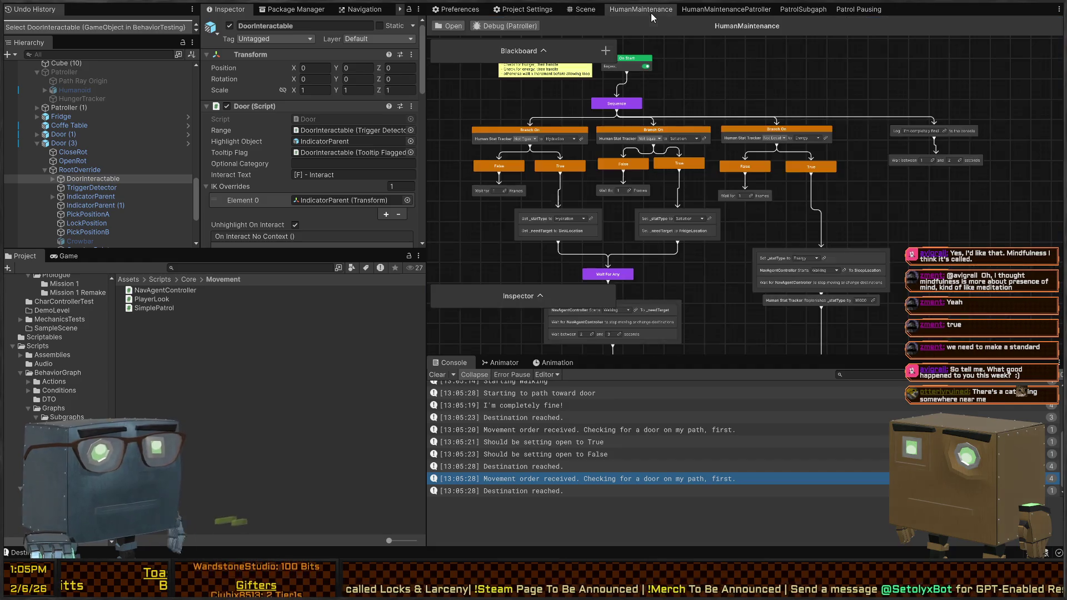
click(821, 10)
click(839, 9)
click(812, 9)
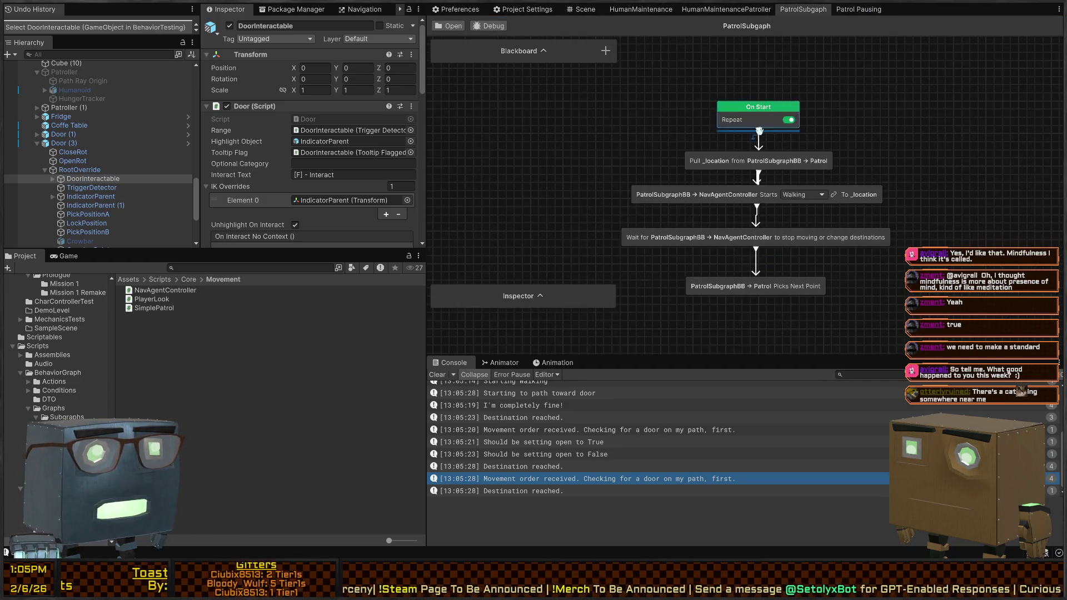
key(ctrl+p)
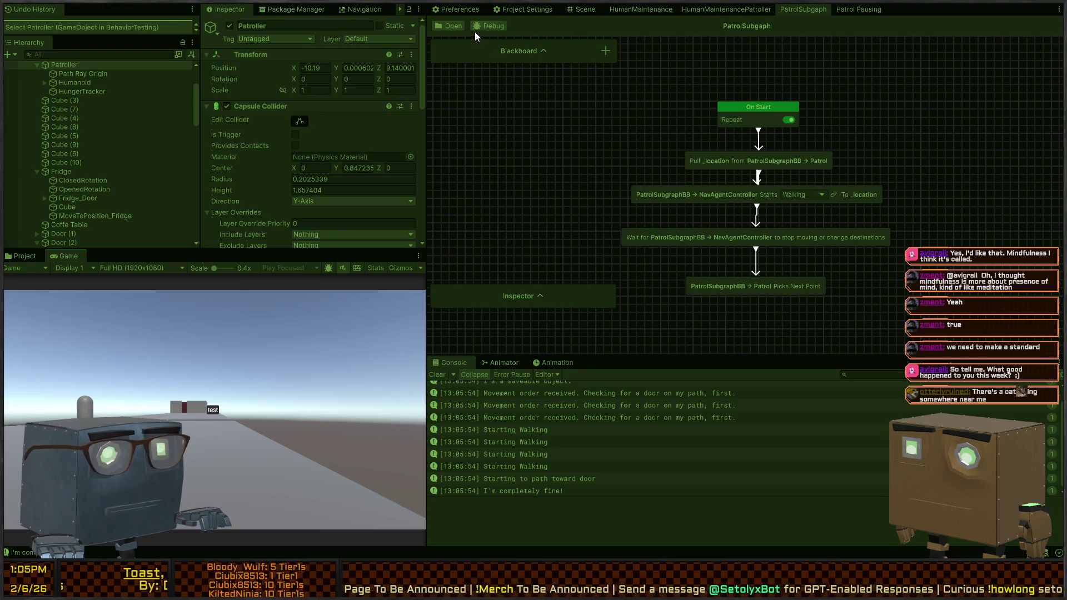
click(478, 27)
click(585, 55)
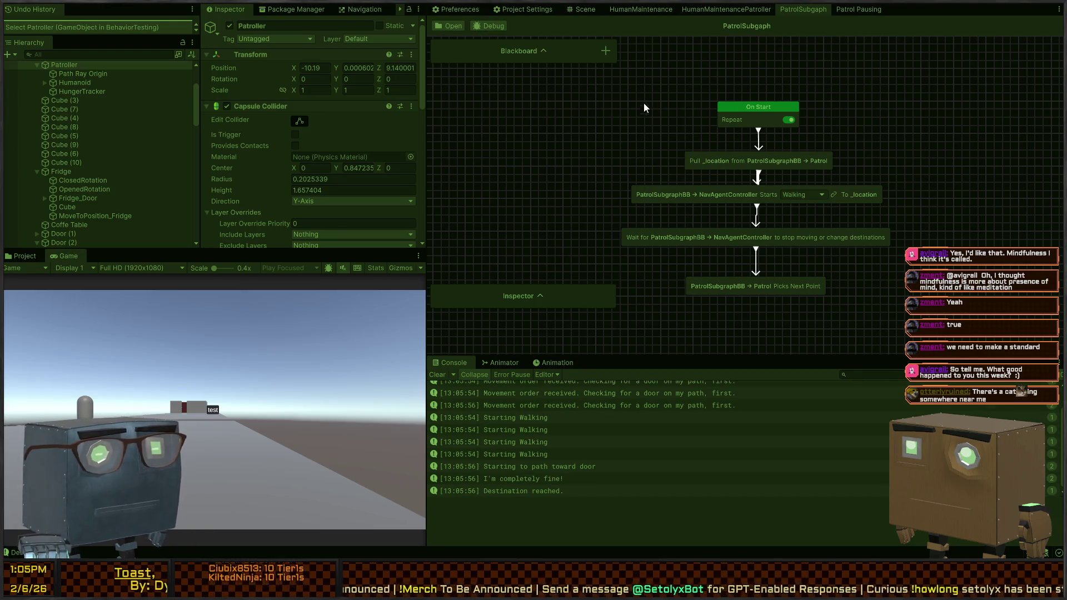
key(ctrl+p)
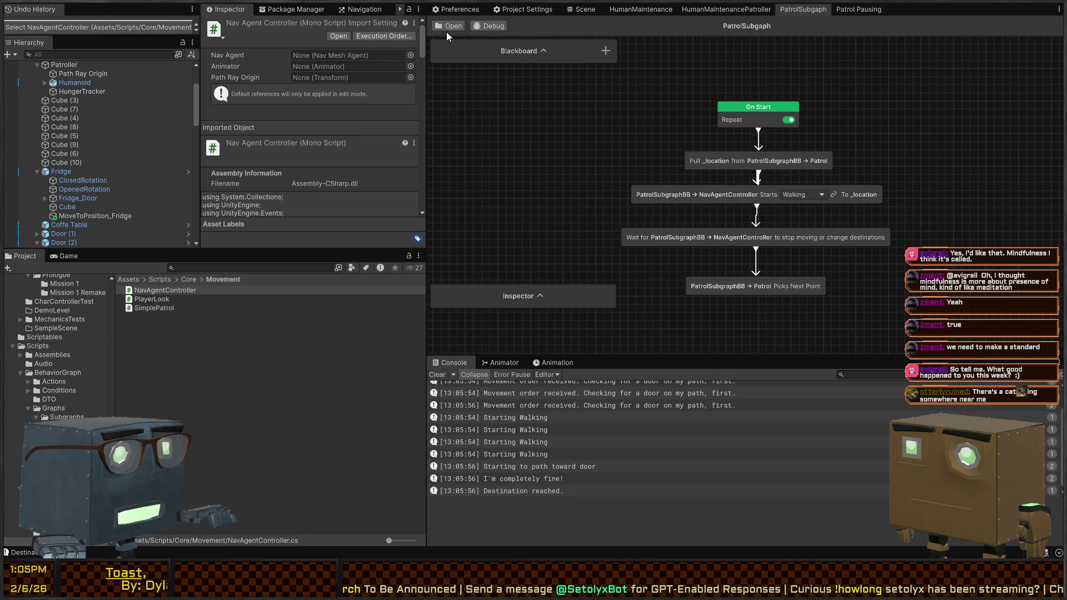
Load the Patrol graph, set its debug target to Patroller (1), and start the game.
click(453, 27)
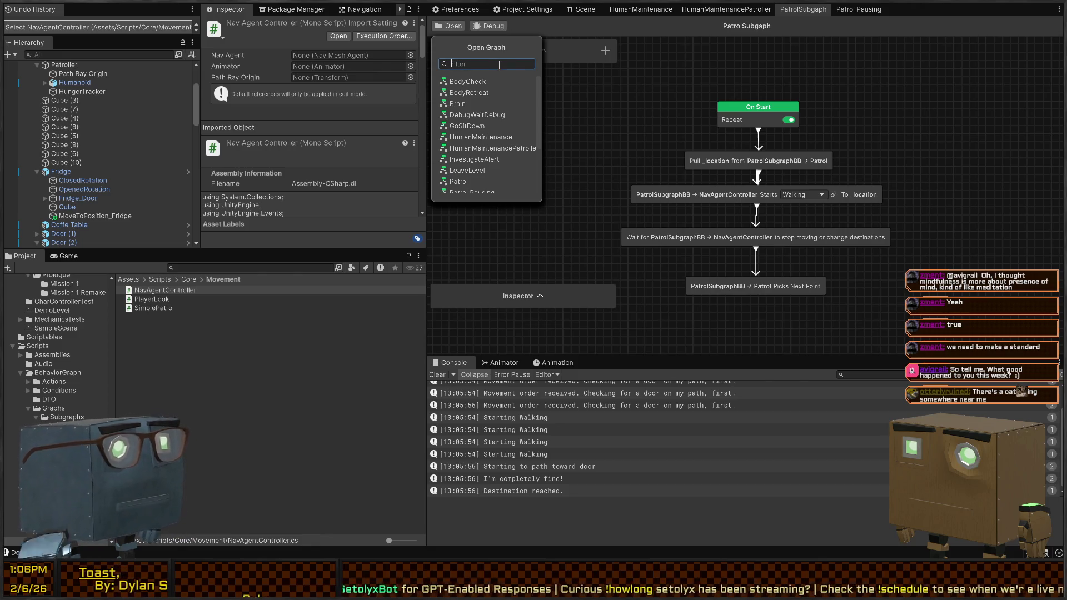
text(patrol)
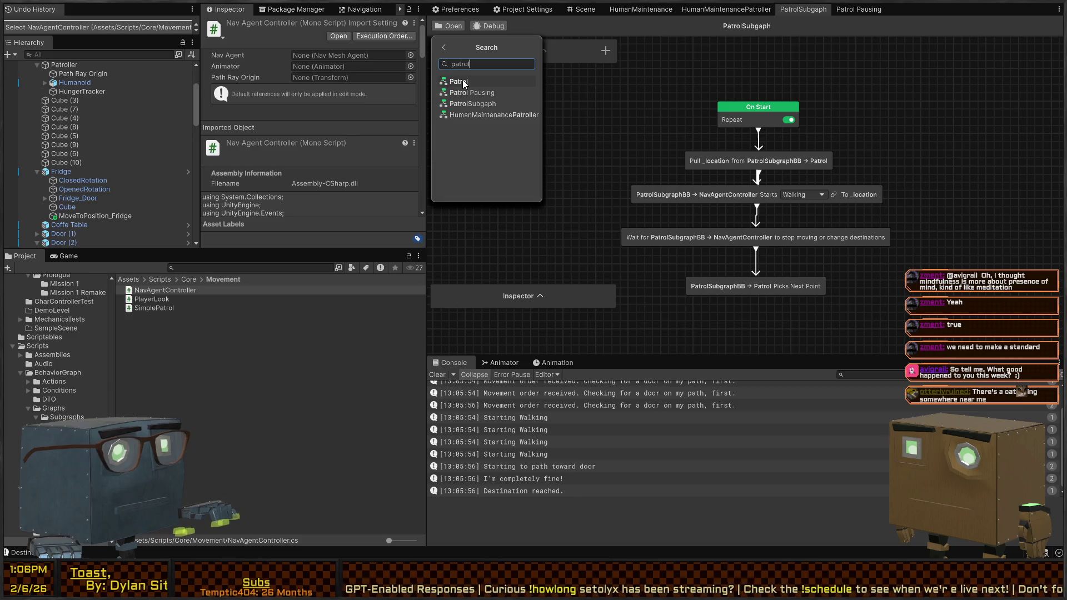
click(464, 84)
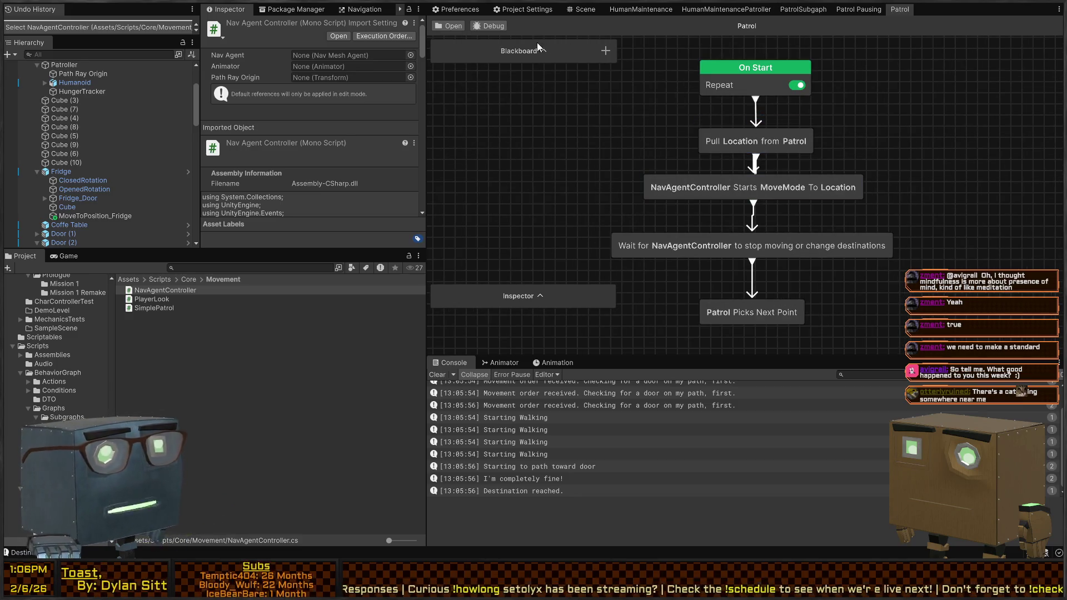
click(493, 28)
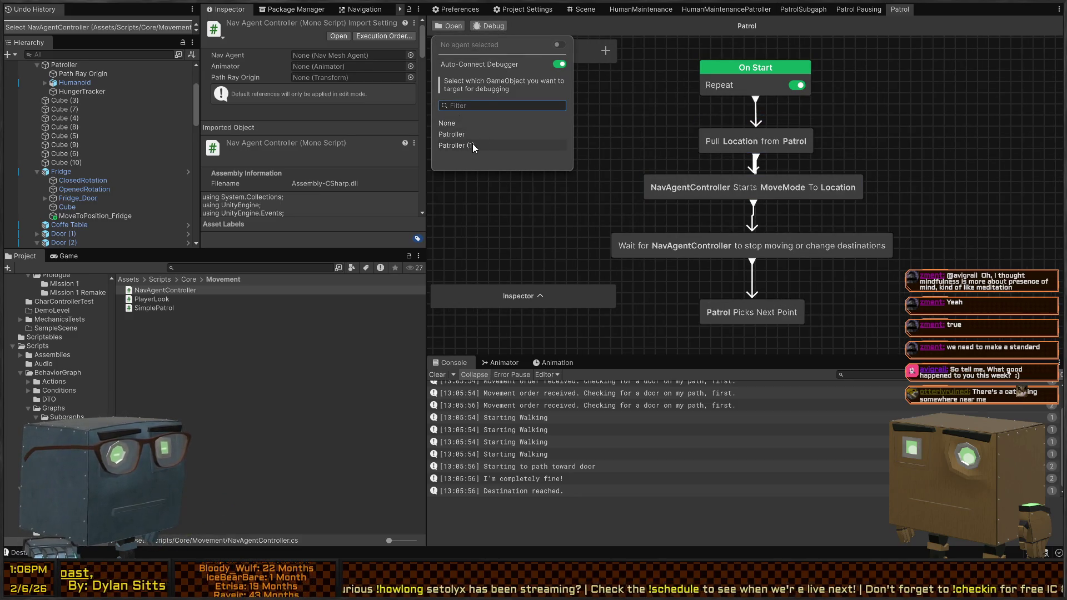
click(472, 143)
key(ctrl+p)
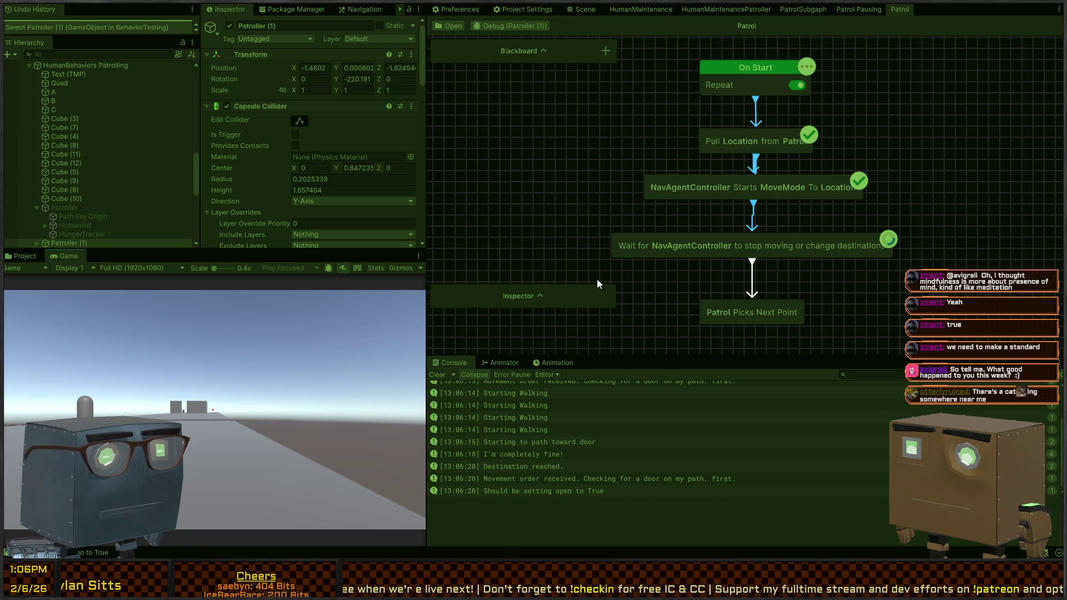
Stop the game and show Patroller (1)'s Nav Mesh Agent settings: Speed 3.5, Radius 0.19, Auto Traverse on.
click(581, 10)
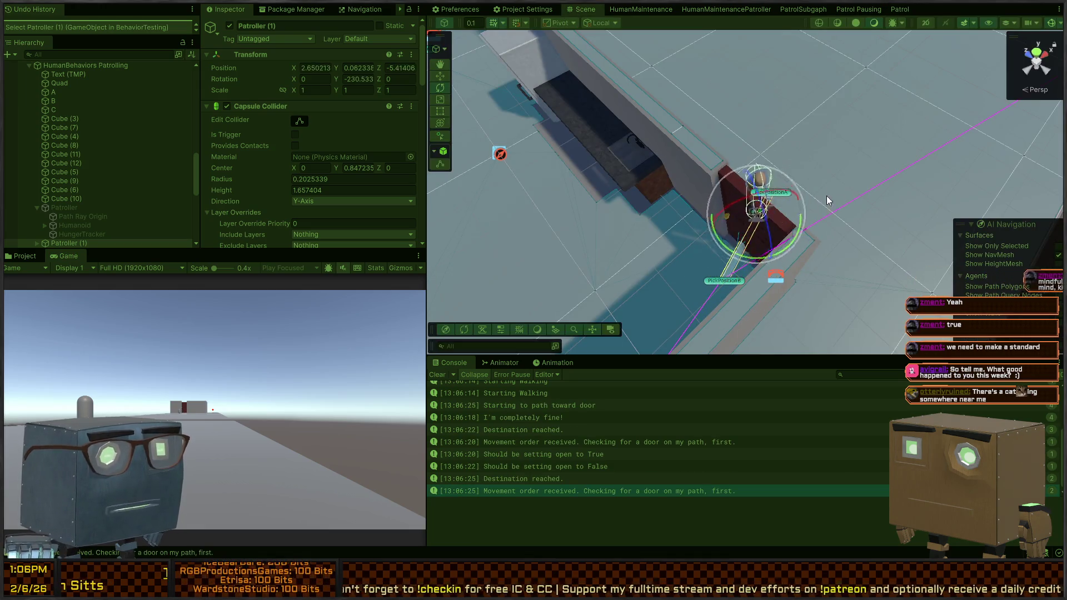
mouse_move(798, 199)
mouse_down()
mouse_move(820, 204)
mouse_move(788, 205)
mouse_up()
key(ctrl+p)
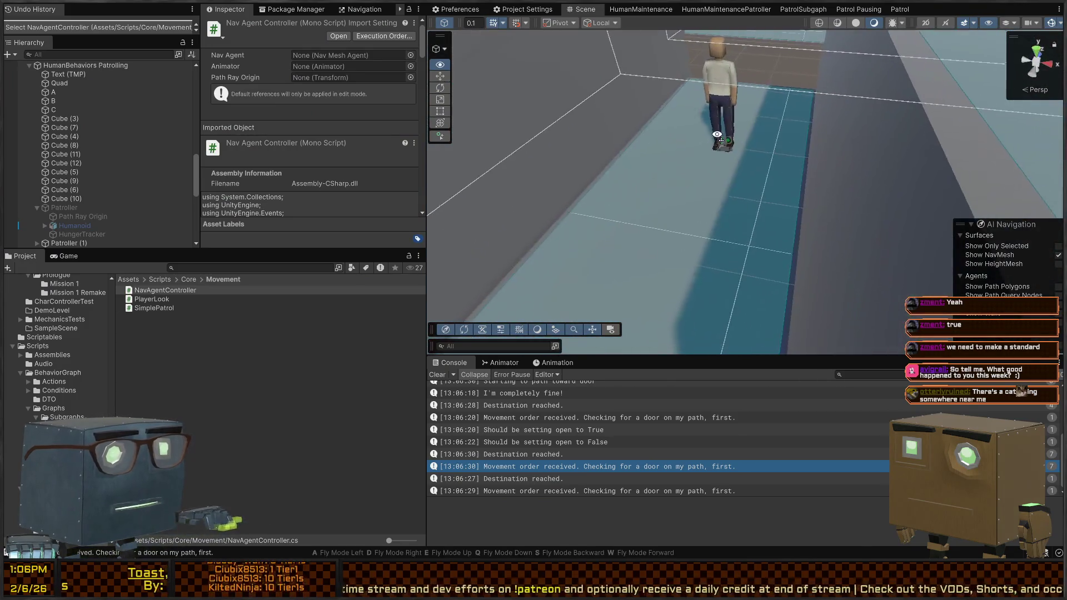
click(724, 157)
scroll(268, 130, down, 10)
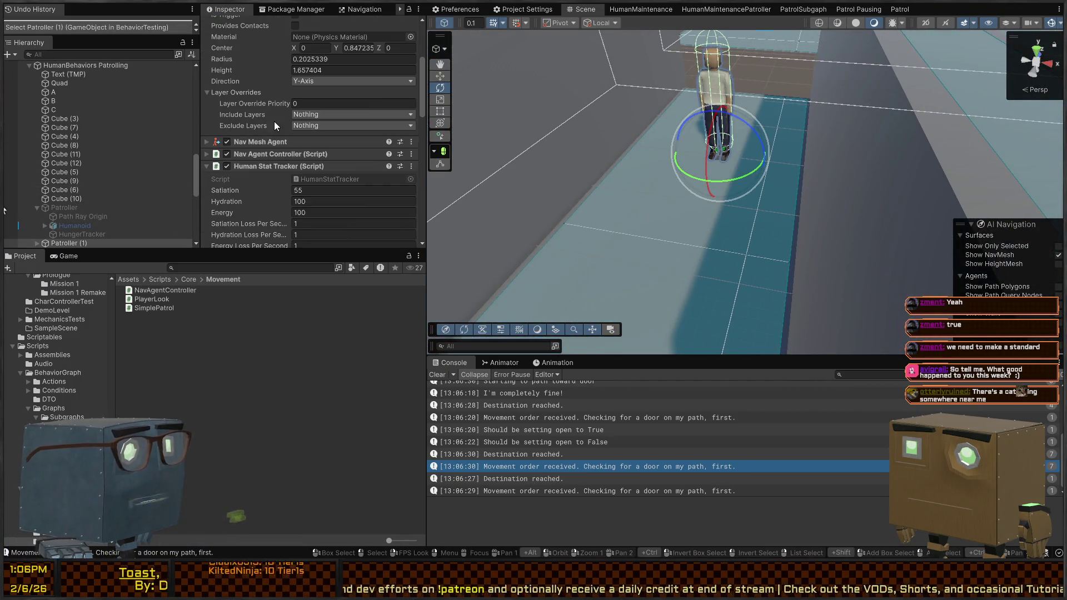
scroll(268, 129, up, 8)
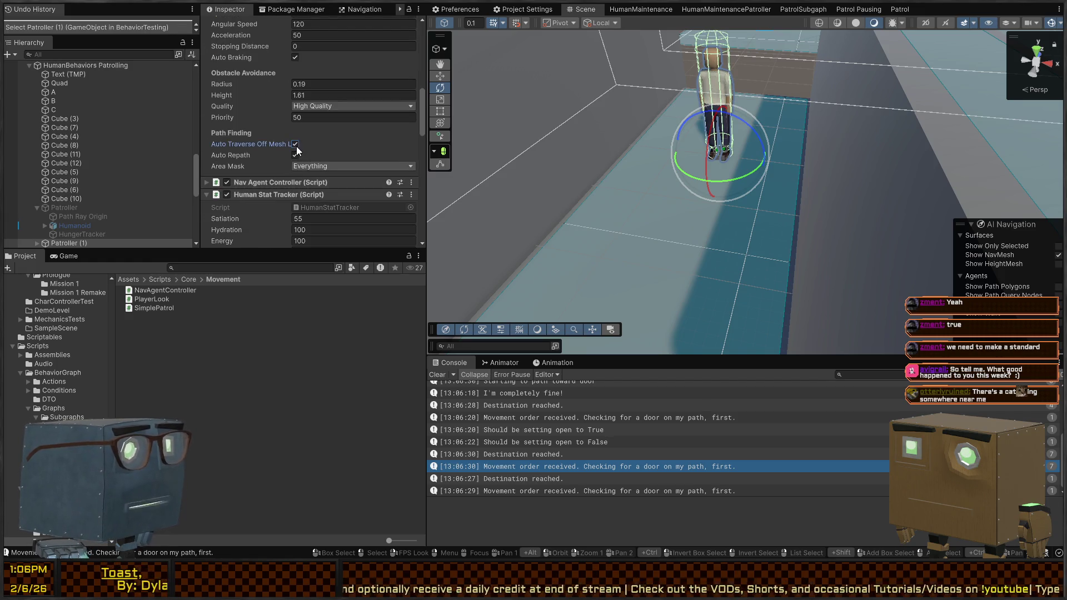
click(295, 145)
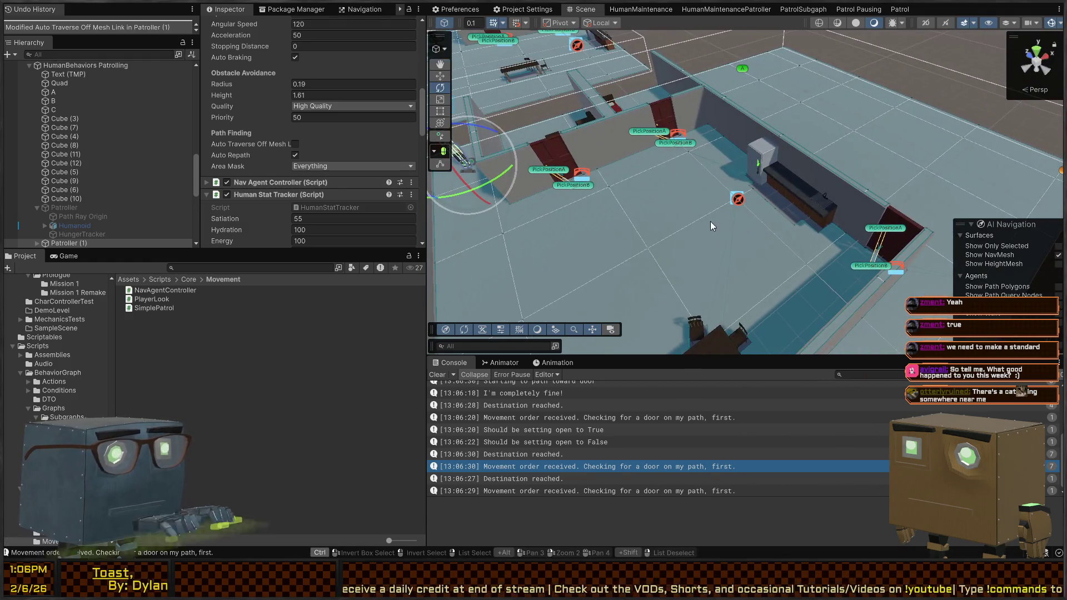
key(ctrl+p)
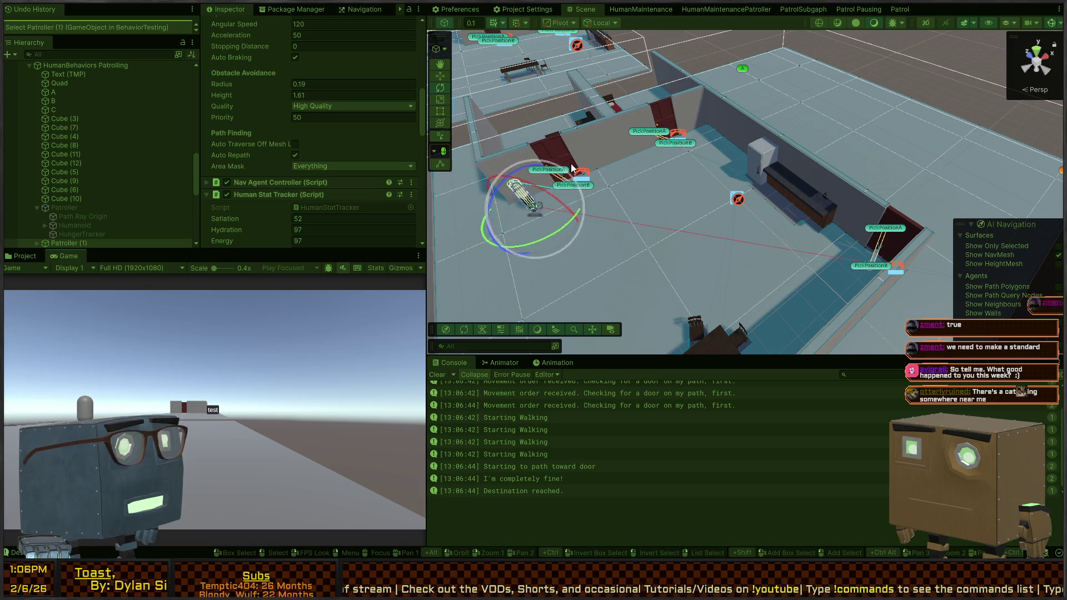
right_click(538, 161)
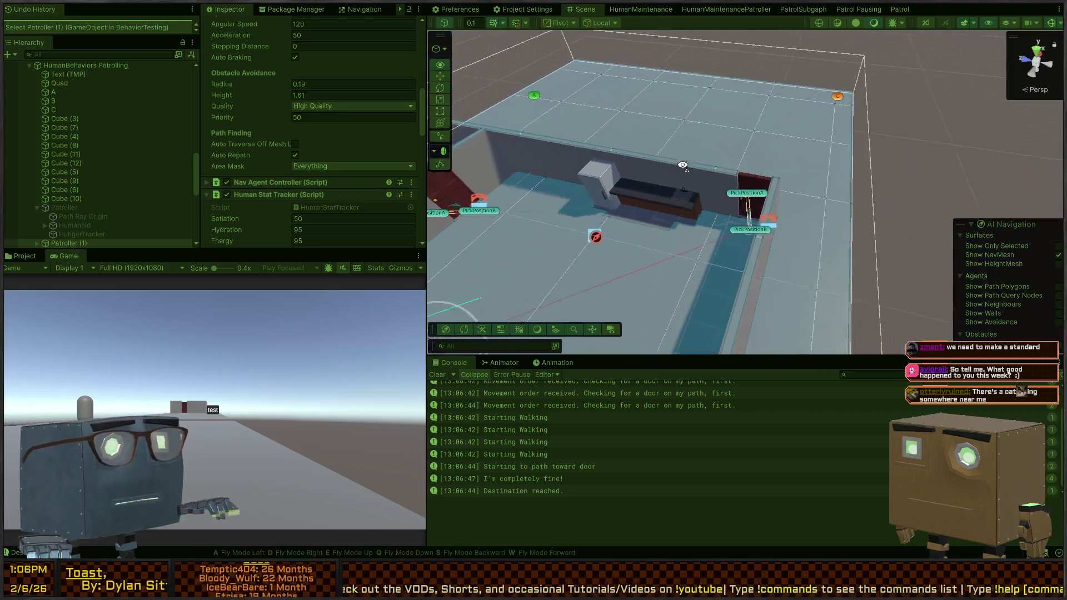
key(w)
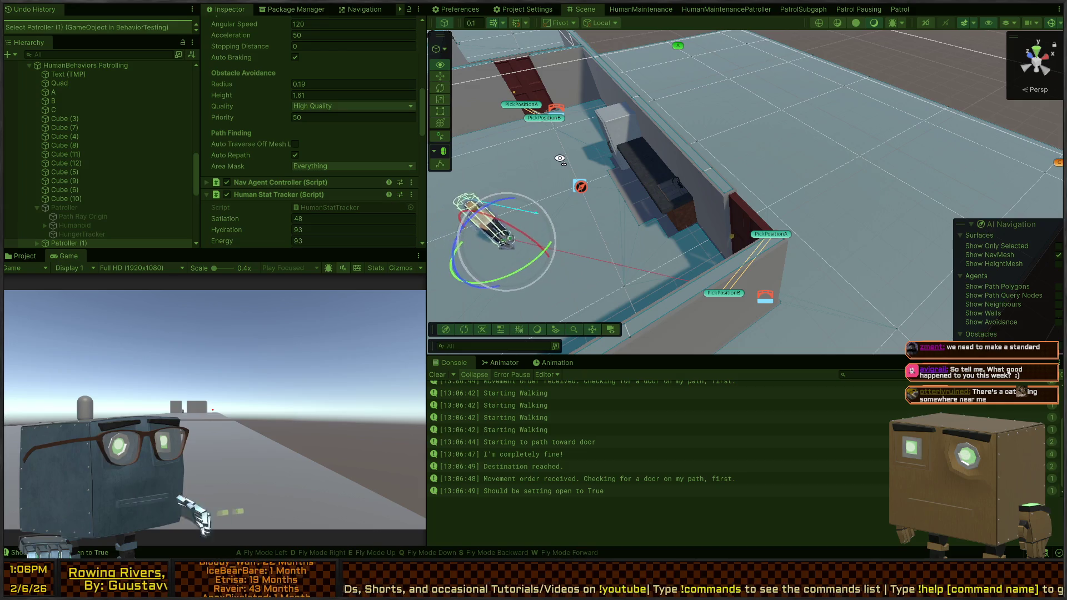
key(w)
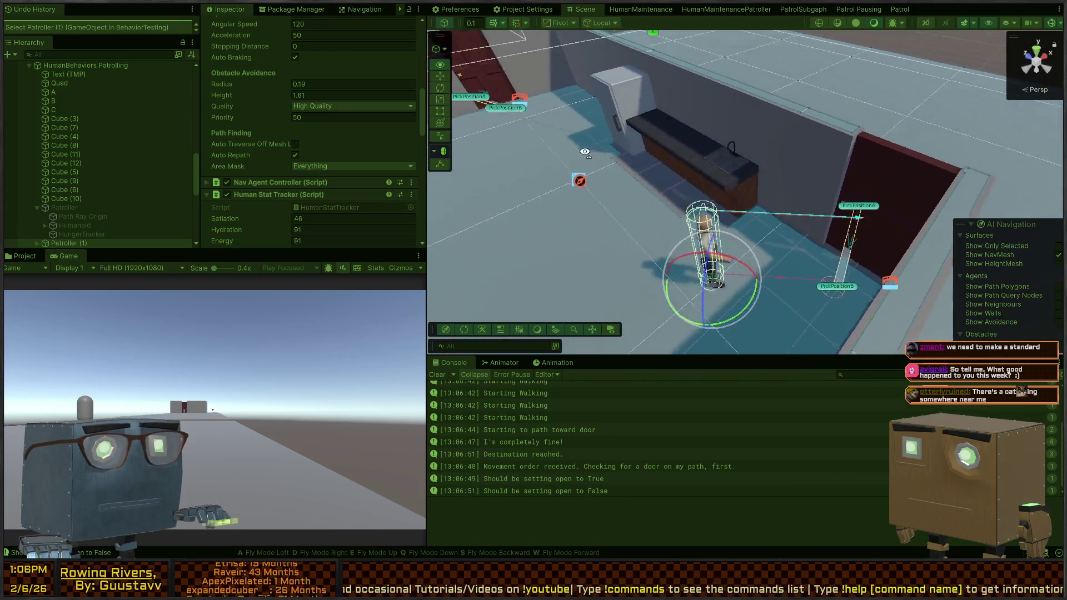
key(a)
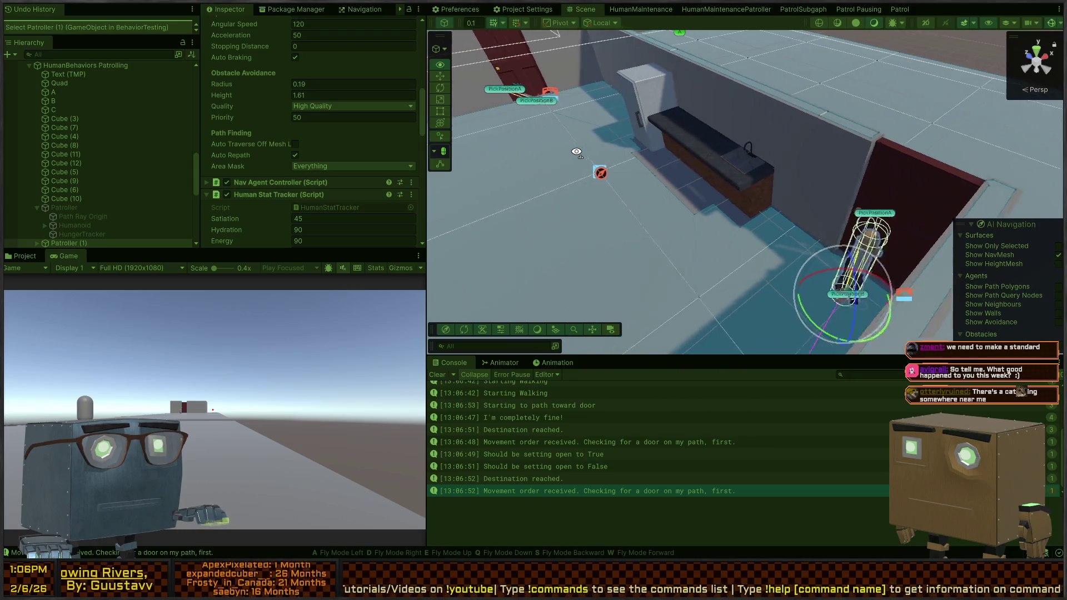
key(s)
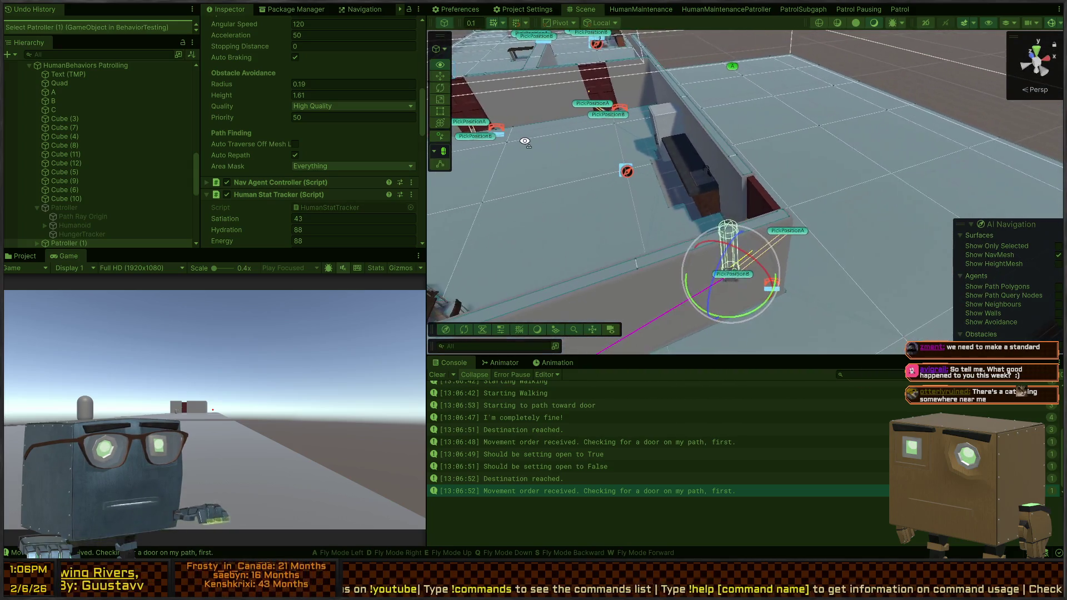
key(w)
key(w)
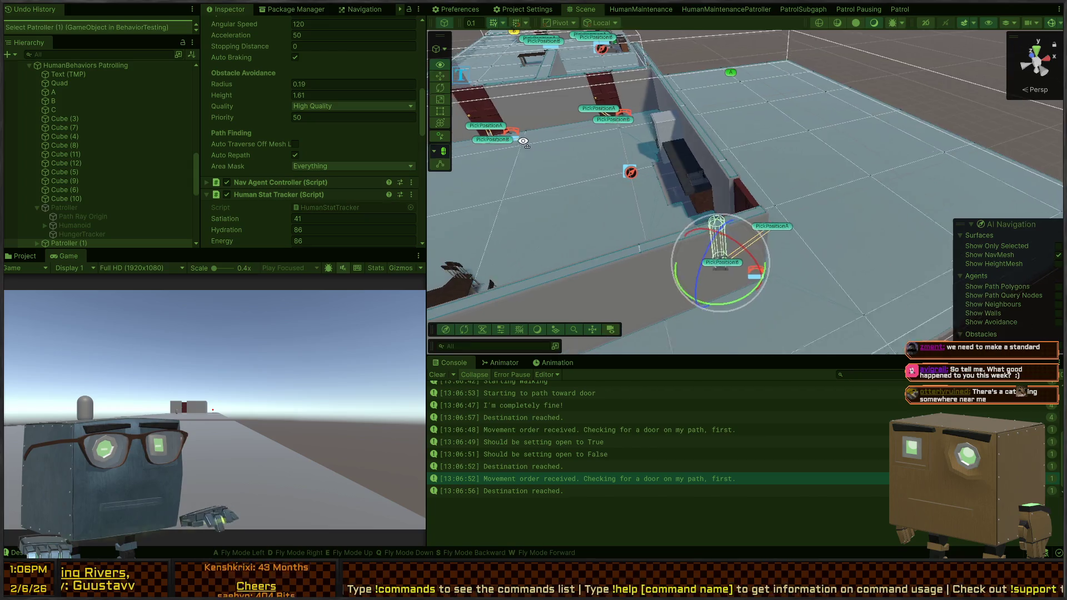
key(w)
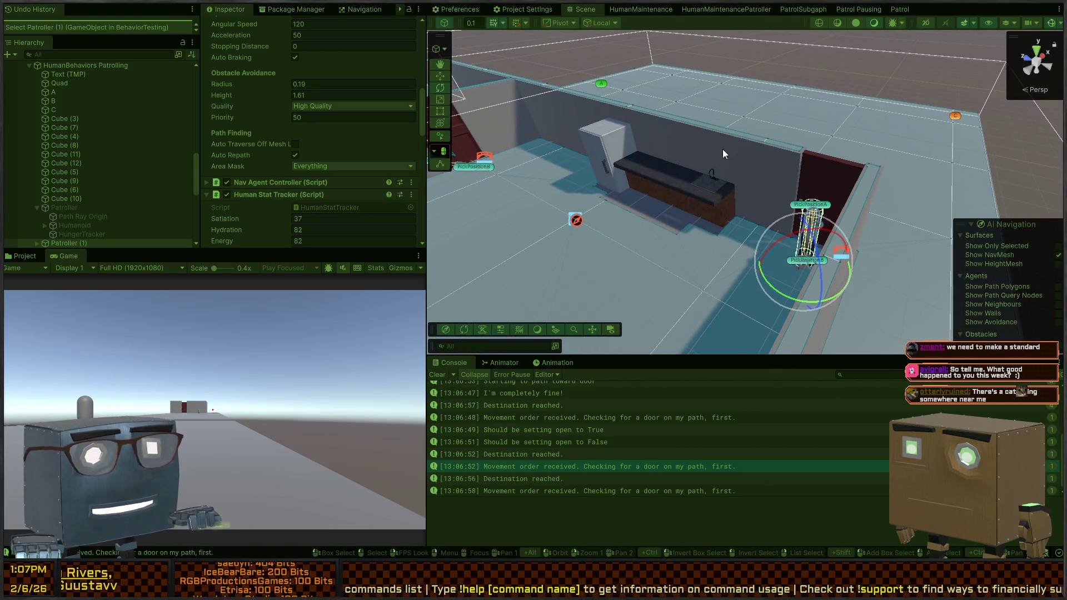
right_click(846, 169)
key(w)
key(s)
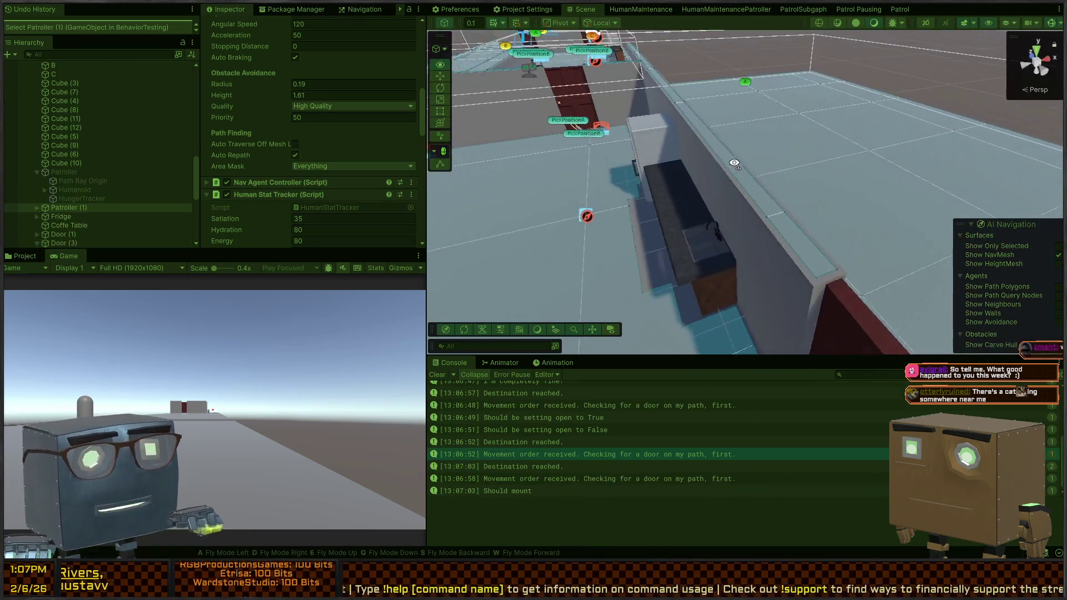
key(w)
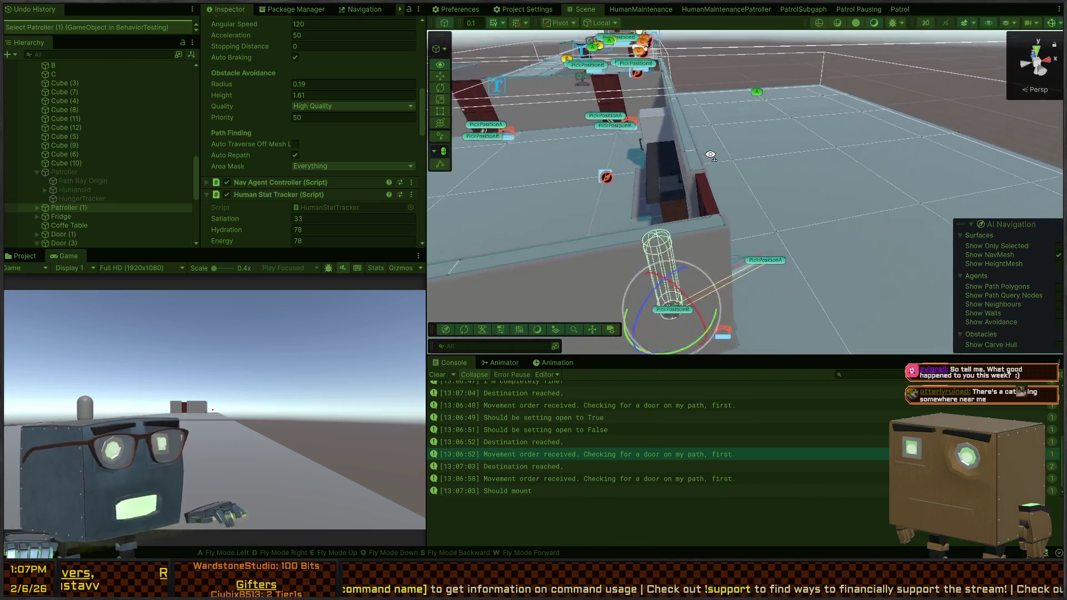
key(w)
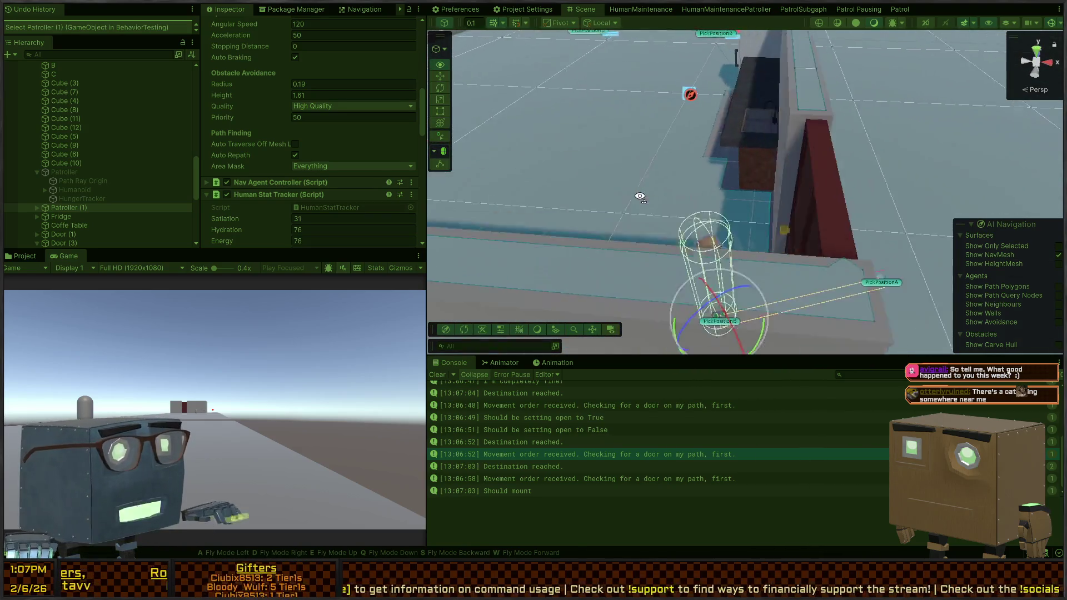
key(w)
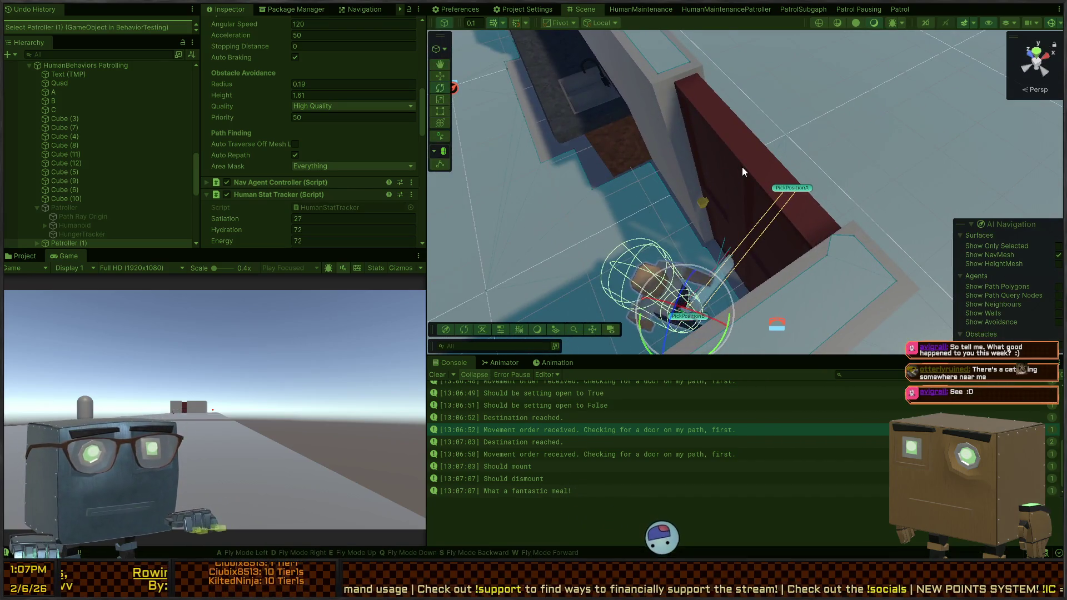
key(s)
key(w)
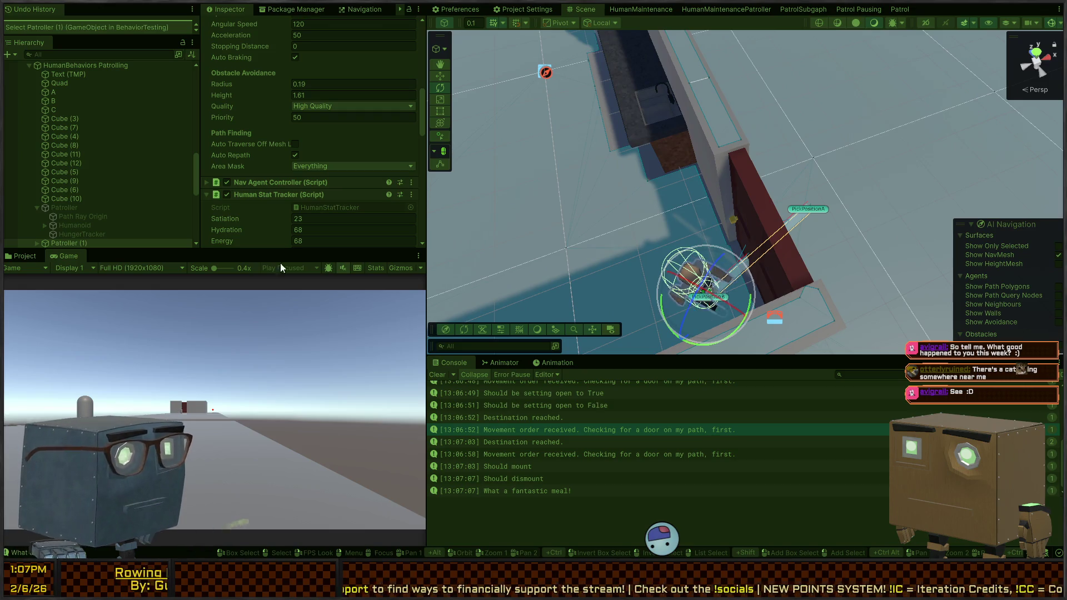
Confirm Simple Patrol's points are A, B and C, then stop the game.
scroll(284, 78, down, 10)
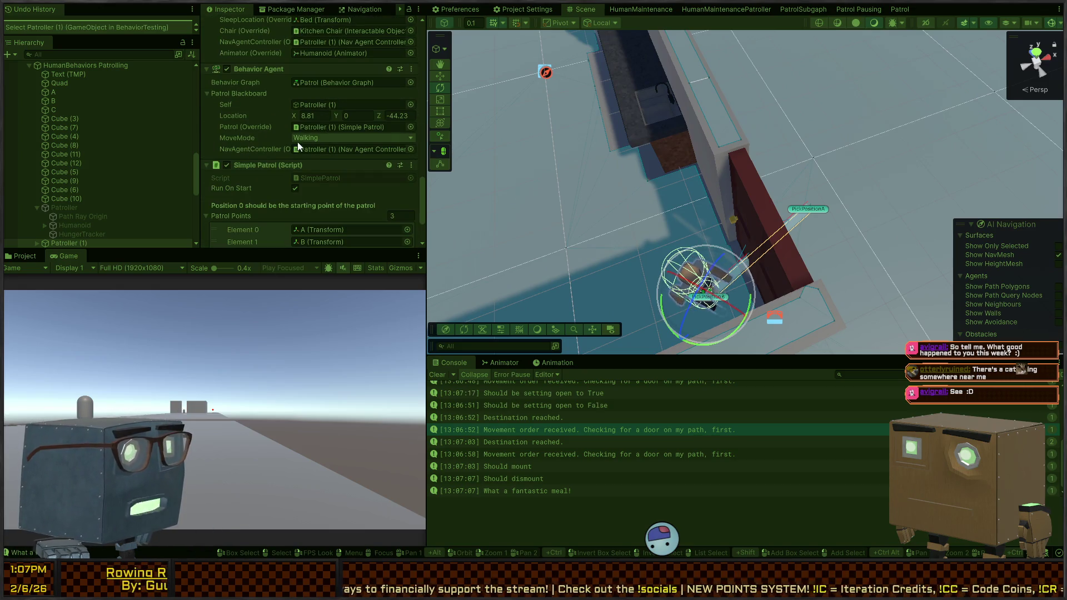
scroll(297, 141, down, 3)
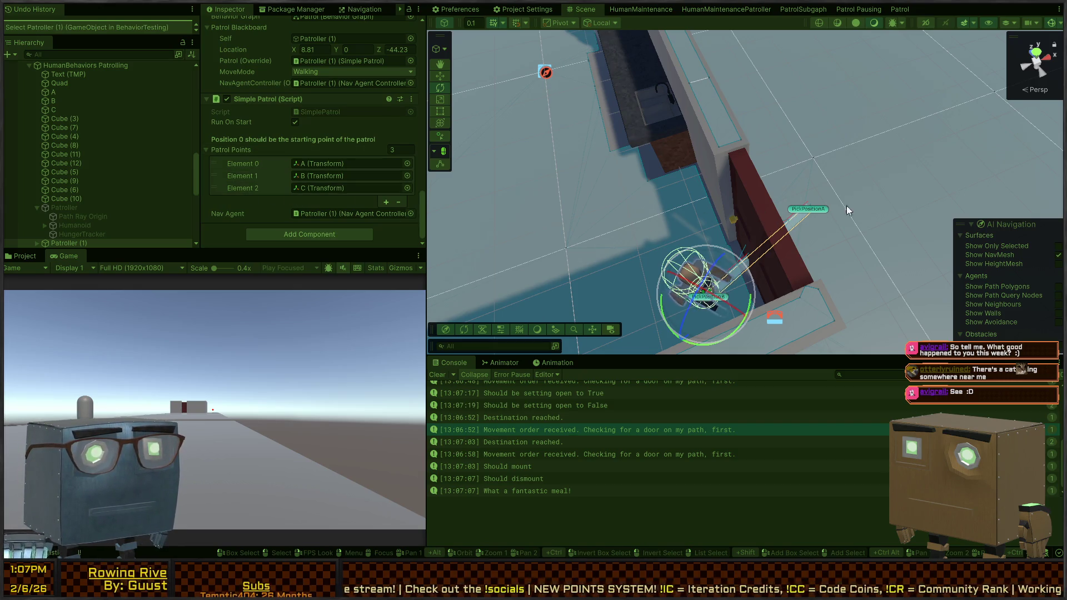
mouse_move(845, 205)
mouse_down()
mouse_move(712, 159)
mouse_move(667, 312)
mouse_up()
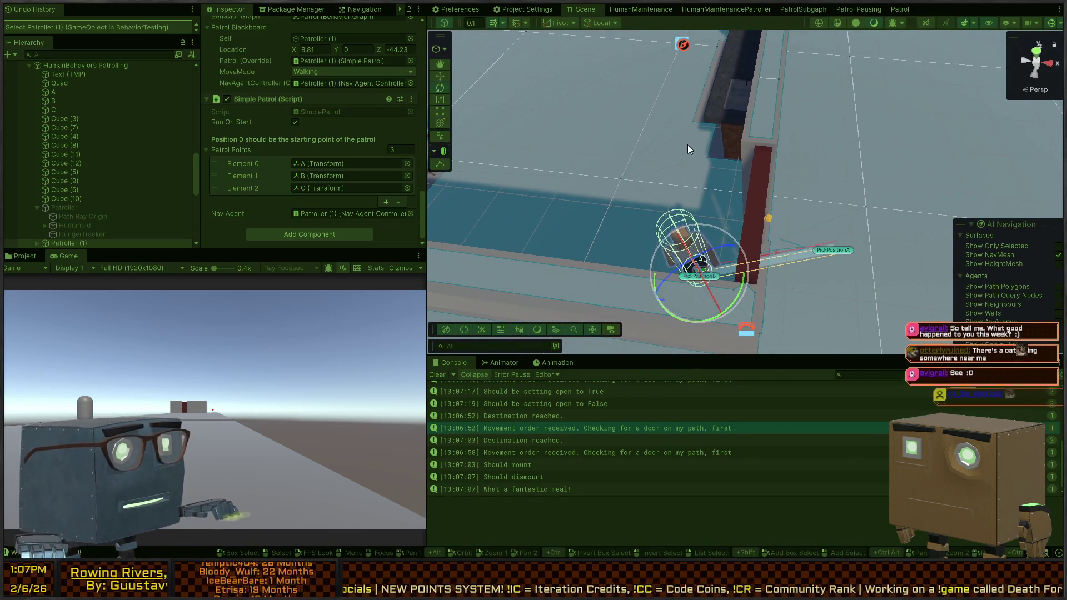
key(ctrl+p)
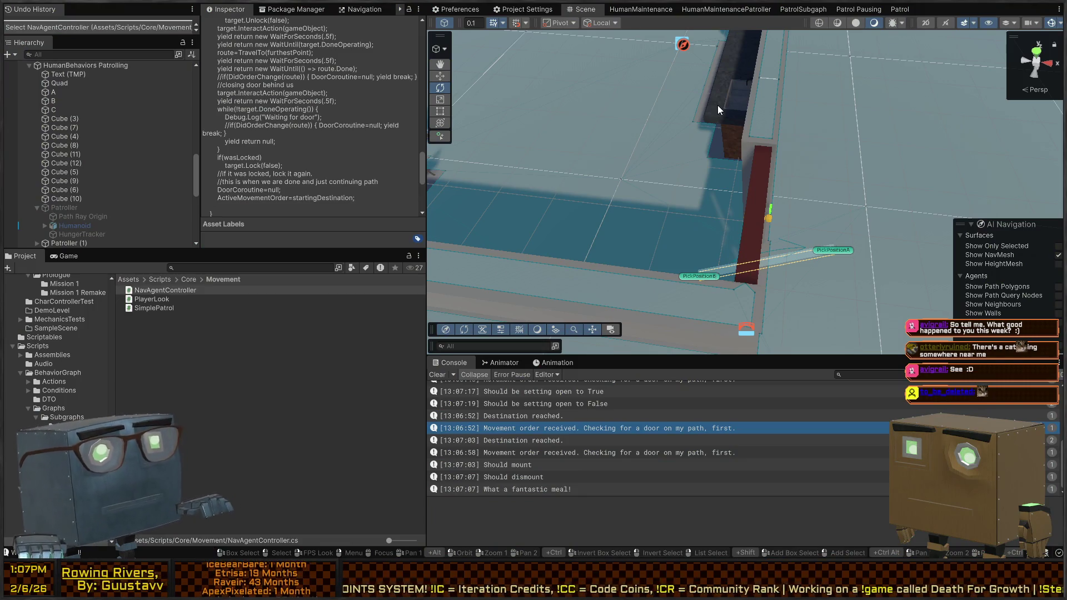
Fly across the level to the doors and select Door (3) at position 2.517, -0.038, -6.346.
mouse_move(672, 161)
mouse_down()
mouse_move(671, 115)
mouse_move(635, 129)
mouse_up()
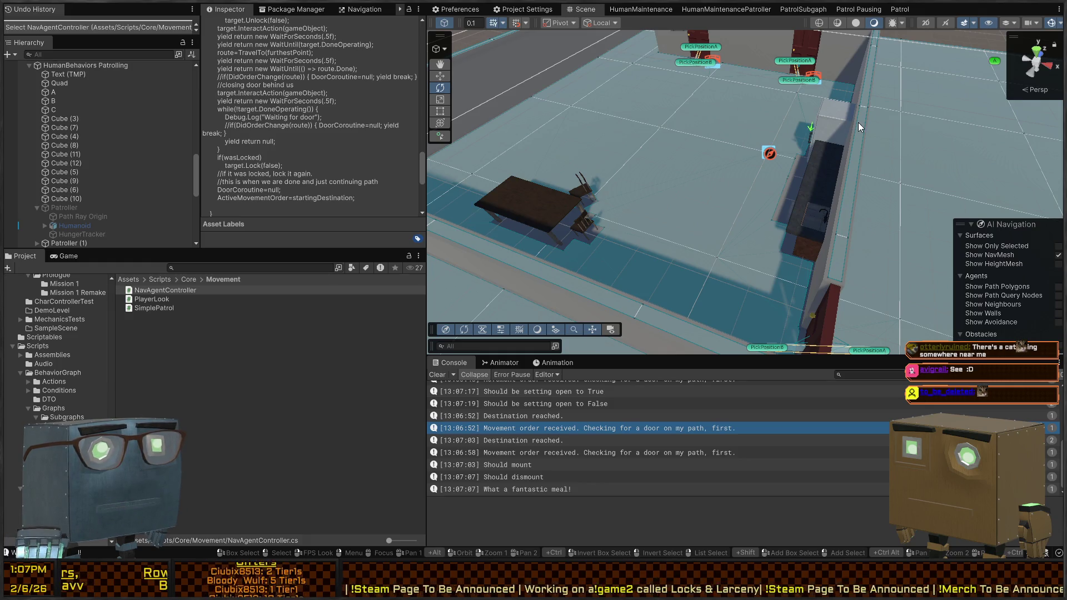
mouse_move(639, 100)
mouse_down()
mouse_move(744, 147)
mouse_move(840, 83)
mouse_move(960, 92)
mouse_move(955, 115)
mouse_move(757, 155)
mouse_move(464, 99)
mouse_up()
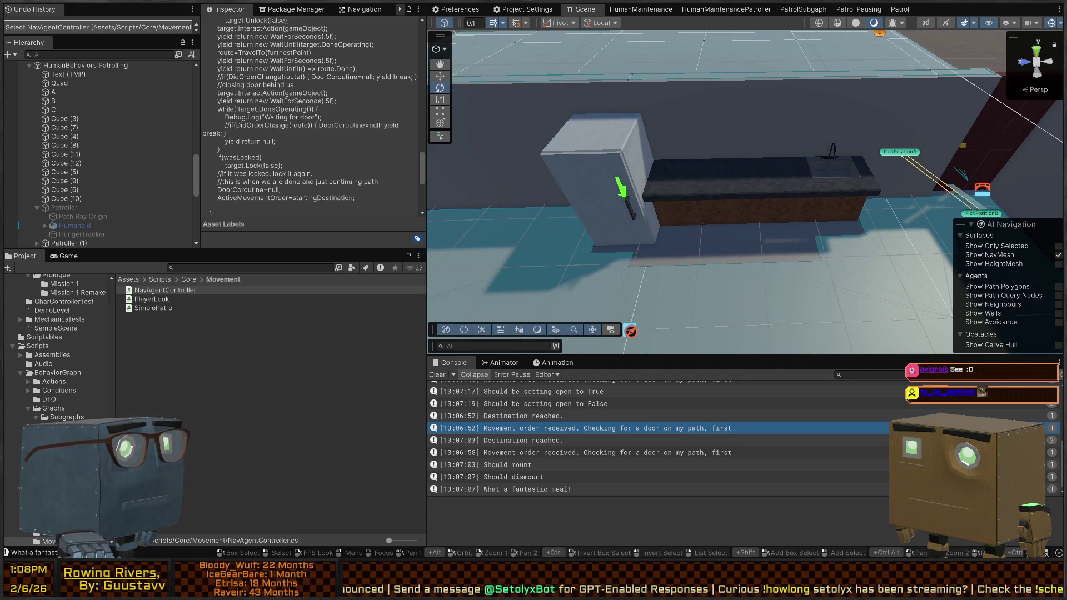
mouse_move(556, 166)
mouse_down()
mouse_move(373, 157)
mouse_move(667, 169)
mouse_up()
click(765, 173)
View the doors from above and select the Humanoid character in the scene.
drag(765, 173, 617, 131)
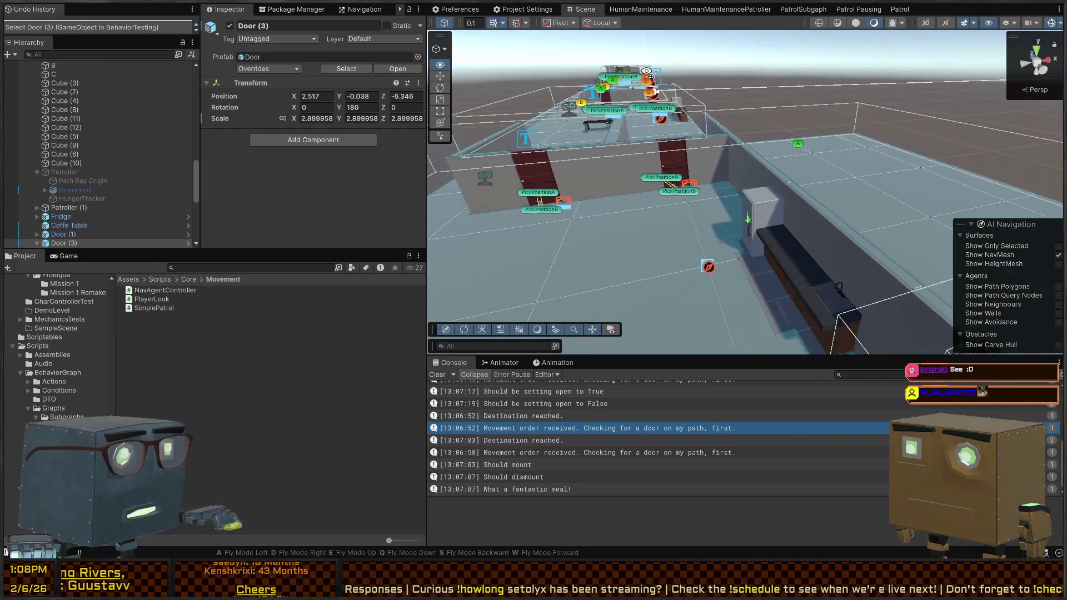
scroll(102, 210, up, 4)
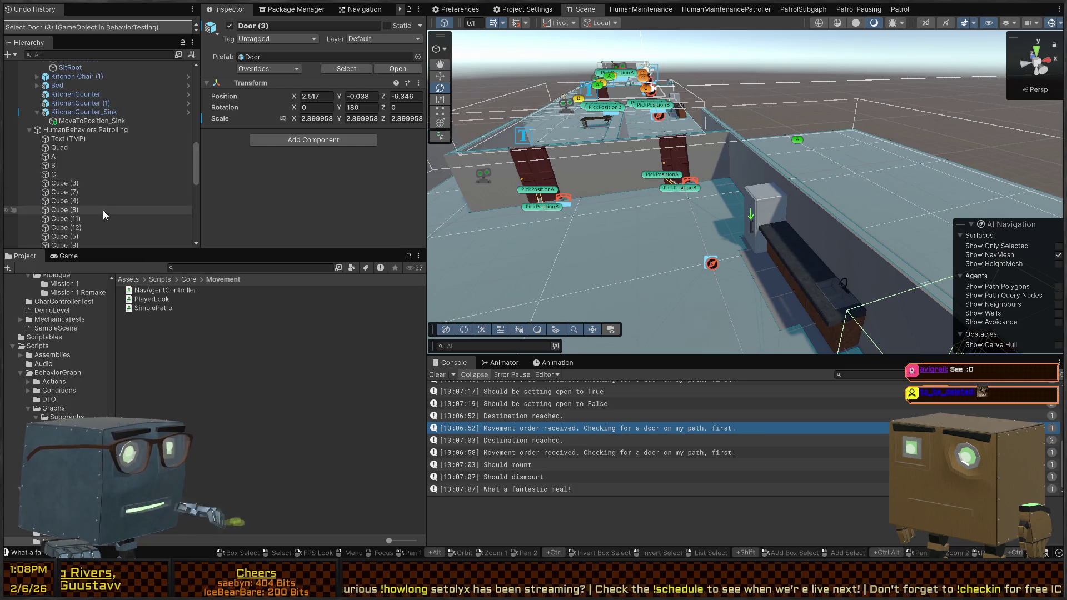
drag(589, 167, 735, 213)
click(713, 167)
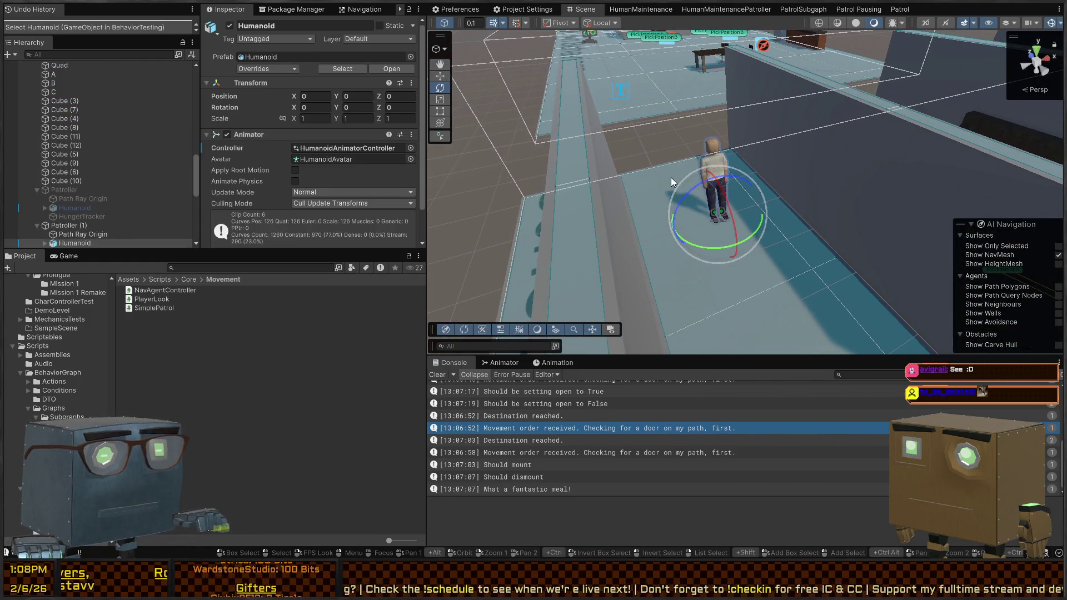
Enter Play mode and clear the old Console messages.
mouse_move(671, 178)
mouse_down()
mouse_move(878, 165)
mouse_move(628, 379)
mouse_up()
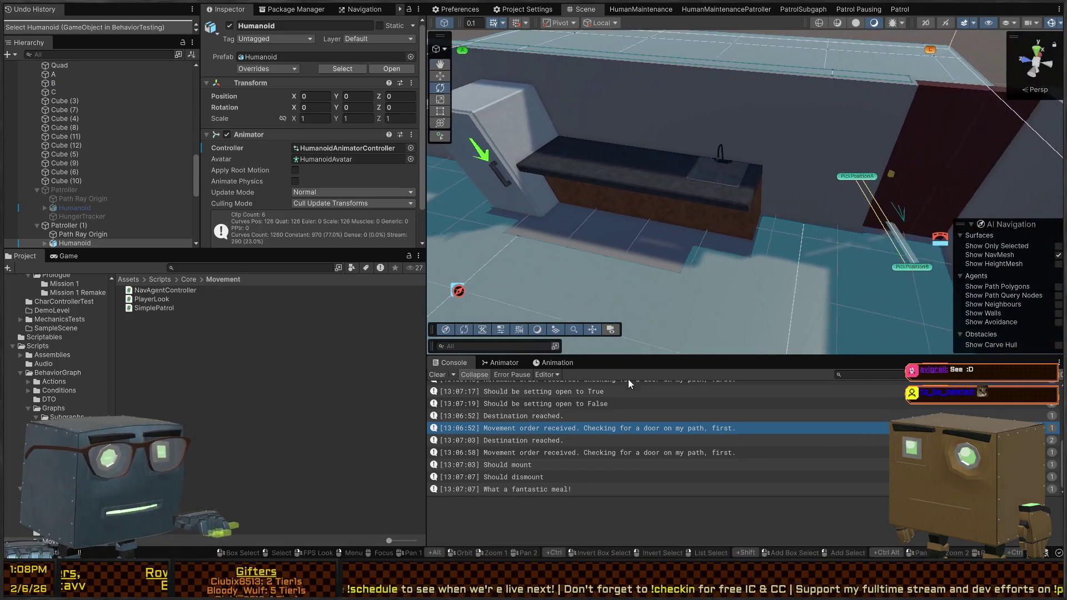
scroll(581, 422, up, 5)
click(578, 424)
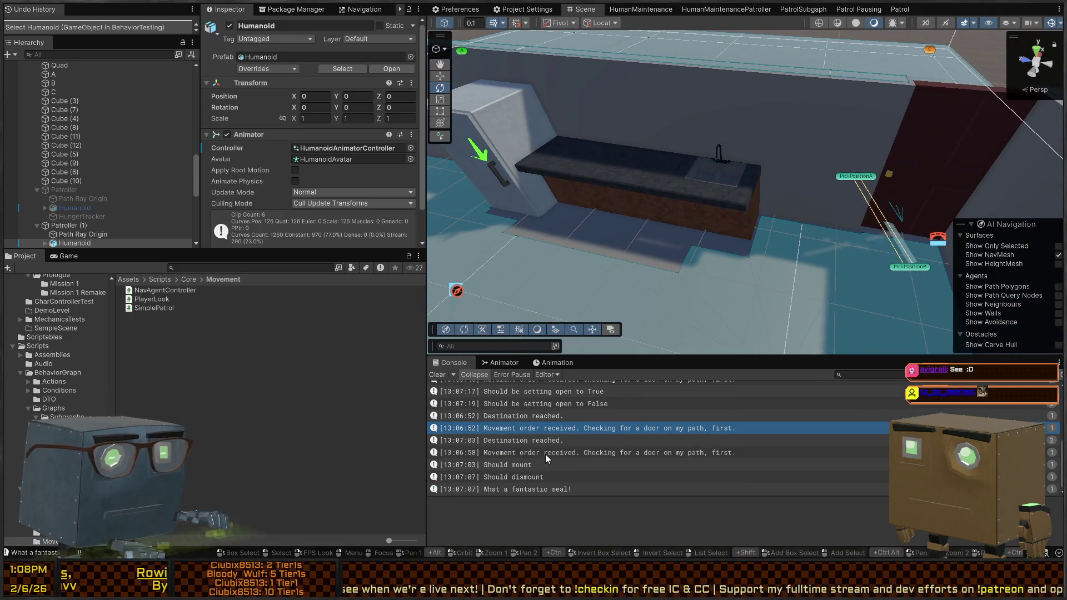
key(ctrl+p)
click(435, 372)
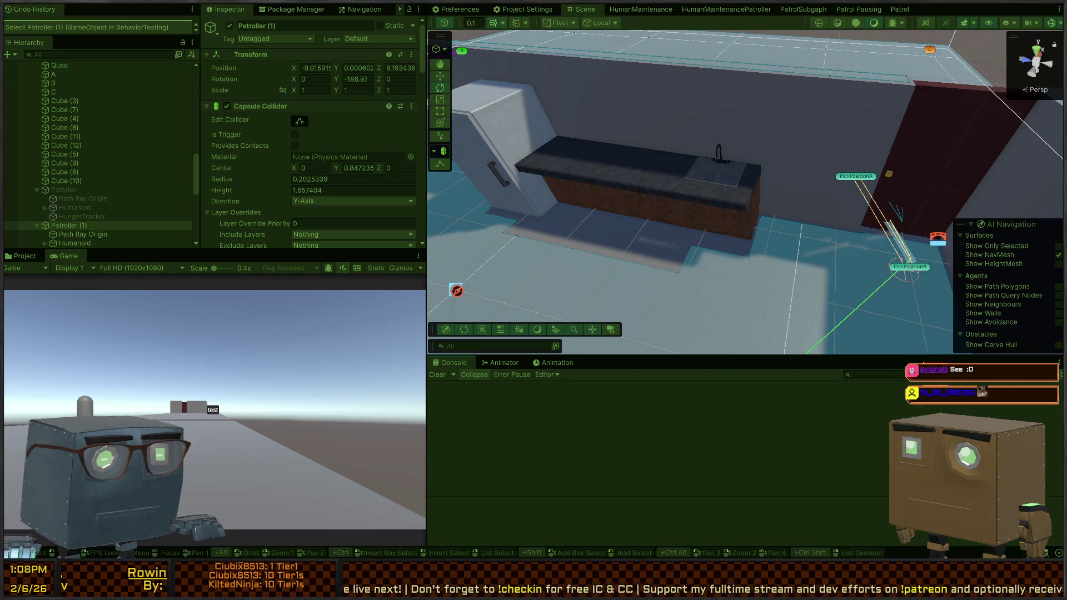
Open NavAgentController.cs at line 31 from the 'Starting to path toward door' Console log.
mouse_move(874, 328)
mouse_down()
mouse_move(722, 272)
mouse_move(650, 265)
mouse_move(703, 263)
mouse_move(656, 278)
mouse_up()
click(548, 425)
key(ctrl+p)
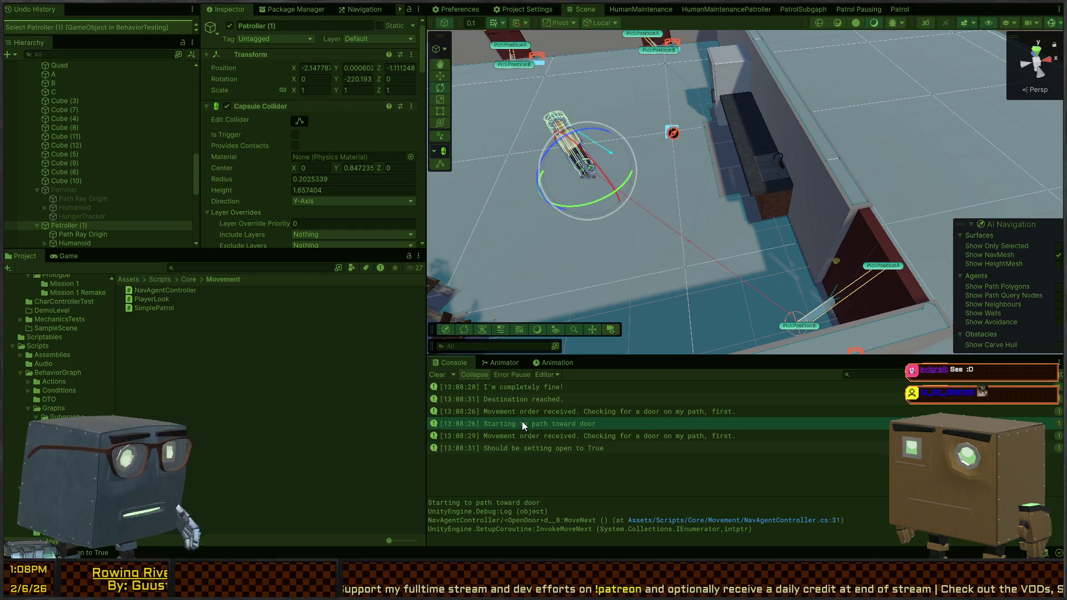
double_click(550, 421)
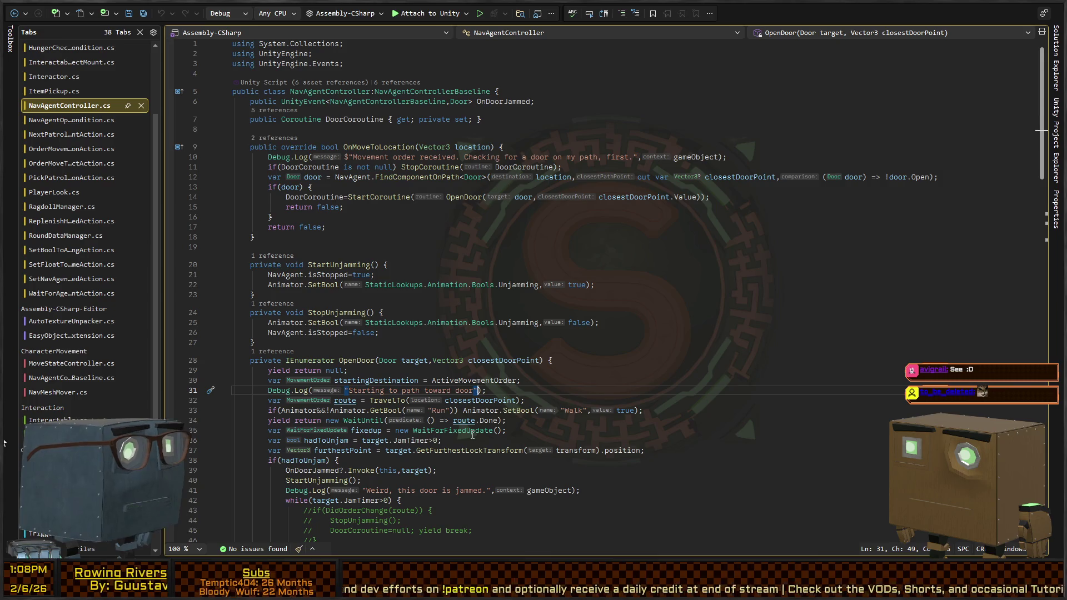
Add ',gameObject' as the line 31 Debug.Log context argument, save, and return to Unity.
text(,gameObject)
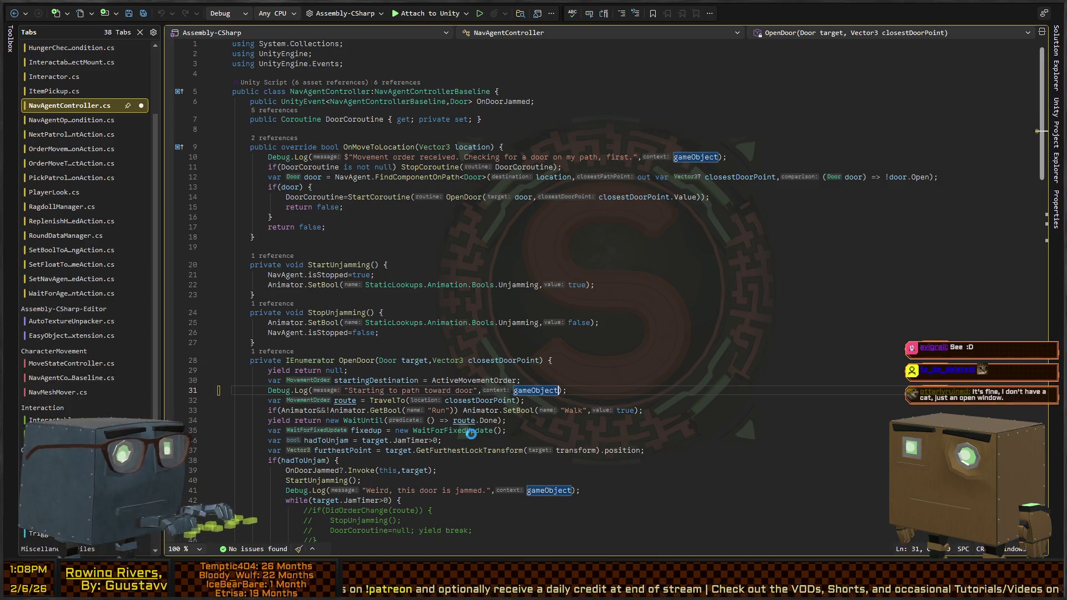
key(ctrl+s)
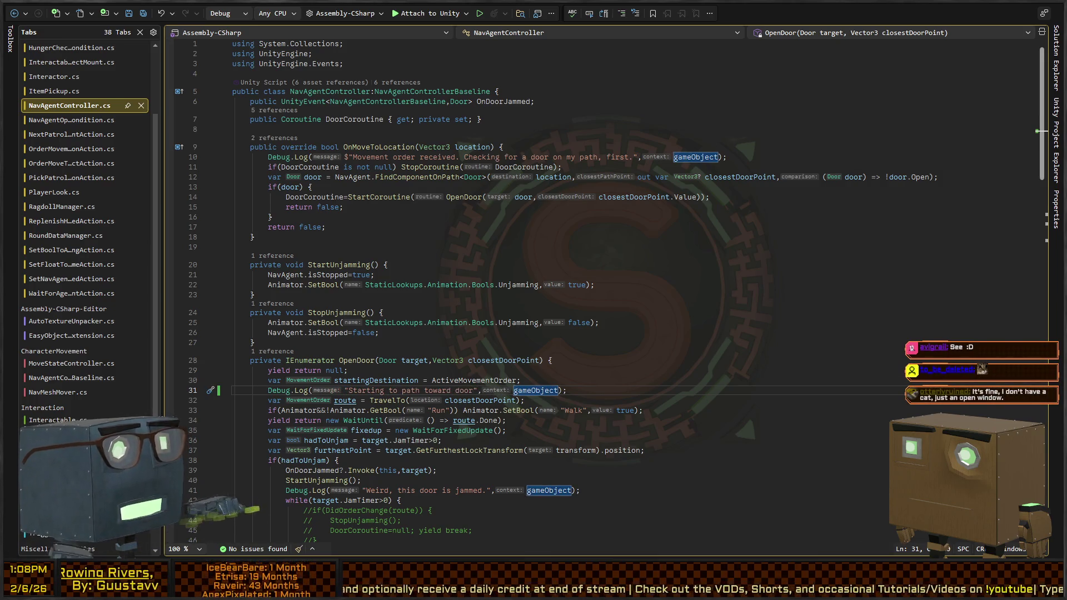
key(alt+Tab)
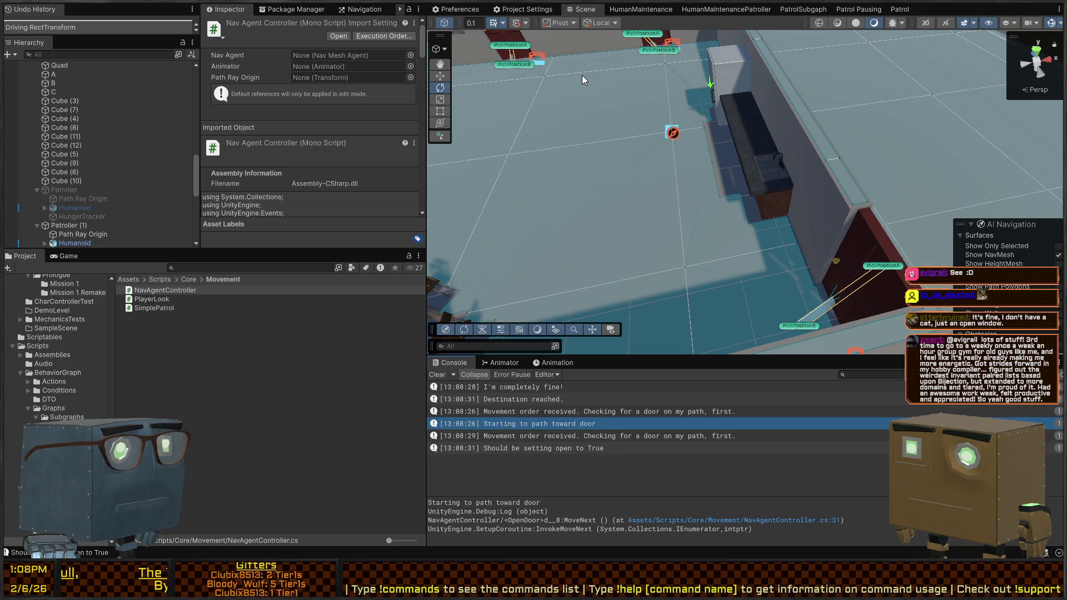
Enter Play mode and follow the Patroller through the door in the Scene view.
key(ctrl+p)
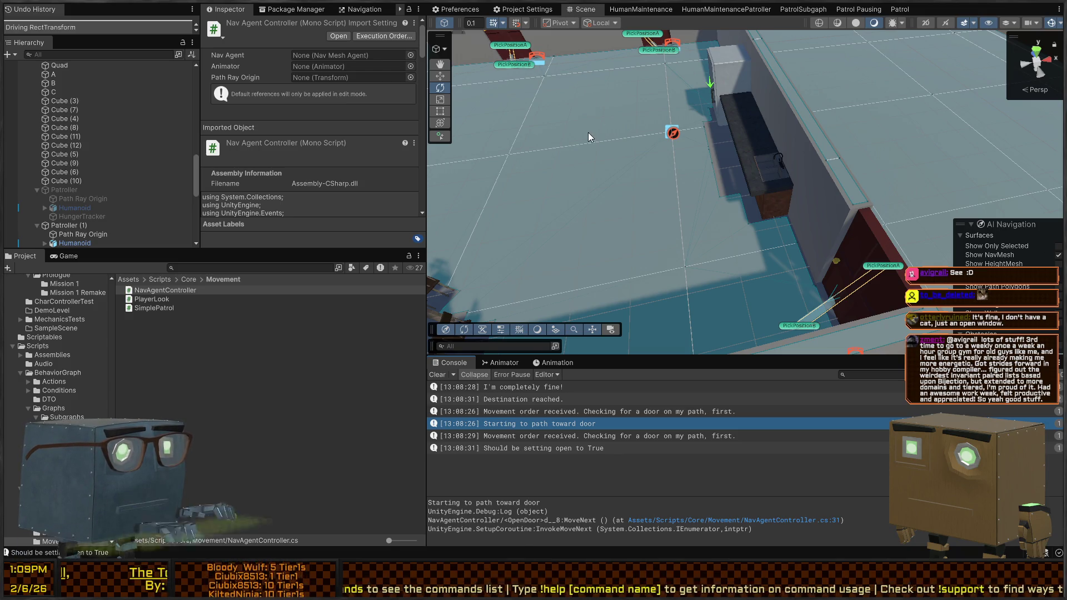
mouse_move(639, 114)
mouse_down()
mouse_move(603, 143)
mouse_move(694, 152)
mouse_move(643, 157)
mouse_move(675, 160)
mouse_move(692, 181)
mouse_move(683, 186)
mouse_move(651, 176)
mouse_move(698, 157)
mouse_move(807, 161)
mouse_move(885, 157)
mouse_move(898, 146)
mouse_move(873, 159)
mouse_up()
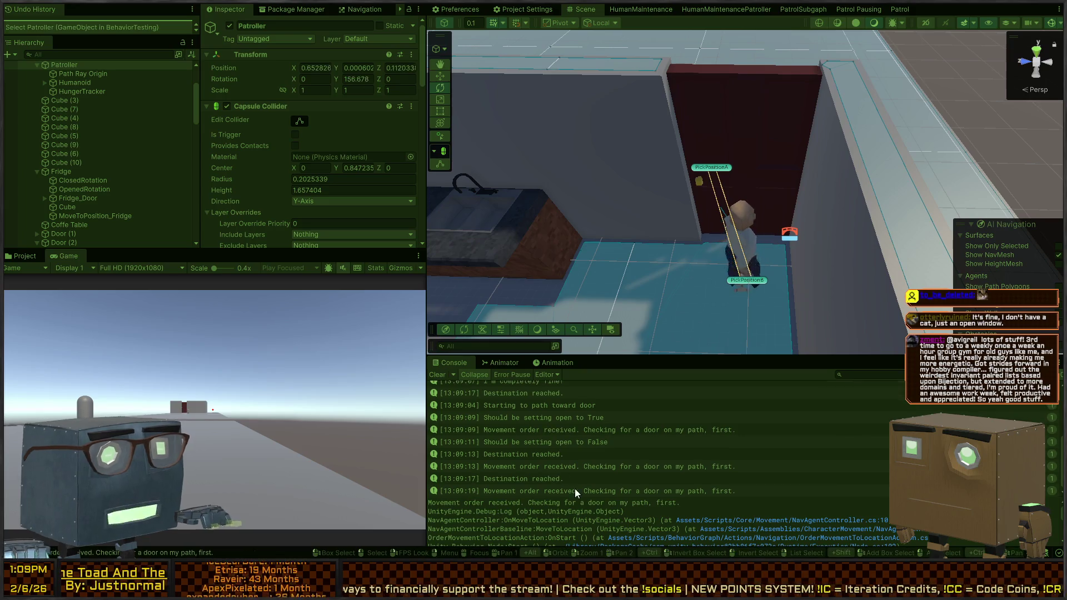
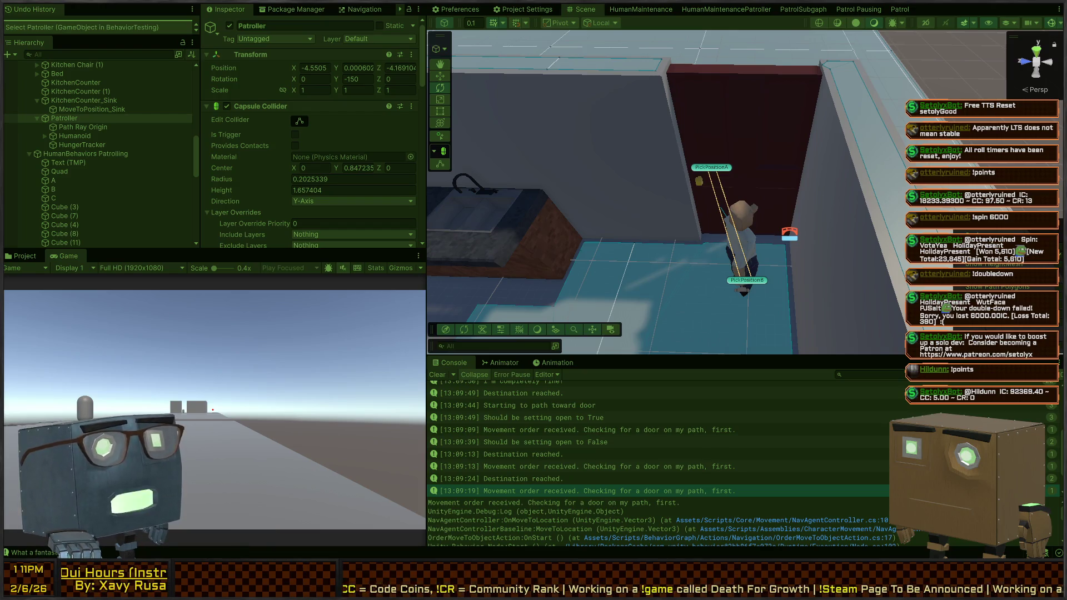
Stop the patrol playtest with Ctrl+P and orbit the Scene view to a full-level overview.
drag(595, 222, 595, 222)
drag(697, 151, 697, 152)
mouse_move(776, 234)
mouse_down()
mouse_move(431, 182)
mouse_move(881, 222)
mouse_move(725, 240)
mouse_move(641, 176)
mouse_move(682, 204)
mouse_up()
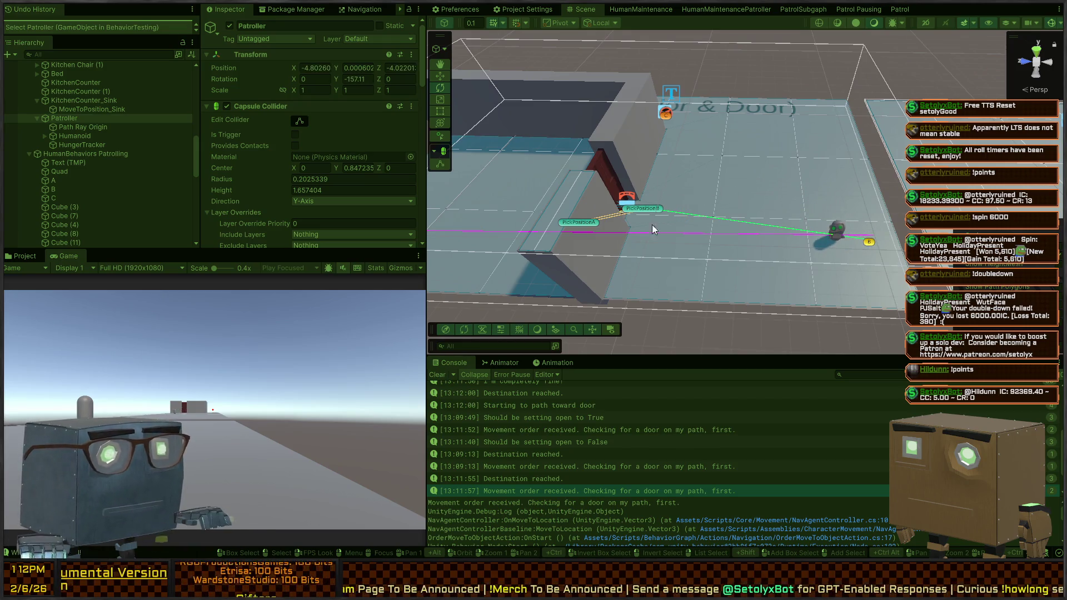
key(ctrl+p)
mouse_move(695, 166)
mouse_down()
mouse_move(804, 129)
mouse_move(680, 146)
mouse_up()
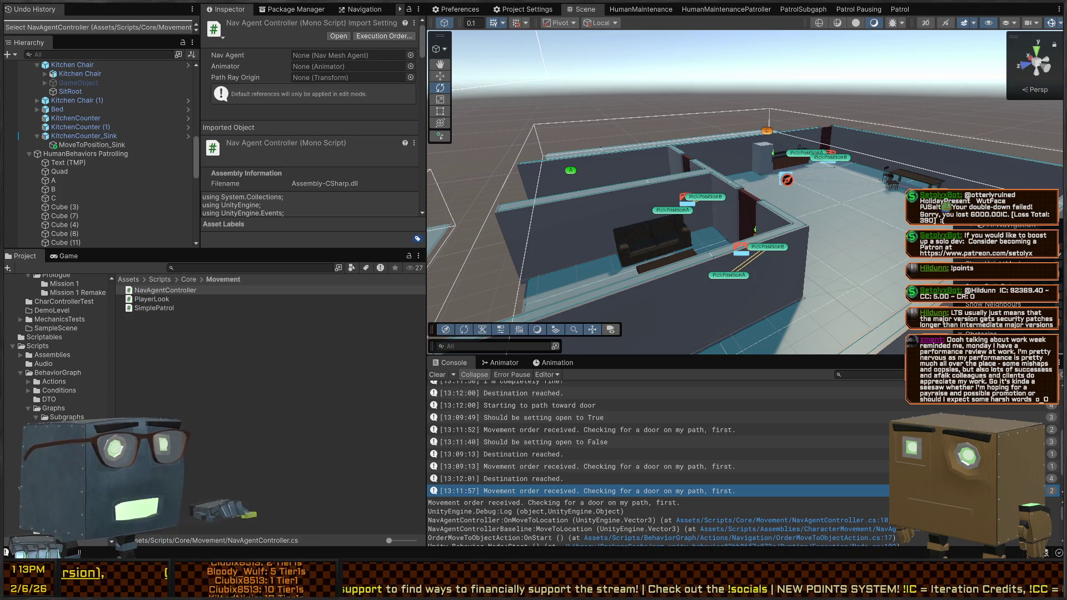
mouse_move(706, 266)
mouse_down()
mouse_move(415, 213)
mouse_move(419, 180)
mouse_up()
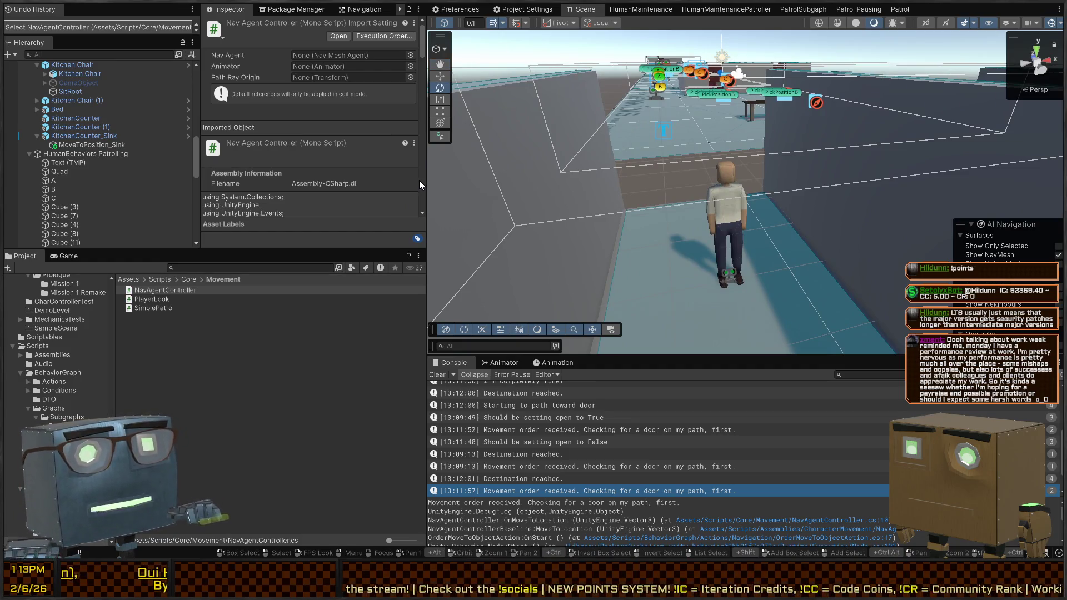
Turn off Run On Start on Patroller (1) and run a quick playtest.
drag(808, 144, 826, 154)
click(704, 276)
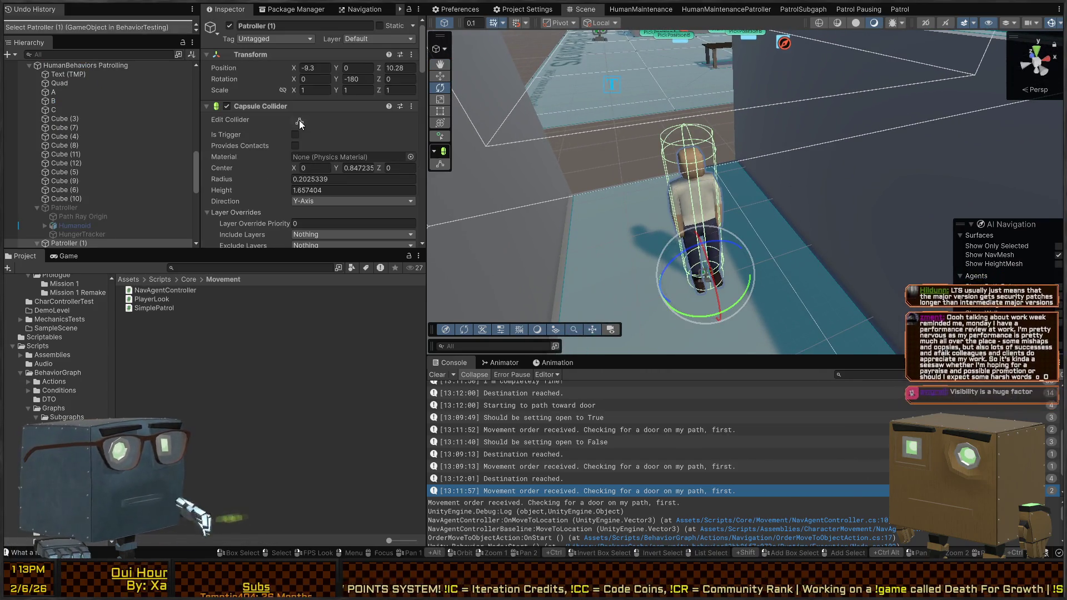
scroll(275, 88, down, 20)
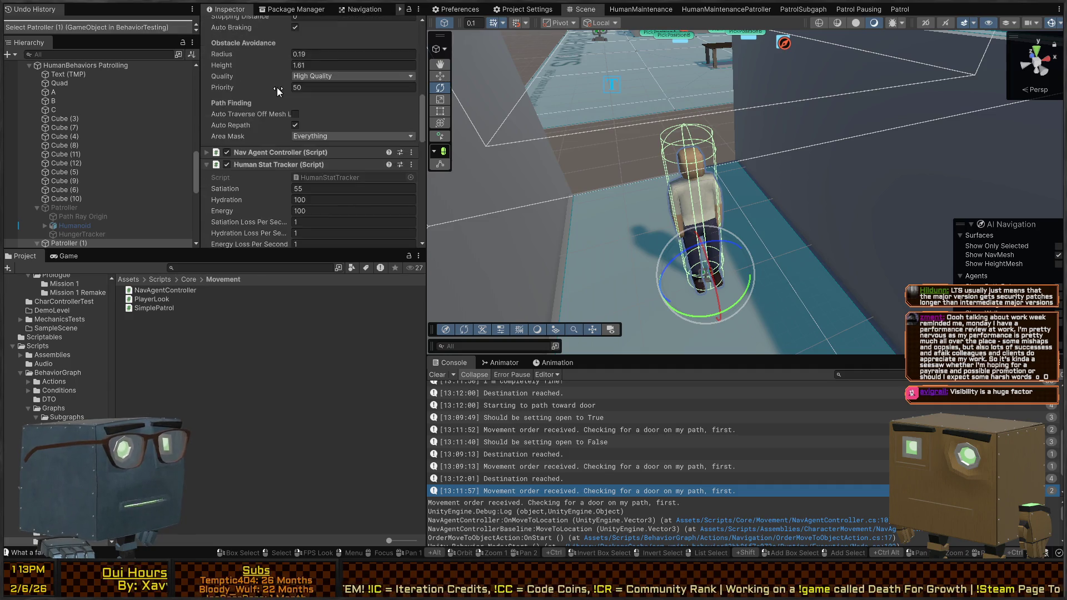
drag(872, 186, 871, 186)
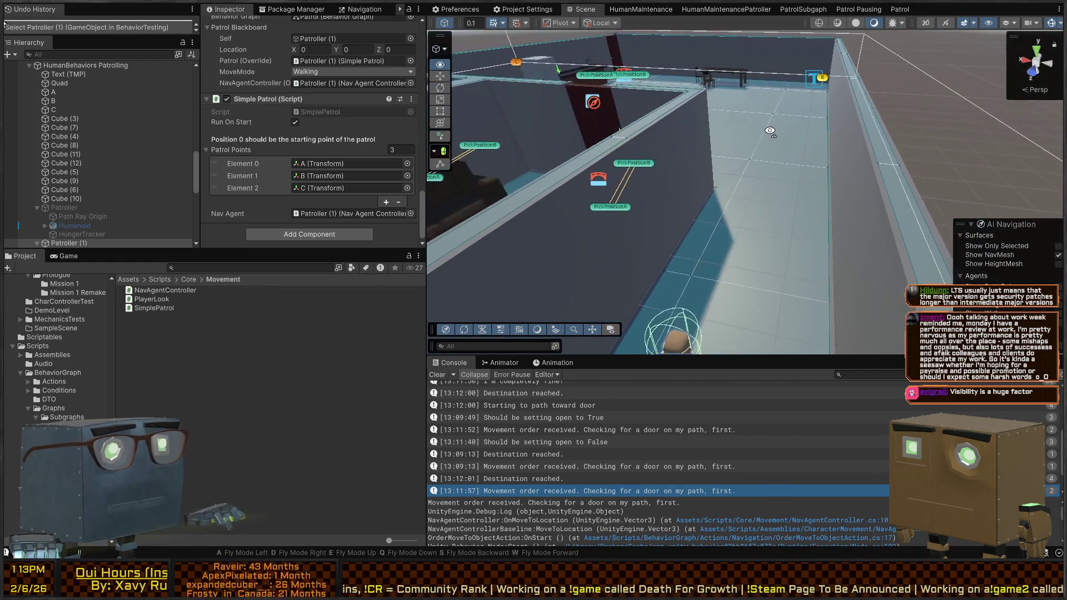
click(295, 122)
drag(705, 190, 705, 191)
key(ctrl+p)
mouse_move(752, 140)
mouse_down()
mouse_move(703, 110)
mouse_move(475, 110)
mouse_move(563, 131)
mouse_move(663, 120)
mouse_move(677, 131)
mouse_move(676, 162)
mouse_move(664, 162)
mouse_up()
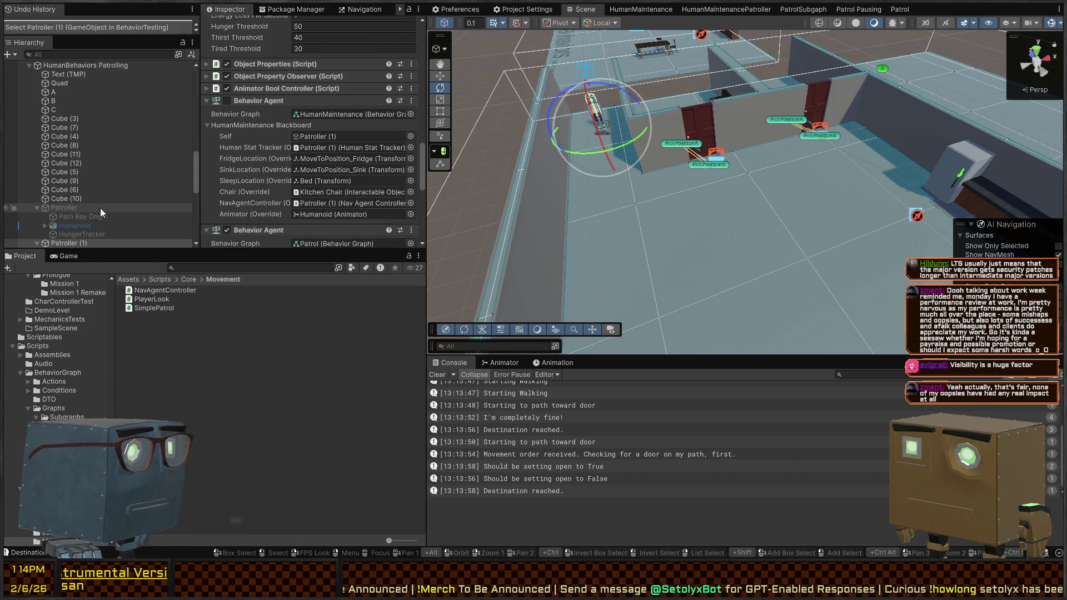
Reactivate the original Patroller object and toggle its Run On Start setting.
click(71, 205)
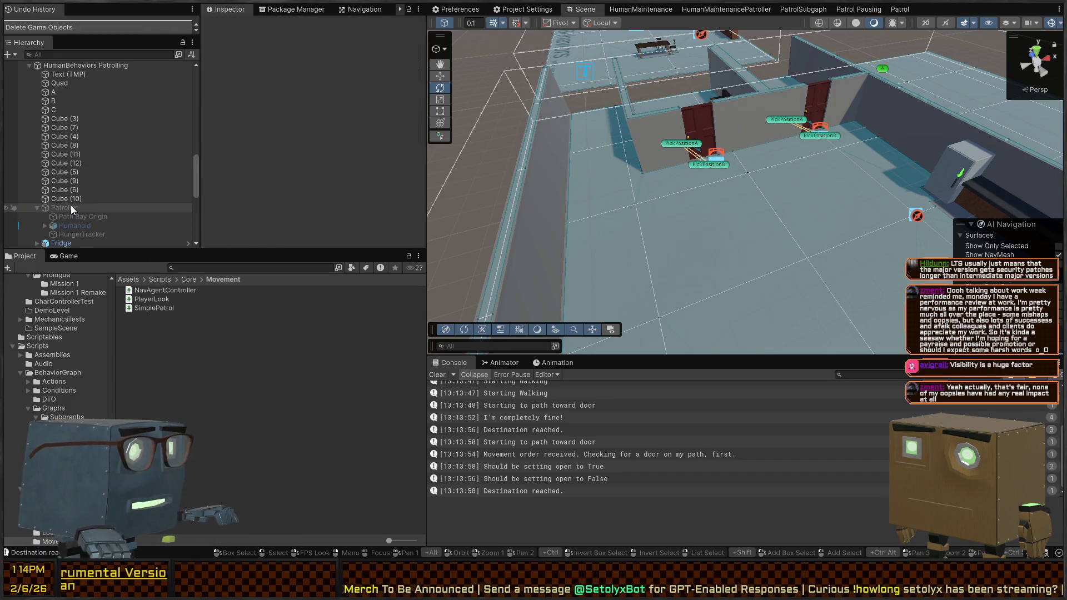
key(alt+shift+a)
scroll(255, 136, down, 10)
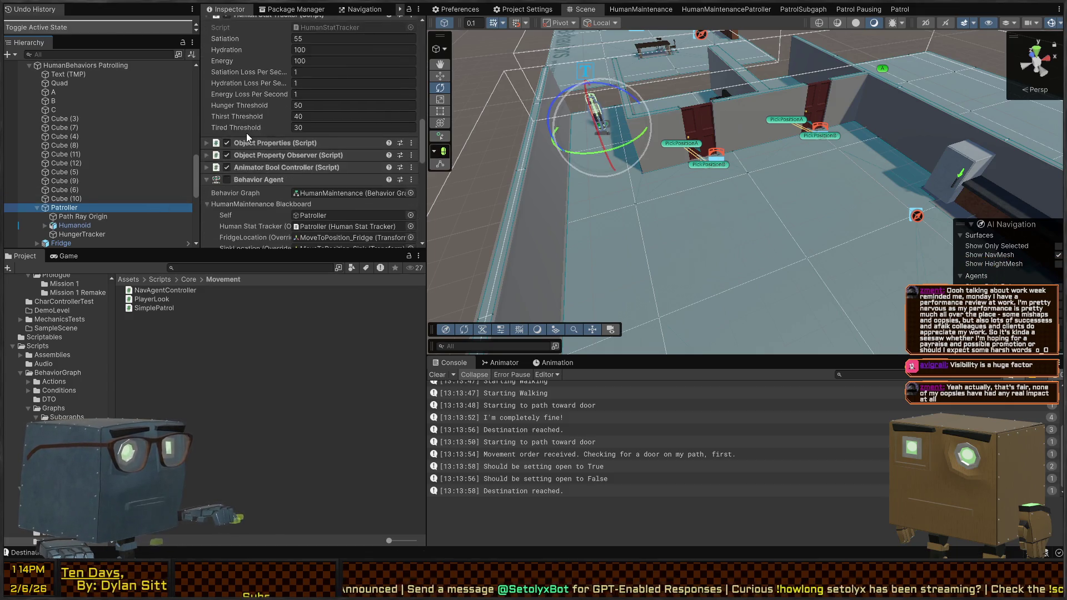
scroll(250, 132, up, 5)
scroll(258, 129, down, 5)
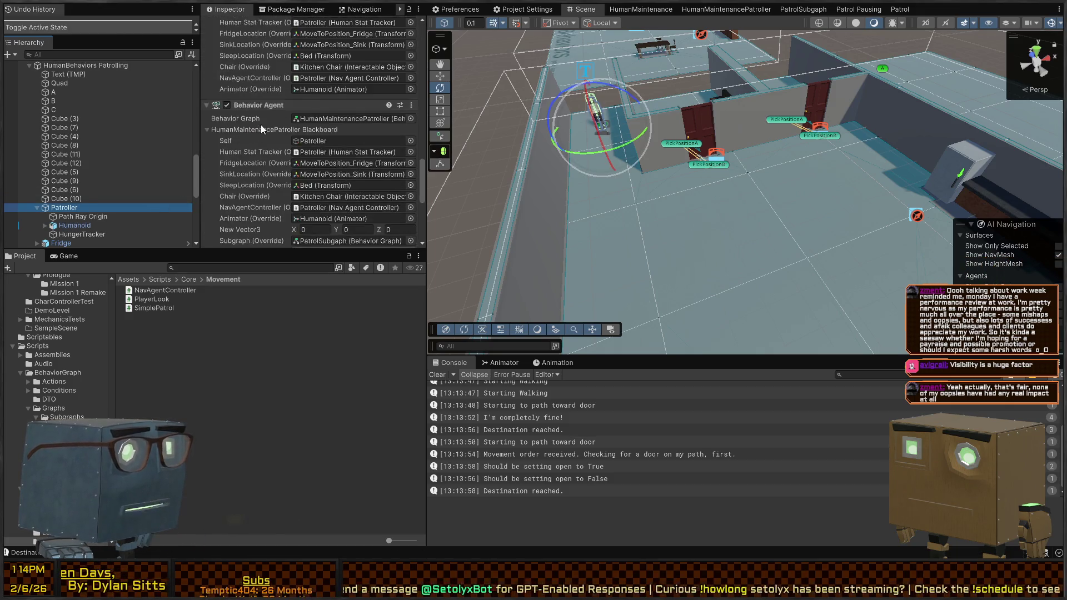
click(295, 123)
scroll(239, 122, up, 15)
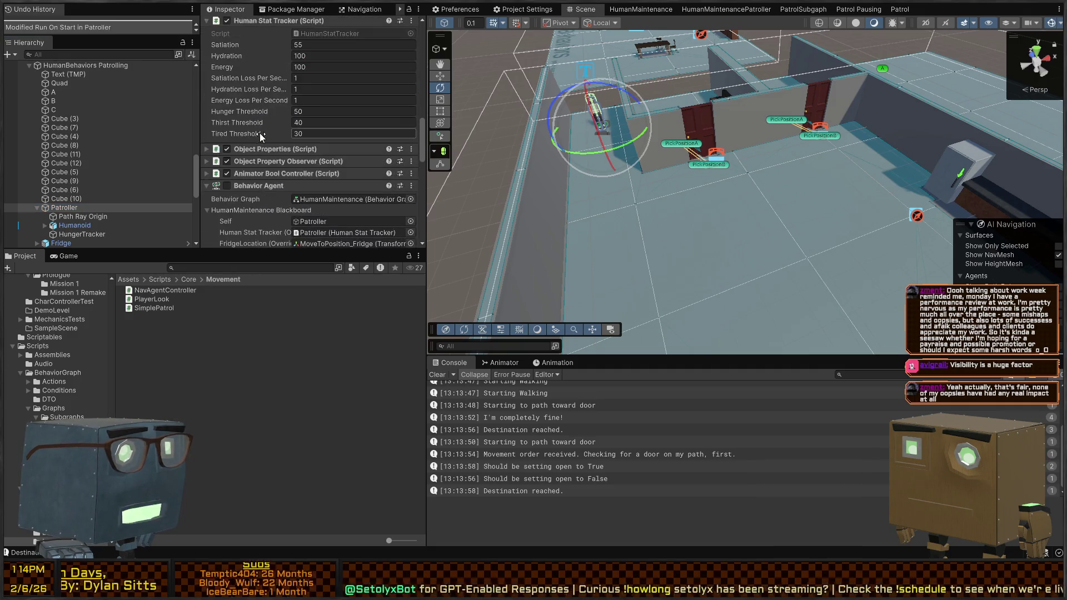
scroll(247, 140, down, 5)
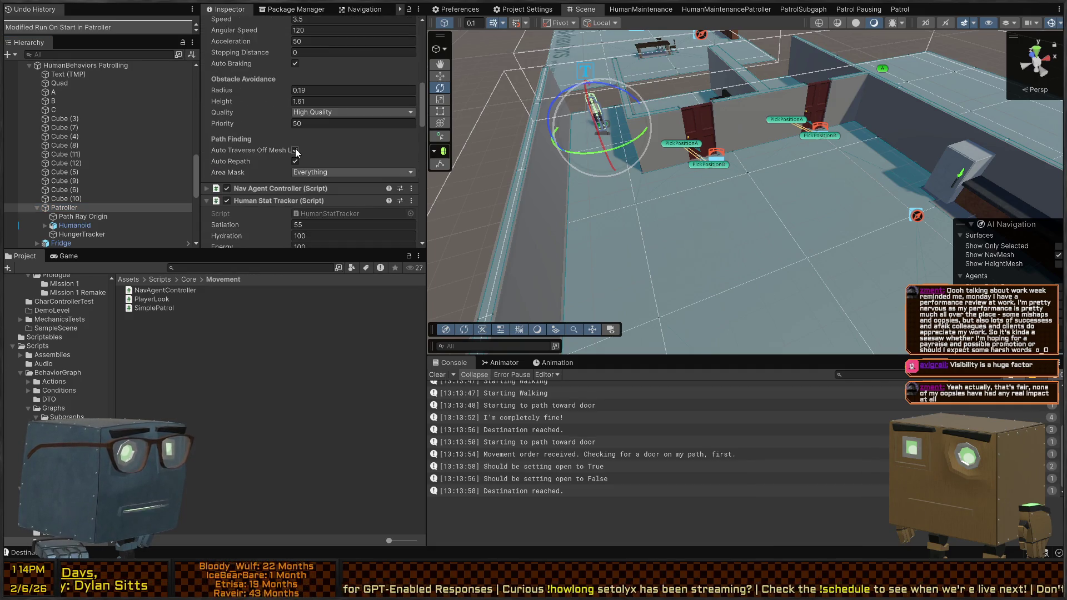
Frame the row of rooms in the Scene view and start playtesting the Patroller.
drag(564, 165, 775, 141)
mouse_move(871, 135)
mouse_down()
mouse_move(646, 120)
mouse_move(601, 198)
mouse_move(670, 101)
mouse_up()
drag(647, 241, 666, 152)
key(ctrl+p)
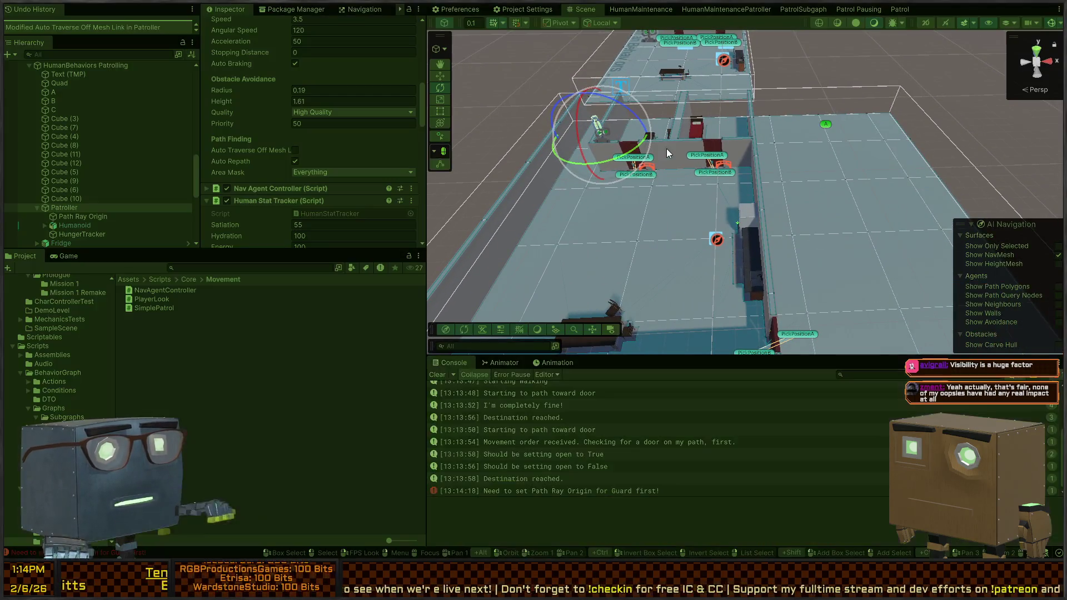
mouse_move(729, 200)
mouse_down()
mouse_move(687, 191)
mouse_move(687, 54)
mouse_up()
key(ctrl+p)
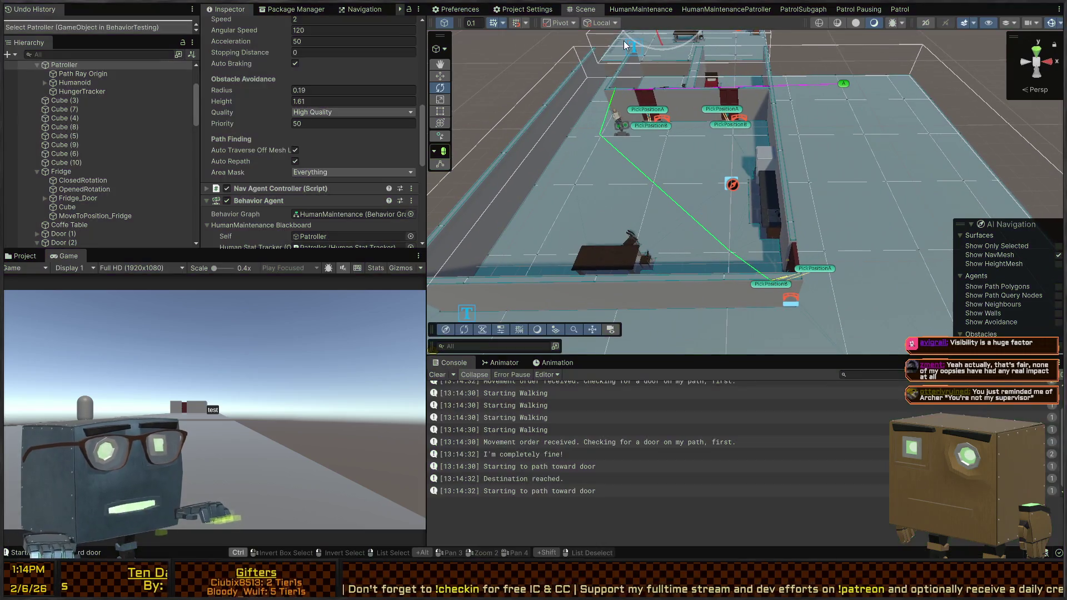
mouse_move(689, 211)
mouse_down()
mouse_move(688, 133)
mouse_move(589, 133)
mouse_up()
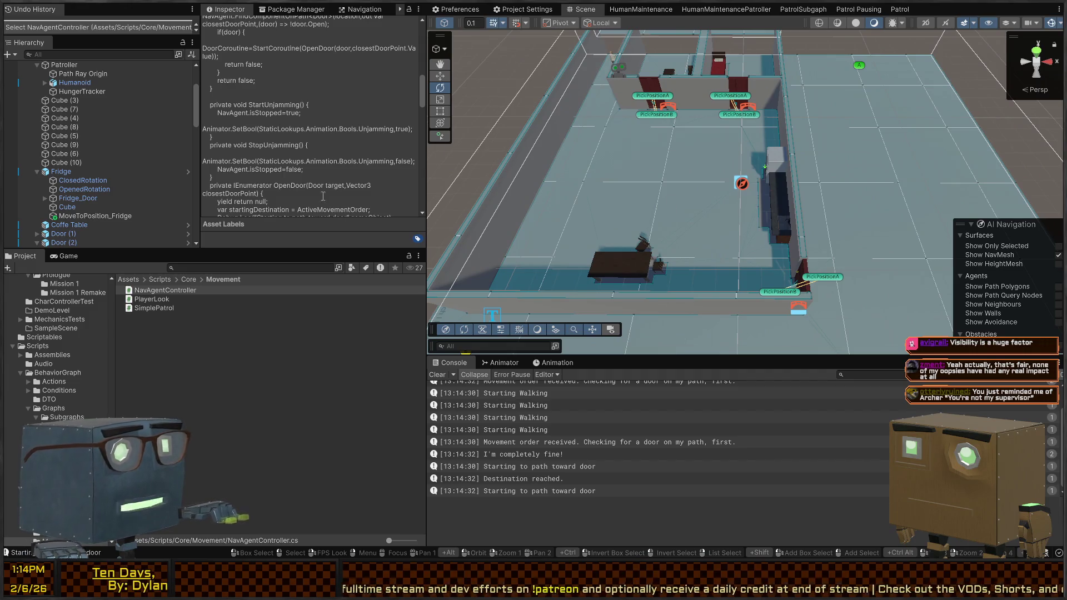
click(611, 64)
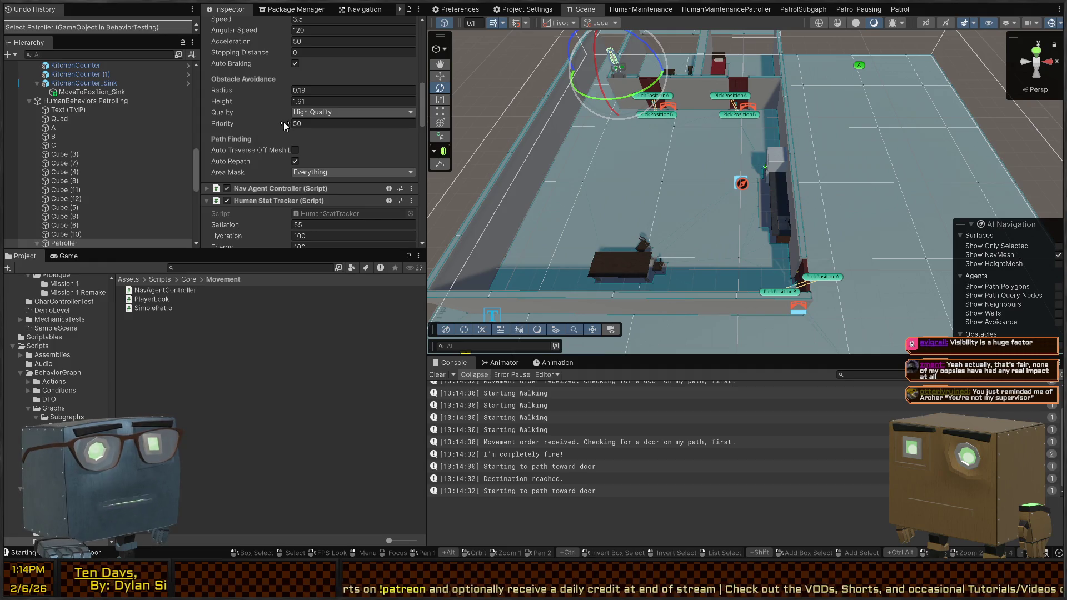
scroll(265, 141, down, 10)
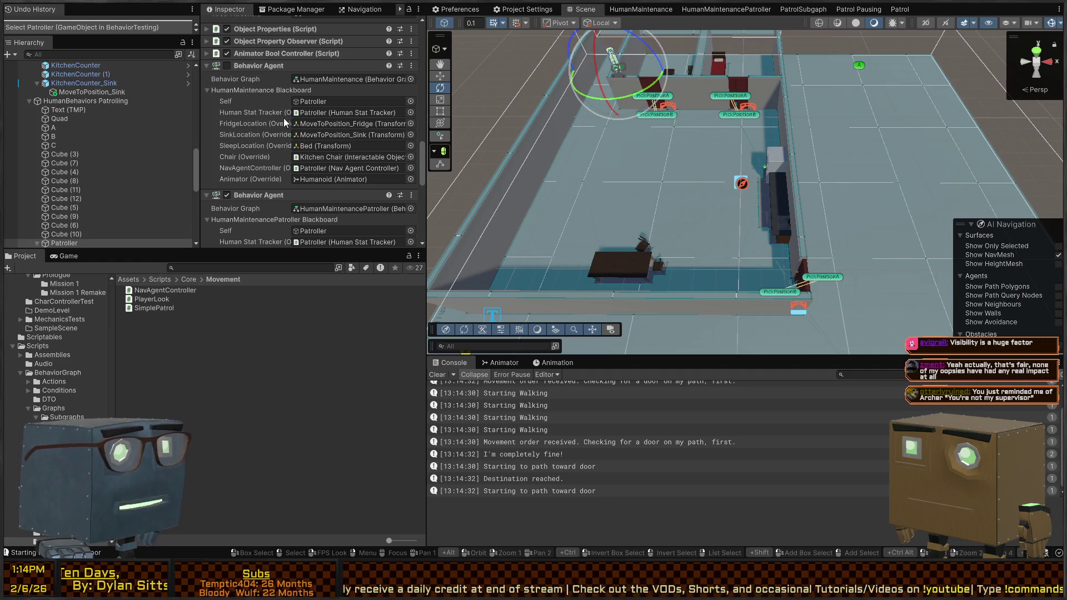
scroll(232, 134, down, 5)
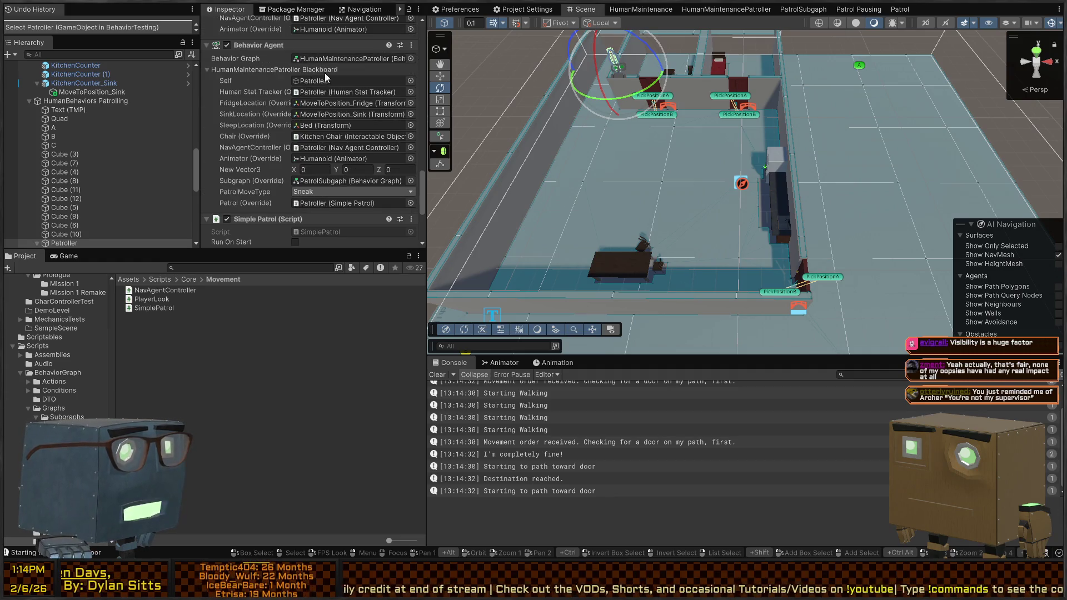
key(ctrl+p)
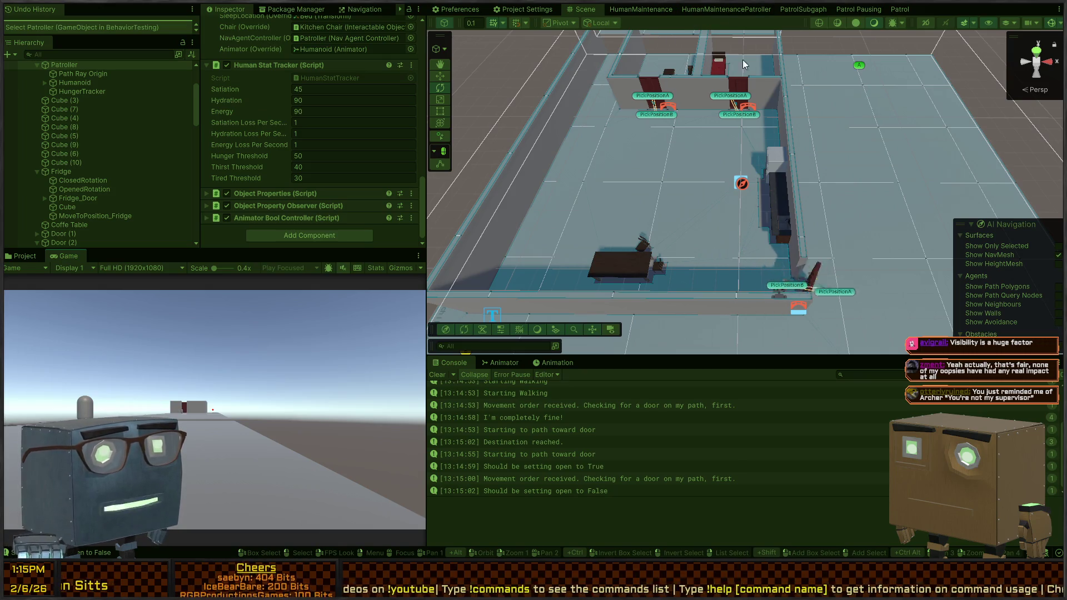
mouse_move(749, 226)
mouse_down()
mouse_move(825, 224)
mouse_move(801, 209)
mouse_move(789, 178)
mouse_move(674, 168)
mouse_move(706, 191)
mouse_up()
key(ctrl+p)
click(832, 182)
click(705, 191)
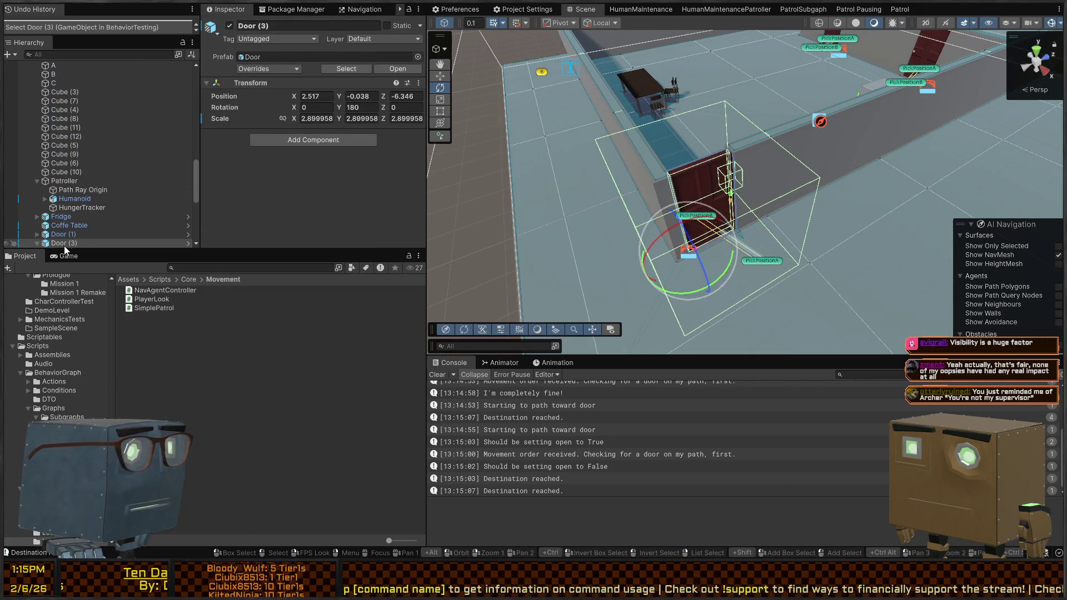
click(37, 243)
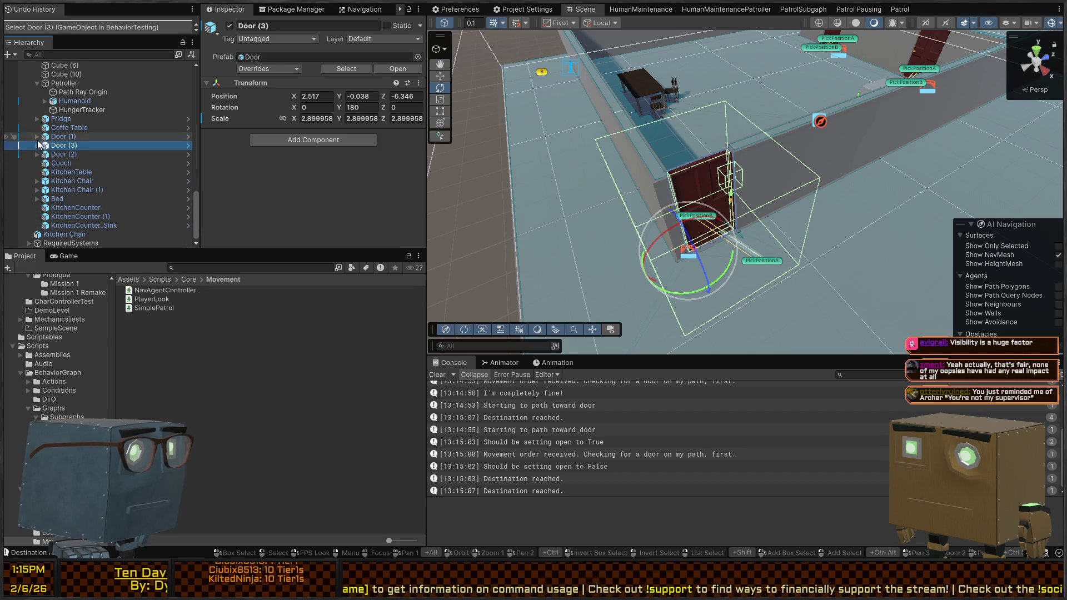
click(63, 154)
click(69, 171)
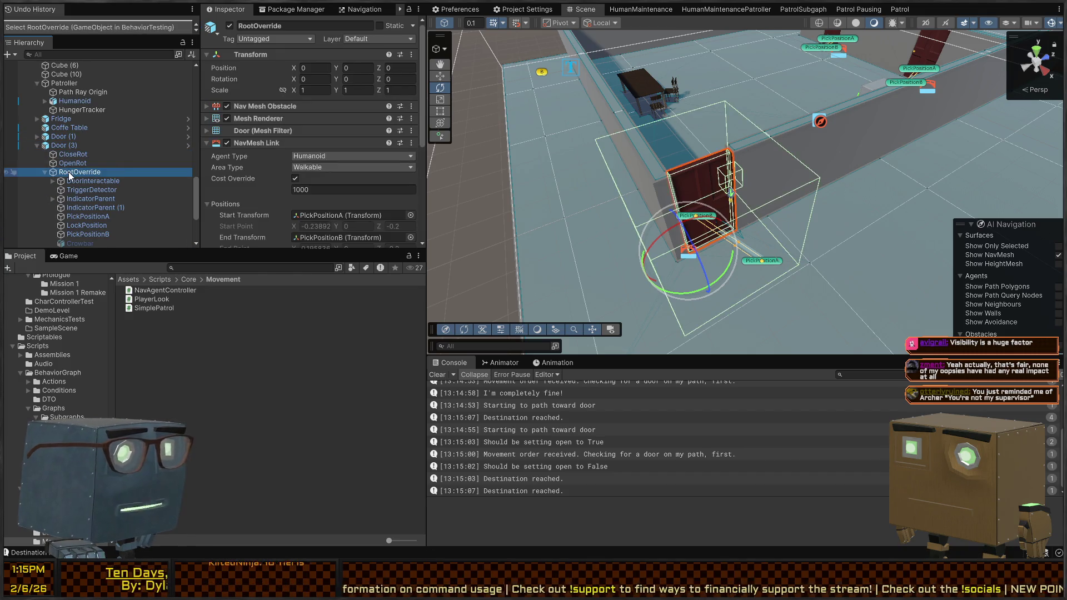
scroll(266, 143, down, 3)
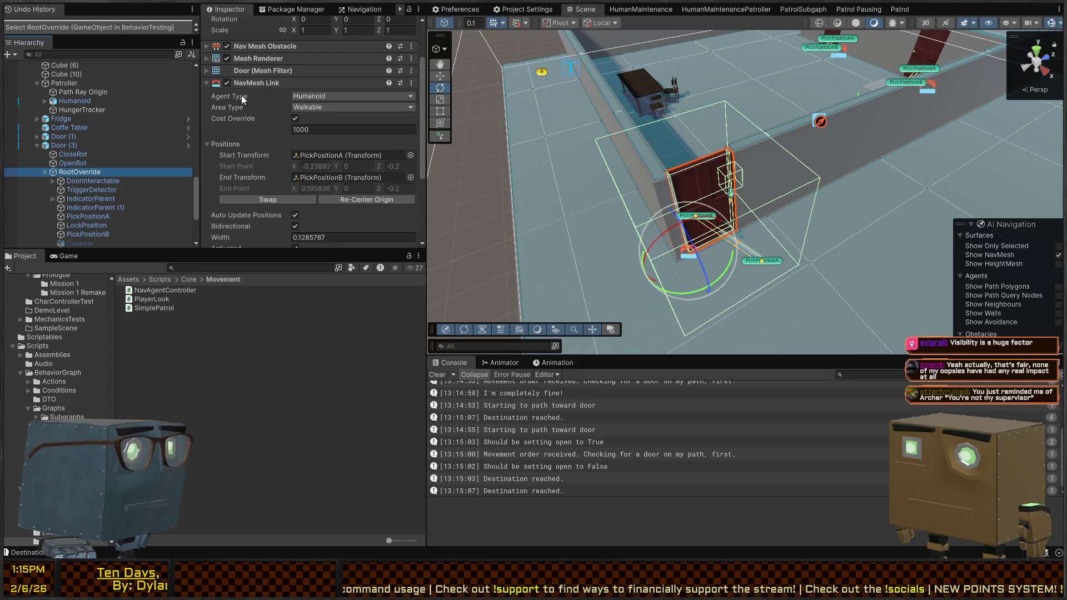
click(251, 43)
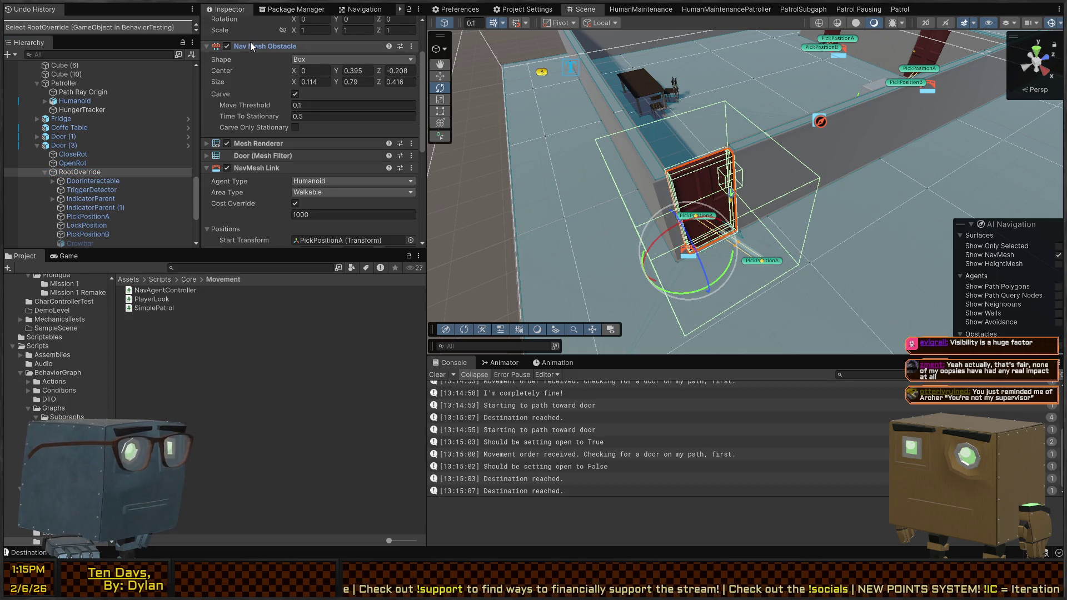
drag(722, 200, 885, 215)
click(885, 214)
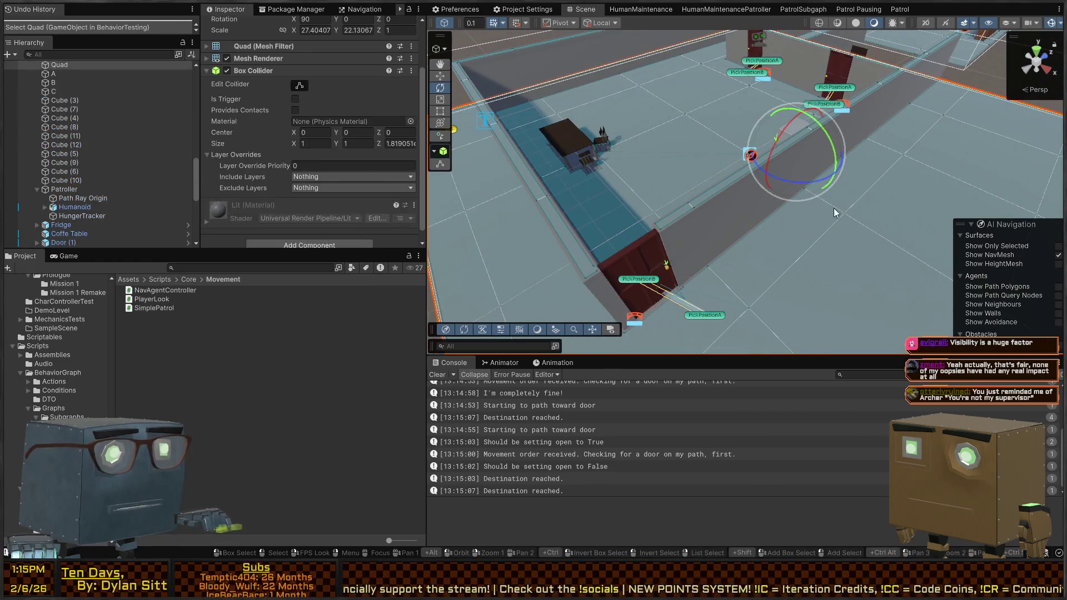
Set HumanBehaviors Patrolling's NavMesh Surface to NavMeshModifier Component Only and rebake it.
scroll(80, 104, up, 3)
click(75, 147)
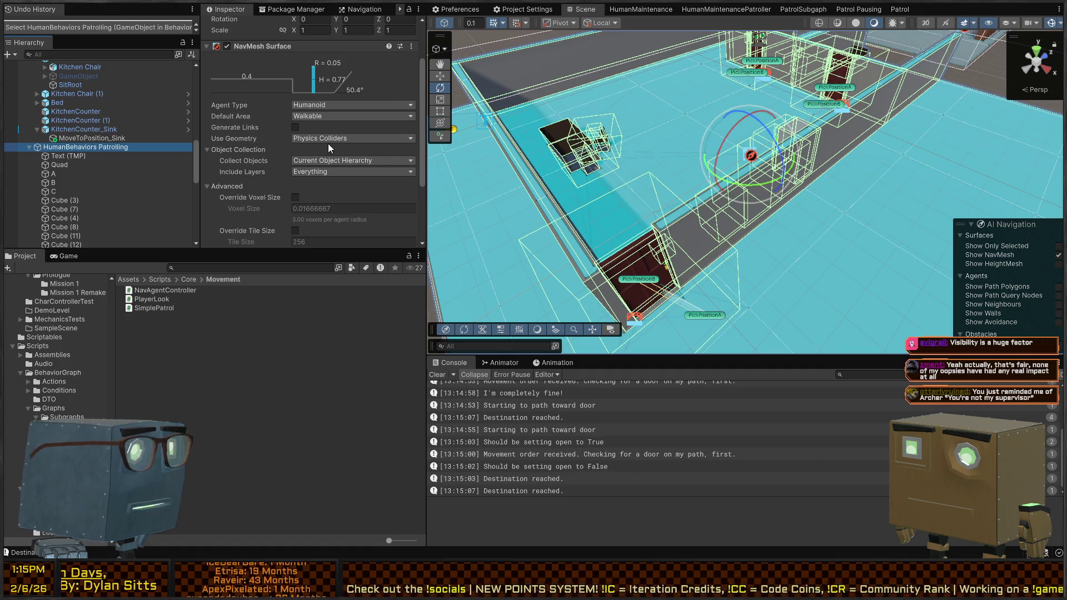
scroll(45, 148, down, 5)
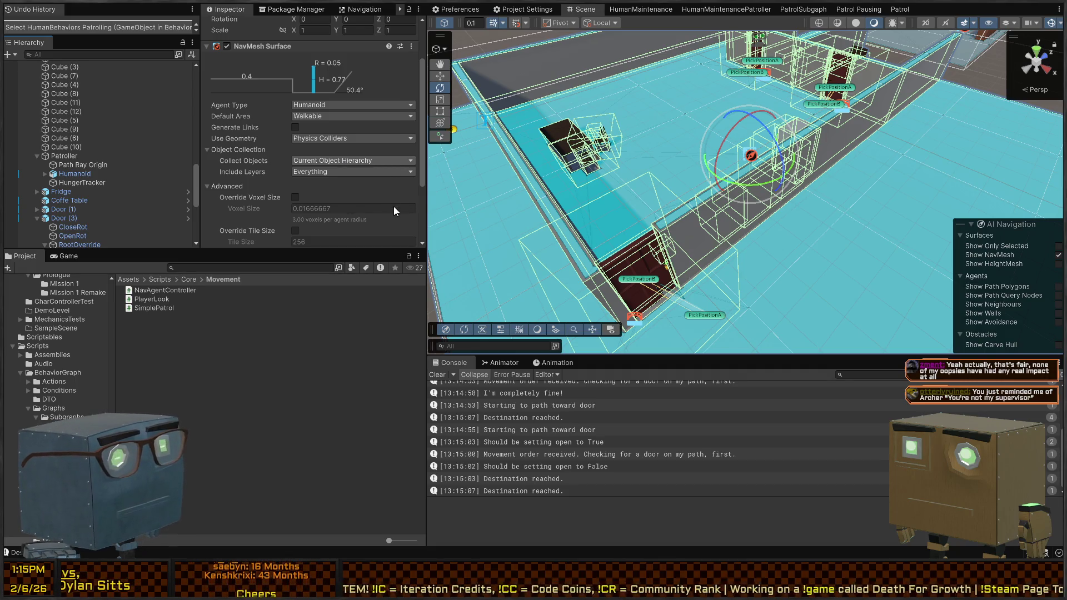
click(330, 209)
scroll(317, 188, down, 4)
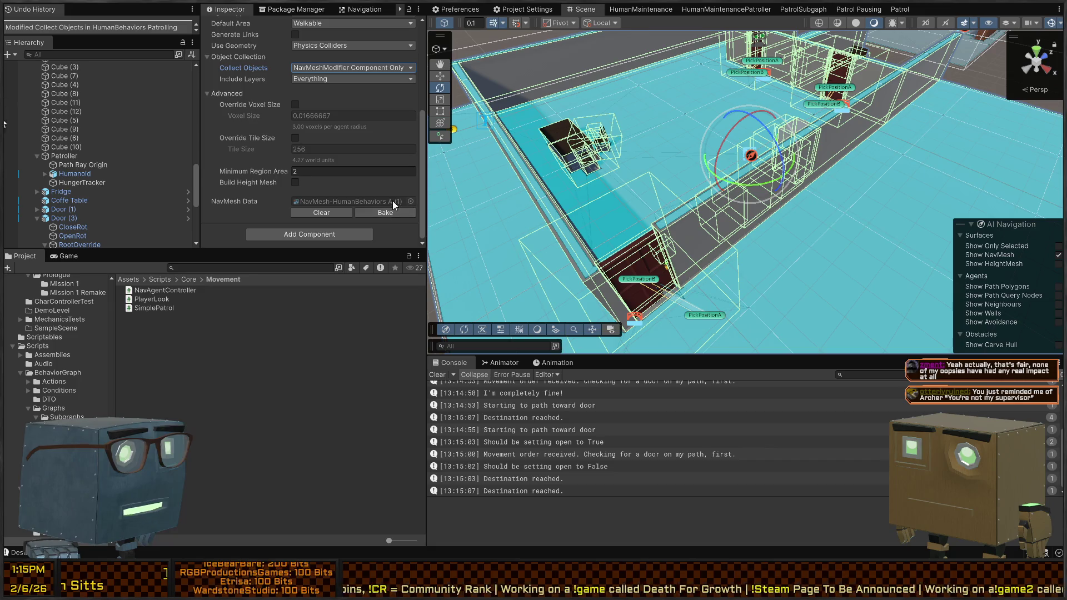
click(381, 213)
Give the floor Quad a NavMesh Modifier set to Add or Modify Object for All agents.
drag(923, 182, 865, 161)
click(855, 159)
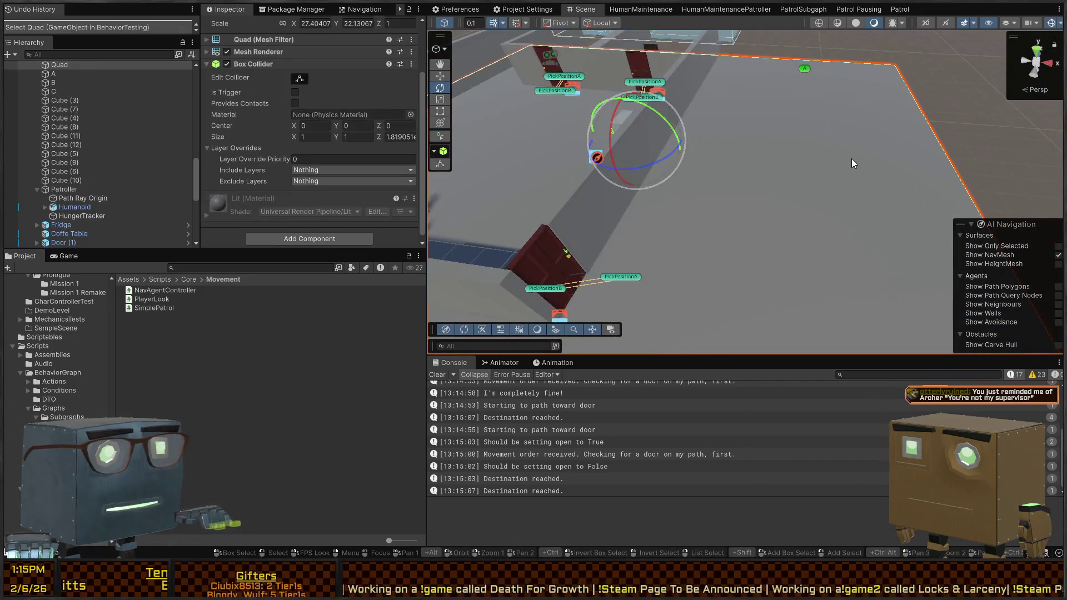
scroll(315, 185, down, 1)
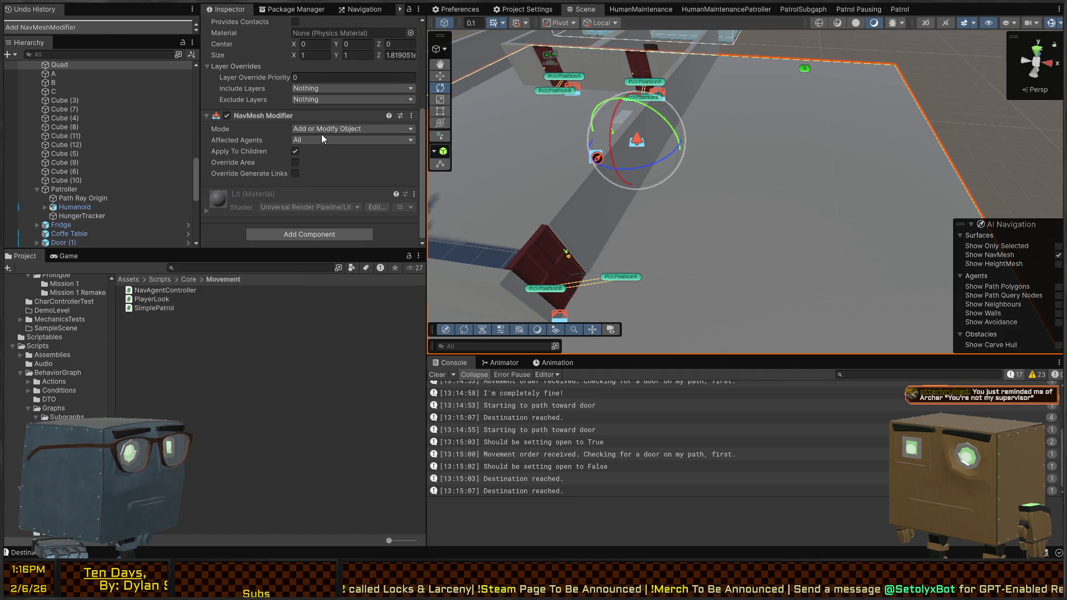
click(242, 129)
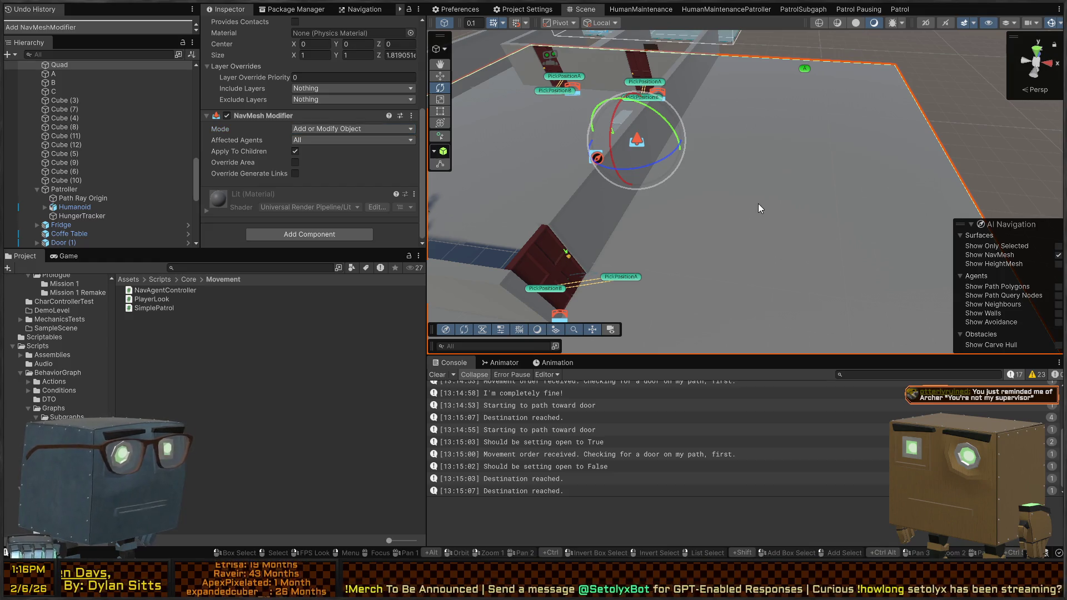
scroll(311, 139, up, 5)
scroll(100, 167, up, 5)
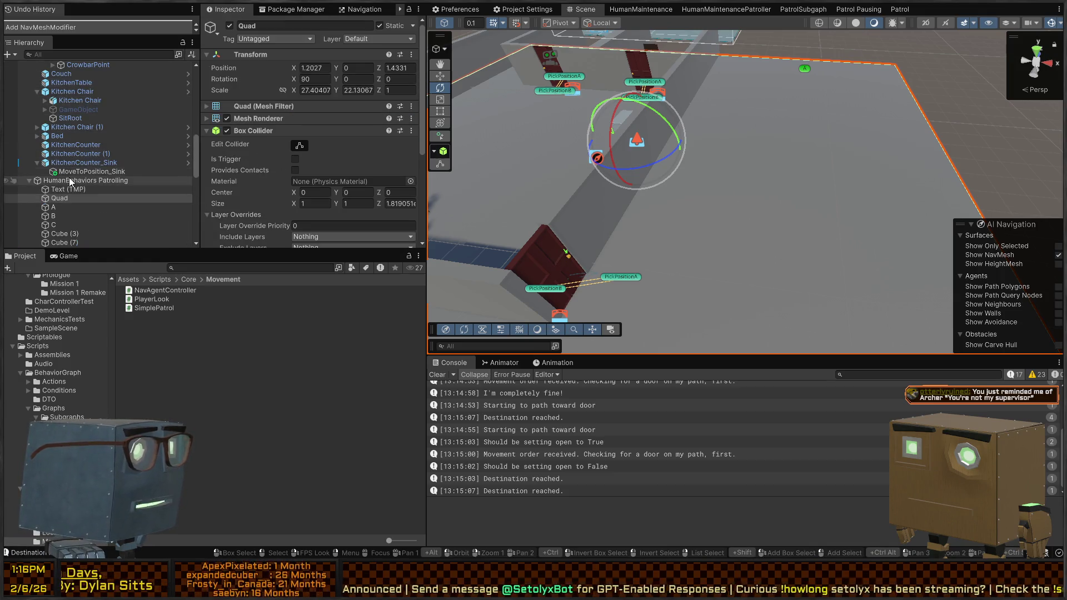
Rebake the HumanBehaviors Patrolling NavMesh and fly around to check coverage near the doors and walls.
click(71, 181)
scroll(401, 160, down, 2)
click(395, 216)
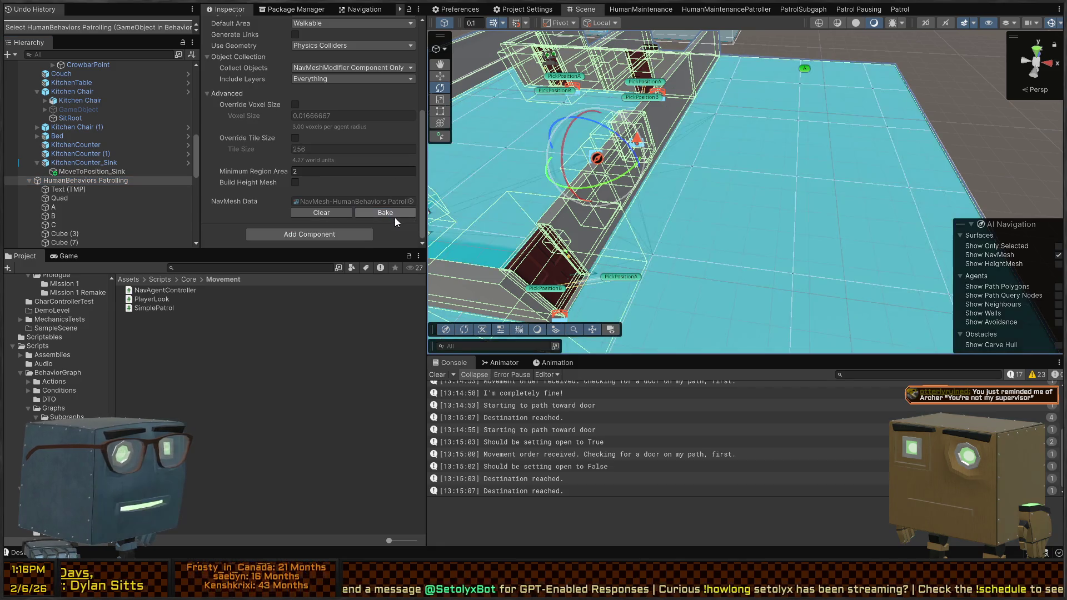
key(w)
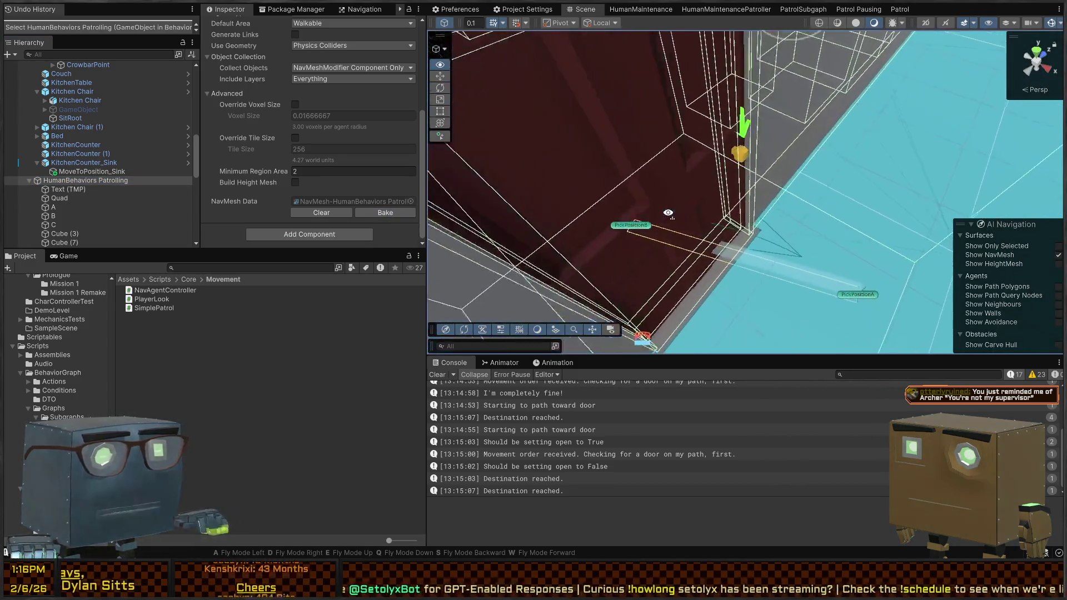
key(s)
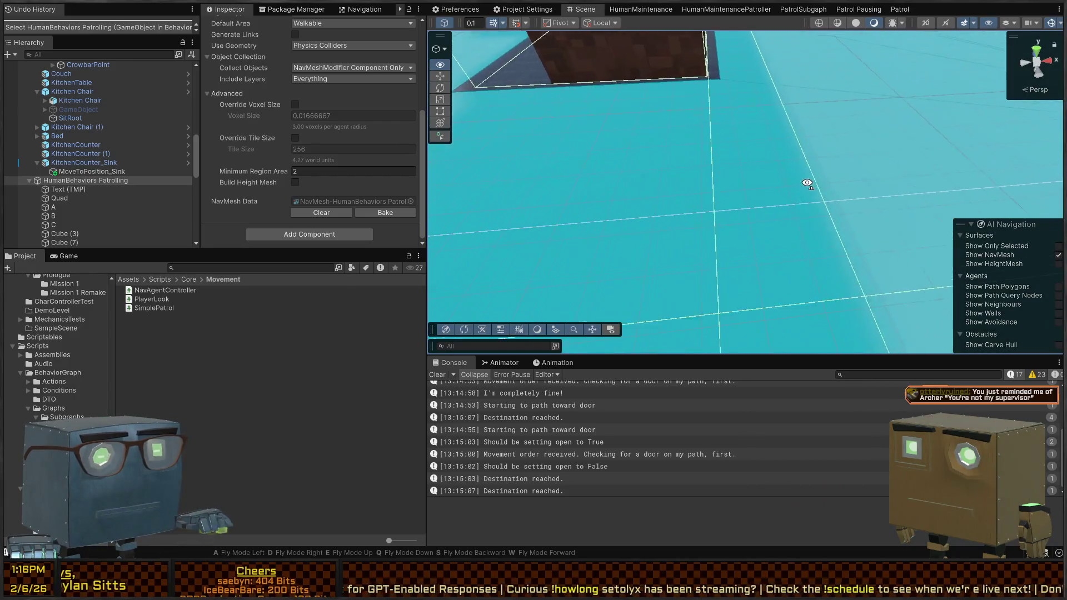
key(s)
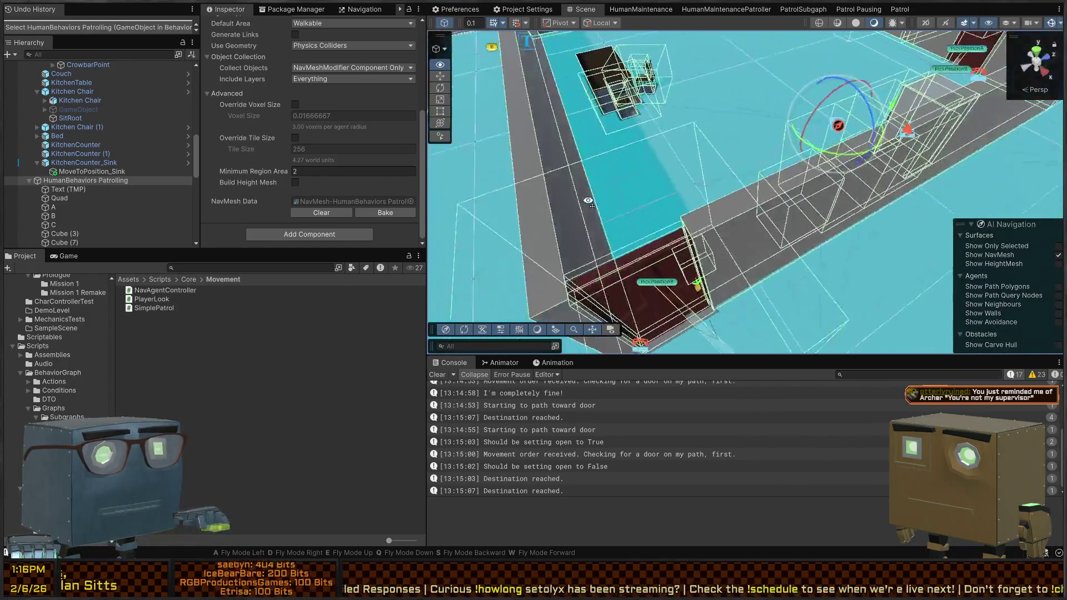
key(s)
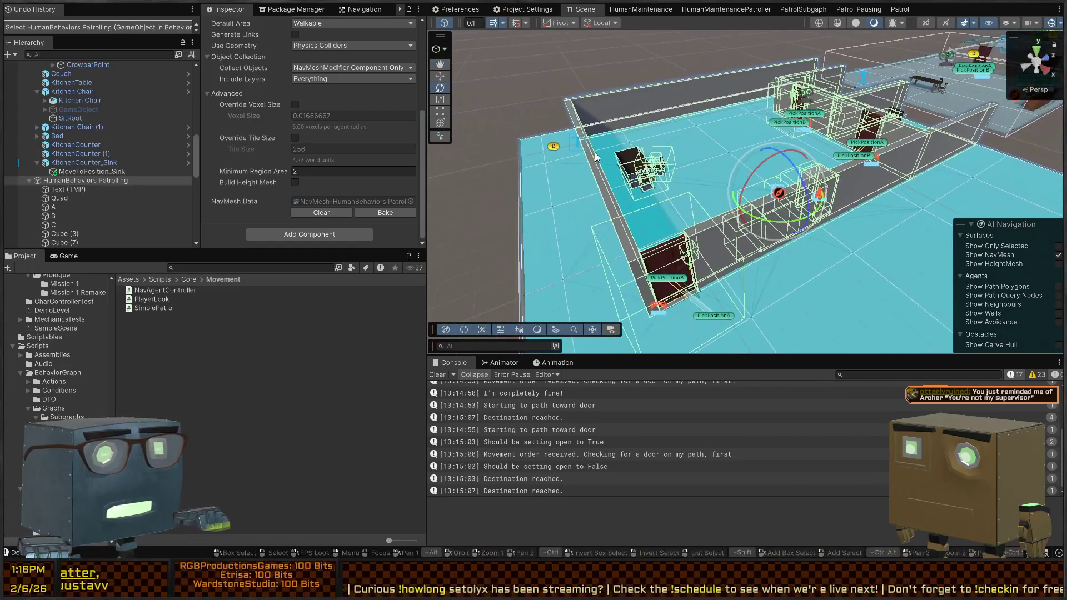
click(654, 103)
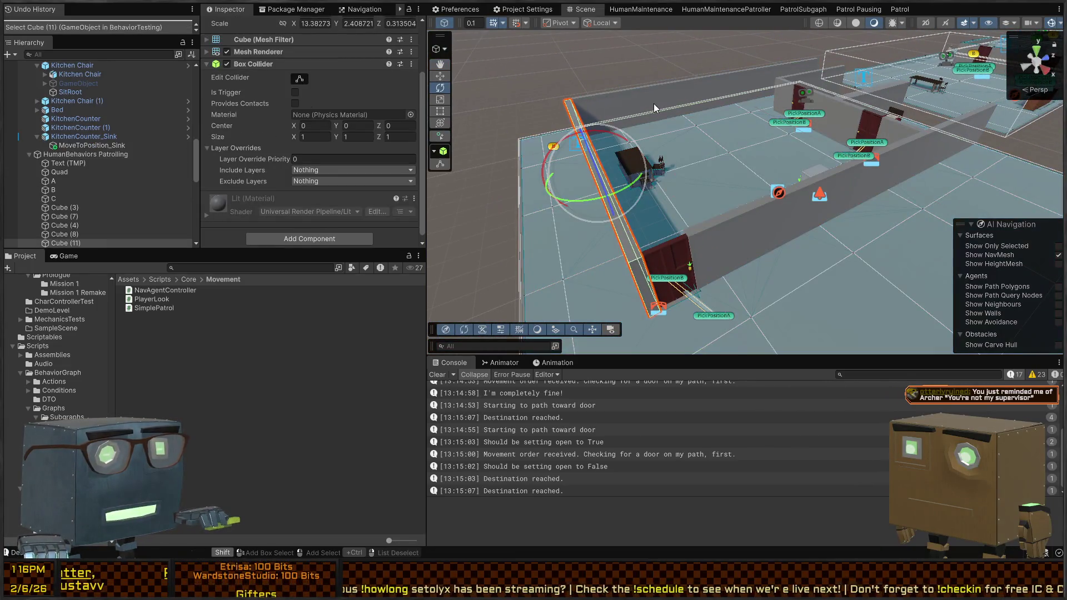
Select all the room wall cubes, Cube (3) through Cube (10), in the Scene view.
shift+click(755, 227)
shift+click(827, 110)
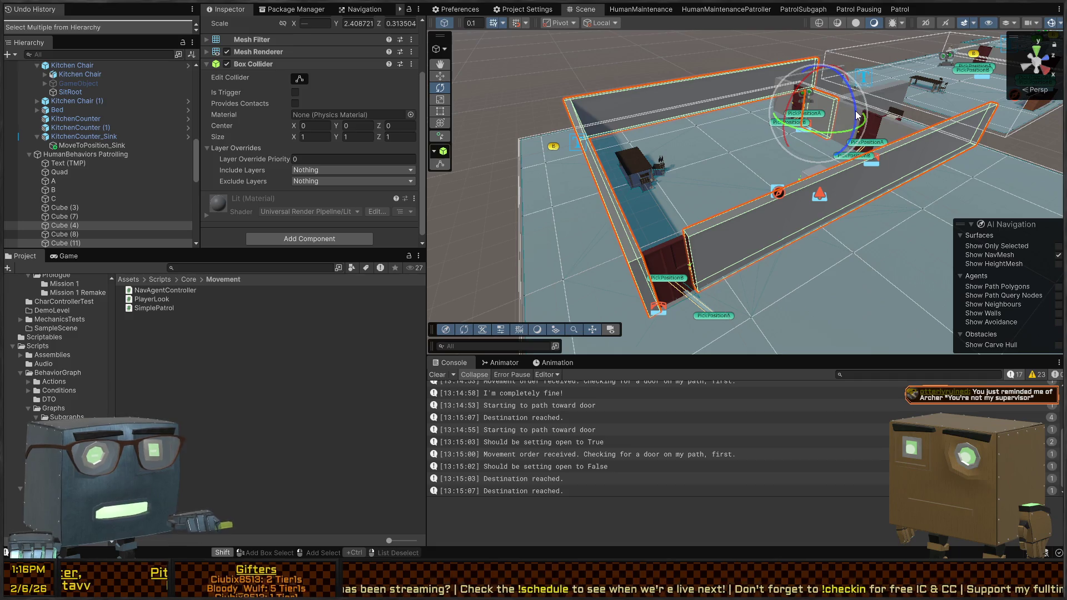
drag(856, 115, 792, 268)
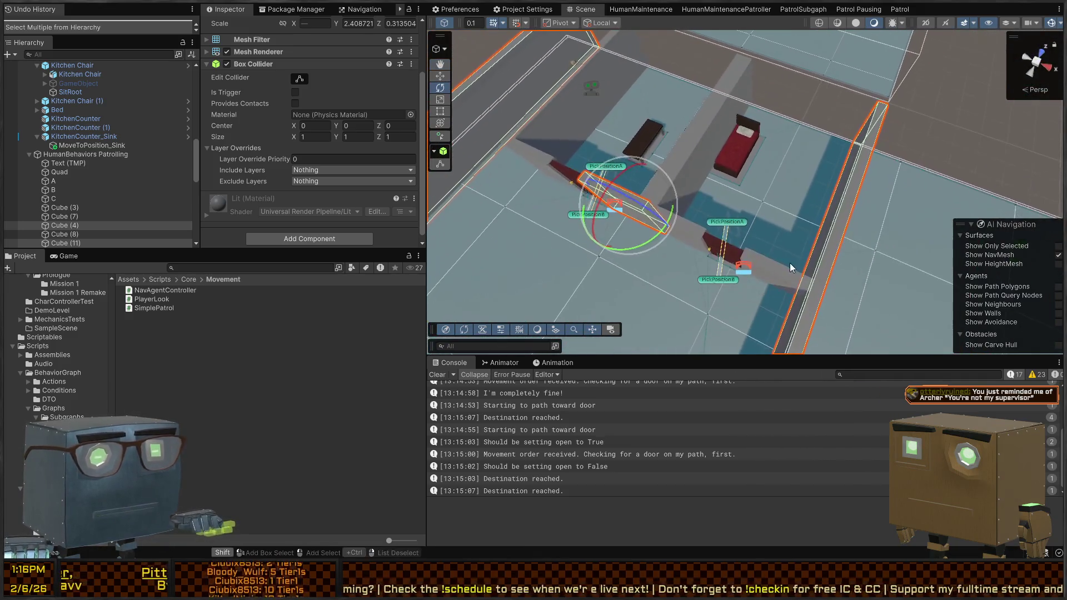
shift+click(761, 270)
shift+click(680, 225)
shift+click(698, 135)
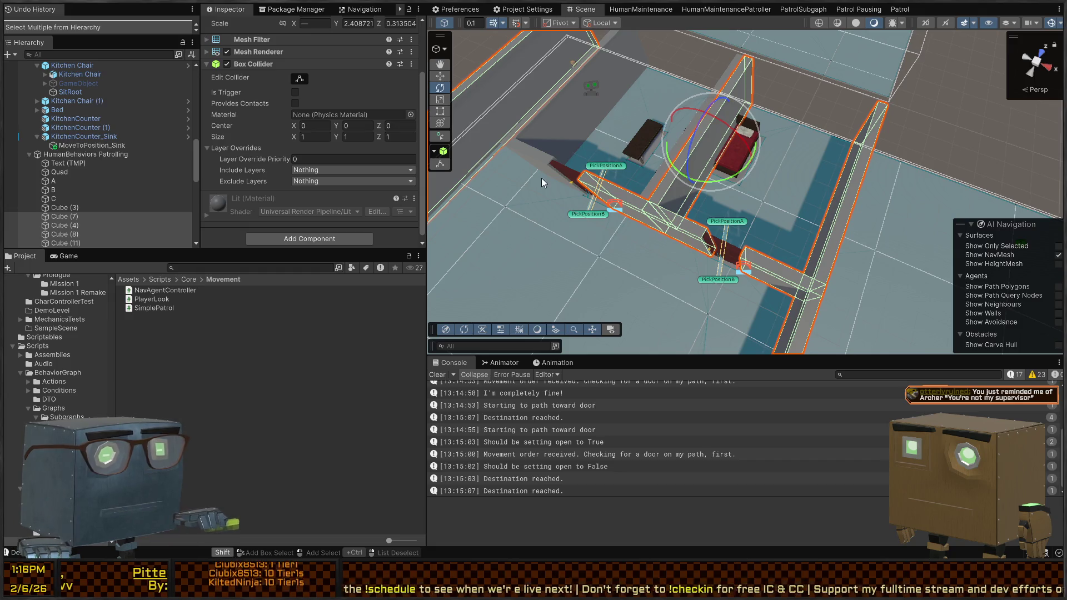
shift+click(532, 161)
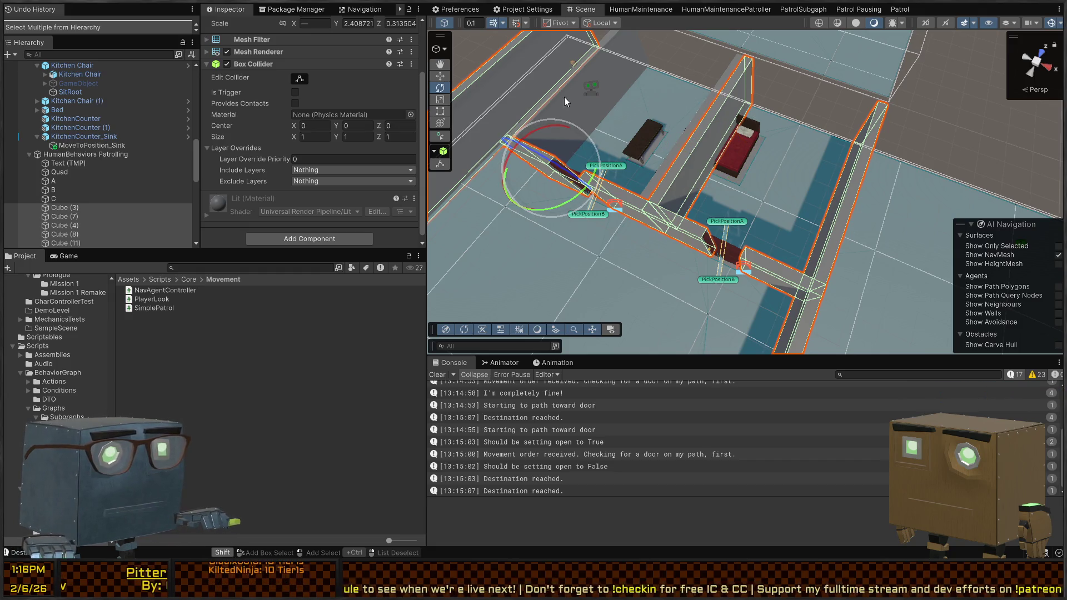
shift+click(629, 52)
shift+click(732, 67)
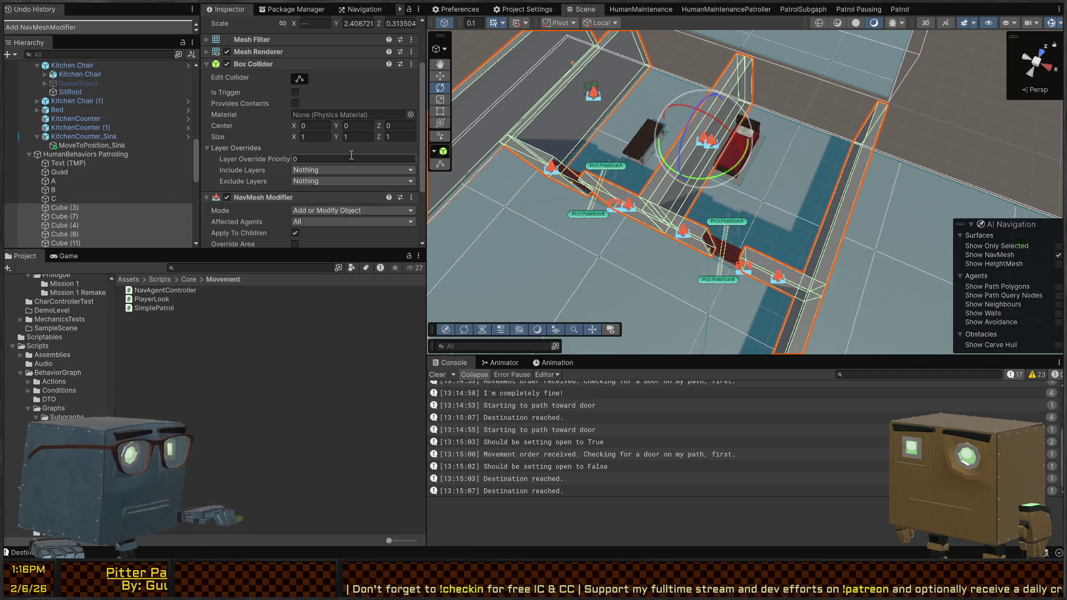
drag(570, 86, 572, 90)
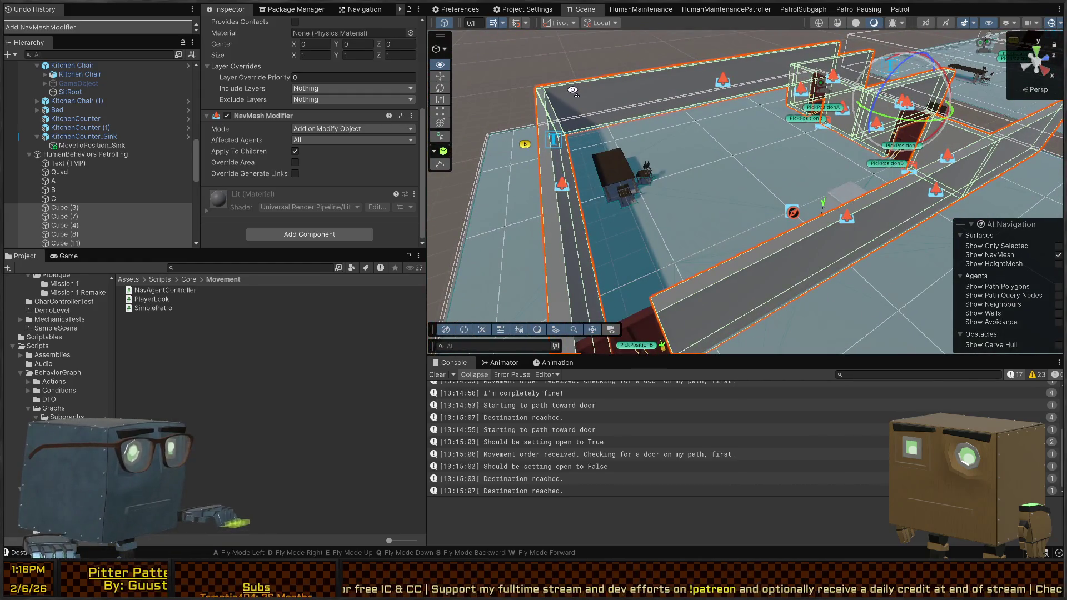
scroll(78, 194, down, 5)
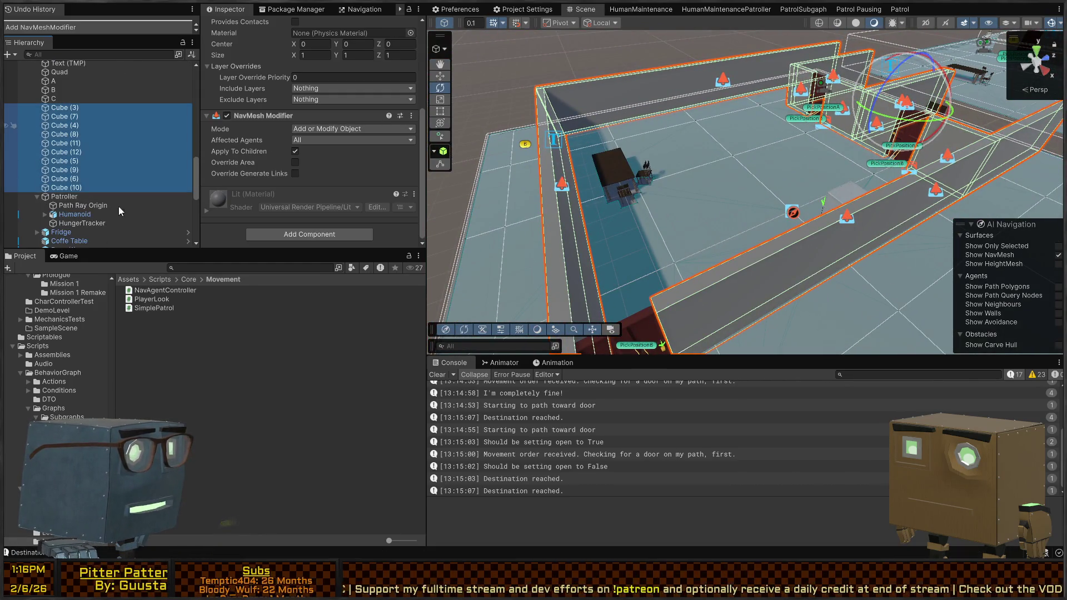
Group the wall cubes under a new GameObject and move their NavMesh Modifier onto that parent.
key(ctrl+shift+g)
click(93, 115)
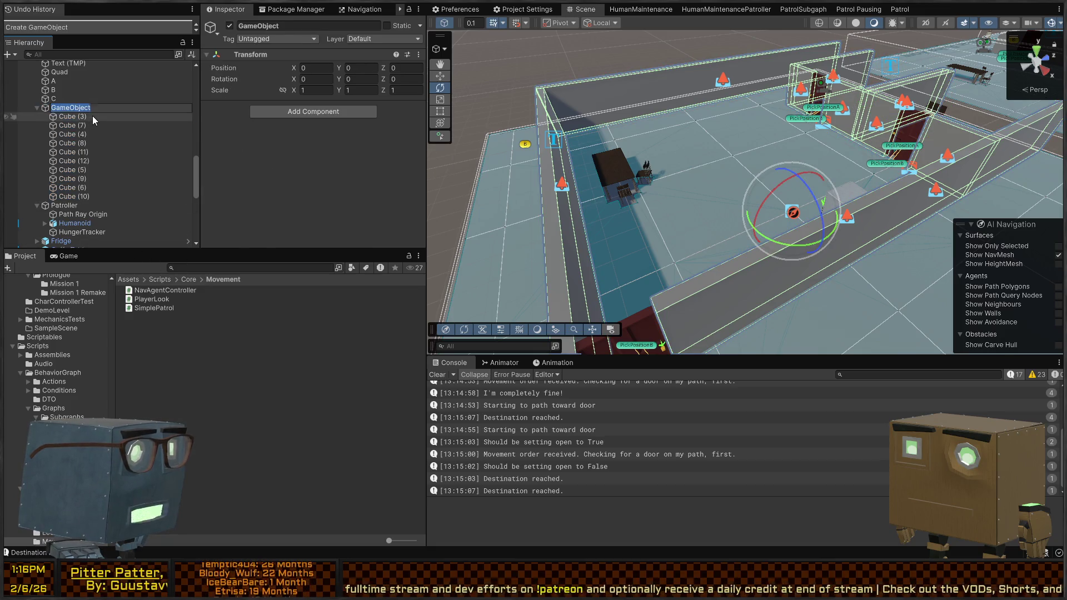
scroll(255, 132, down, 5)
mouse_move(255, 116)
mouse_down()
mouse_move(48, 106)
mouse_move(71, 108)
mouse_up()
click(71, 108)
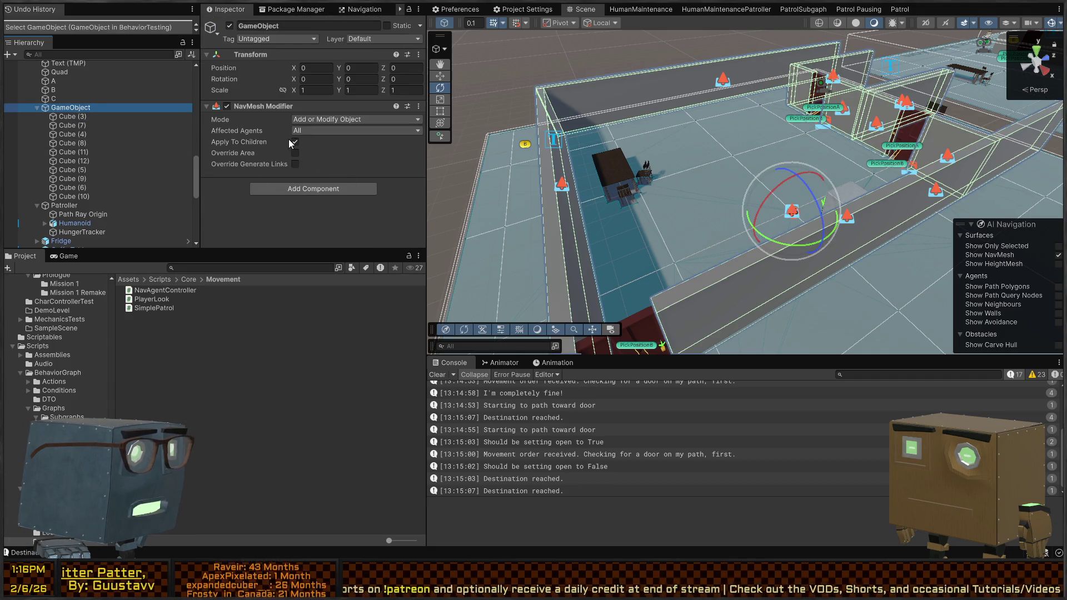
click(72, 117)
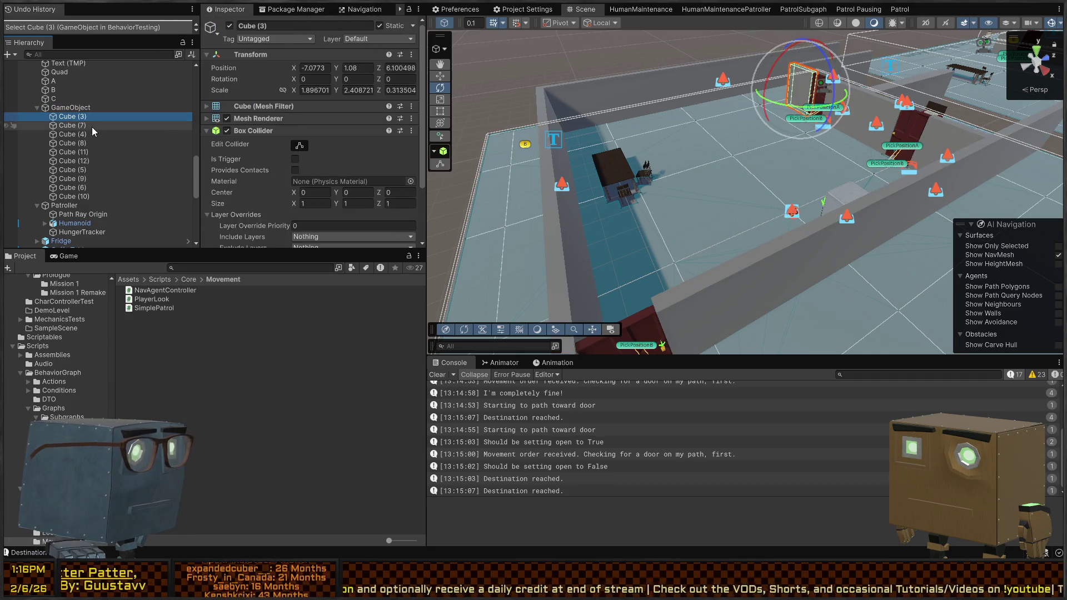
shift+click(66, 196)
scroll(267, 148, down, 5)
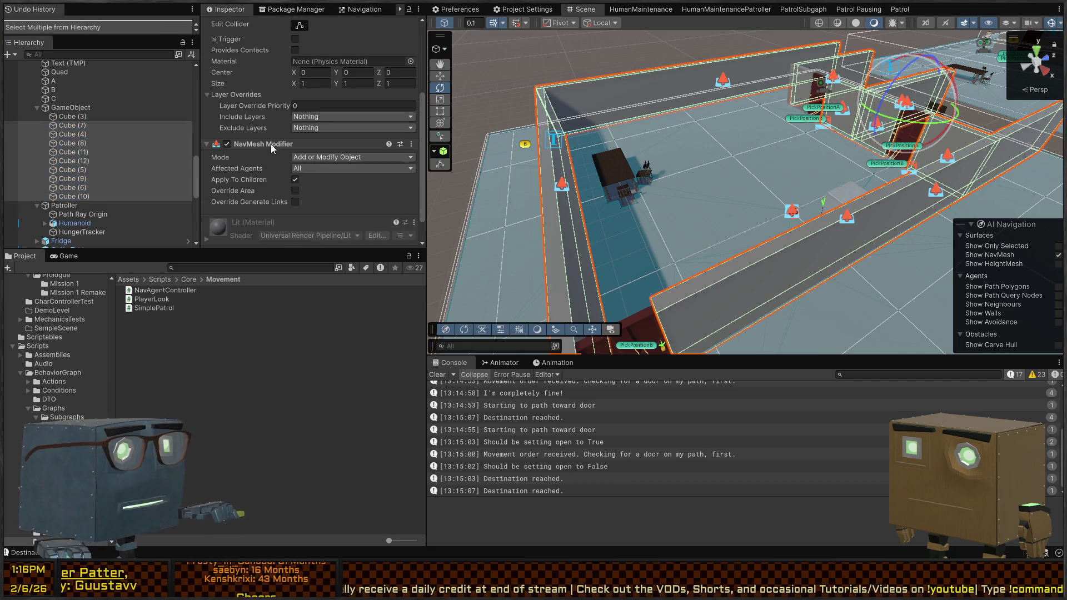
key(Delete)
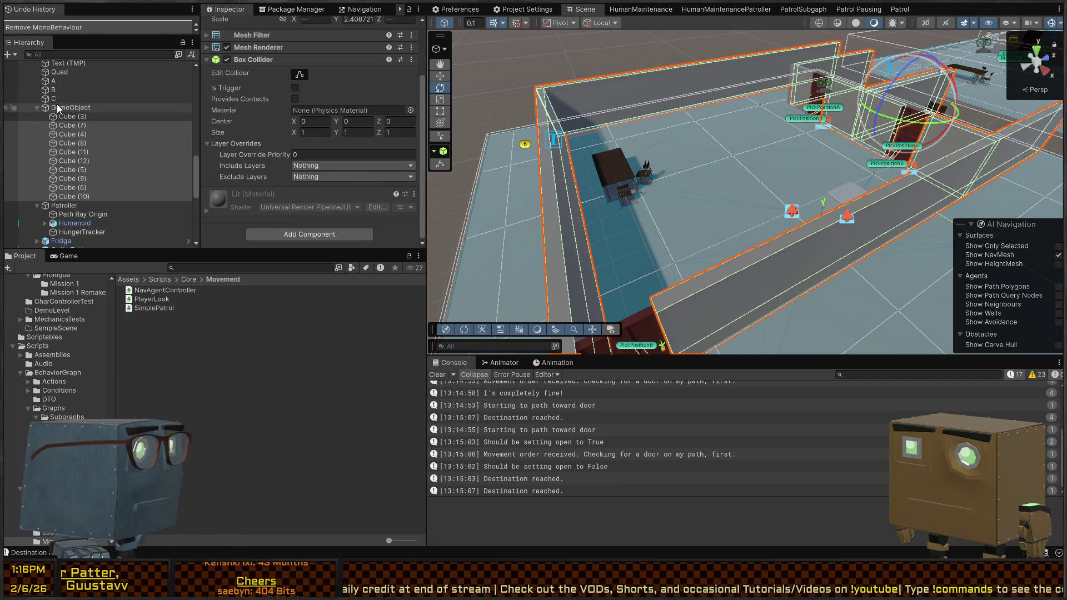
click(60, 109)
Inspect the Path Ray Origin error details and clear the selection.
drag(661, 167, 670, 162)
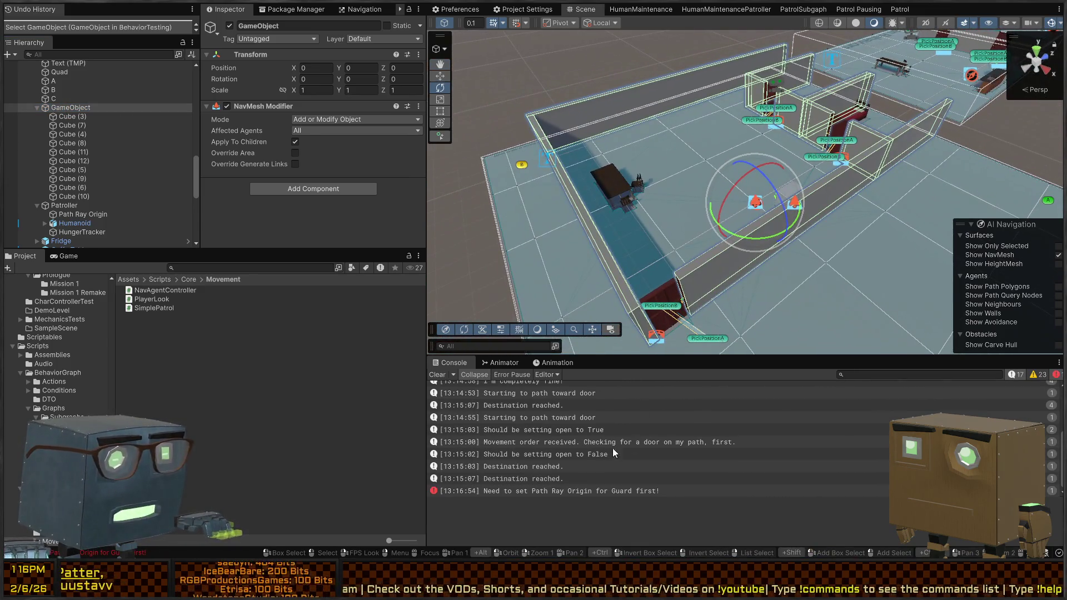
click(582, 490)
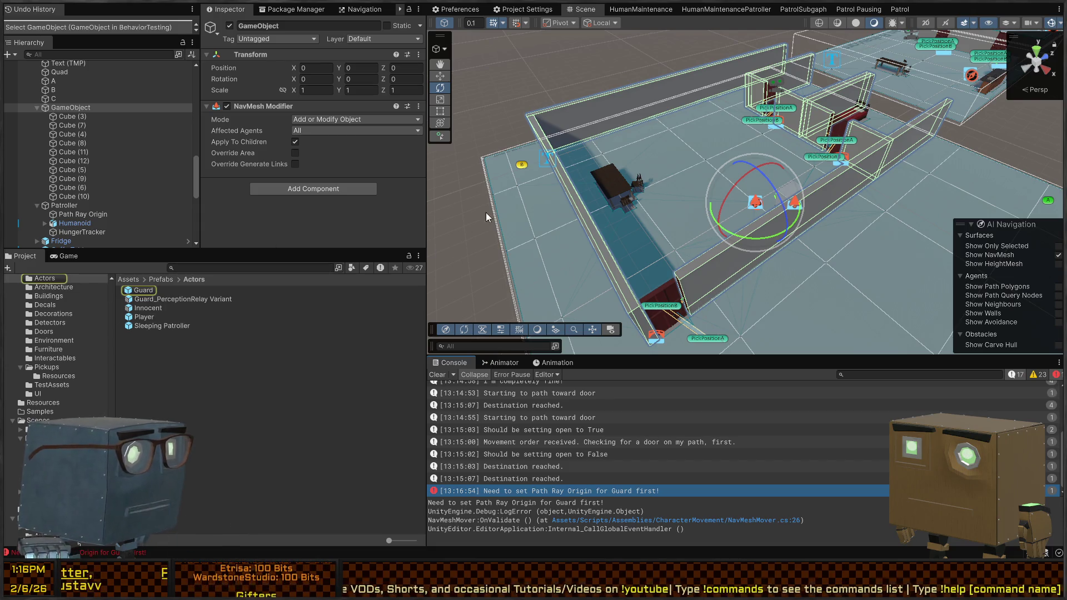
click(454, 228)
mouse_move(556, 184)
mouse_down()
mouse_move(648, 143)
mouse_move(847, 210)
mouse_up()
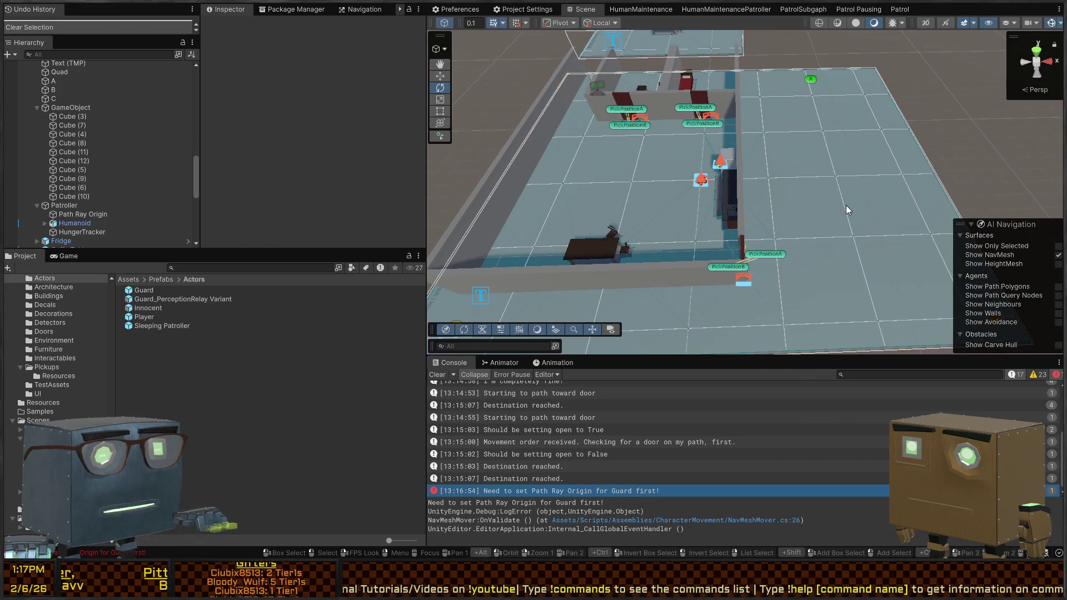
Select HumanBehaviors Patrolling and fly near the walls to check the rebaked NavMesh.
click(663, 196)
scroll(94, 80, up, 3)
click(94, 120)
scroll(349, 162, down, 5)
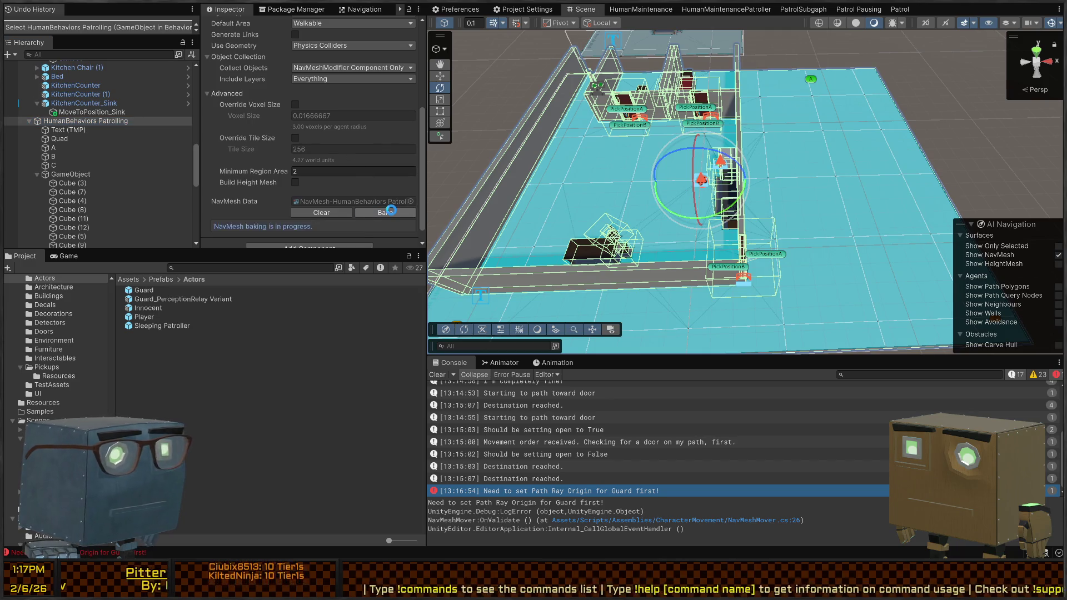
mouse_move(772, 195)
mouse_down()
mouse_move(735, 184)
mouse_move(775, 155)
mouse_move(808, 194)
mouse_move(769, 217)
mouse_move(778, 220)
mouse_move(793, 210)
mouse_move(747, 218)
mouse_move(769, 201)
mouse_up()
key(w)
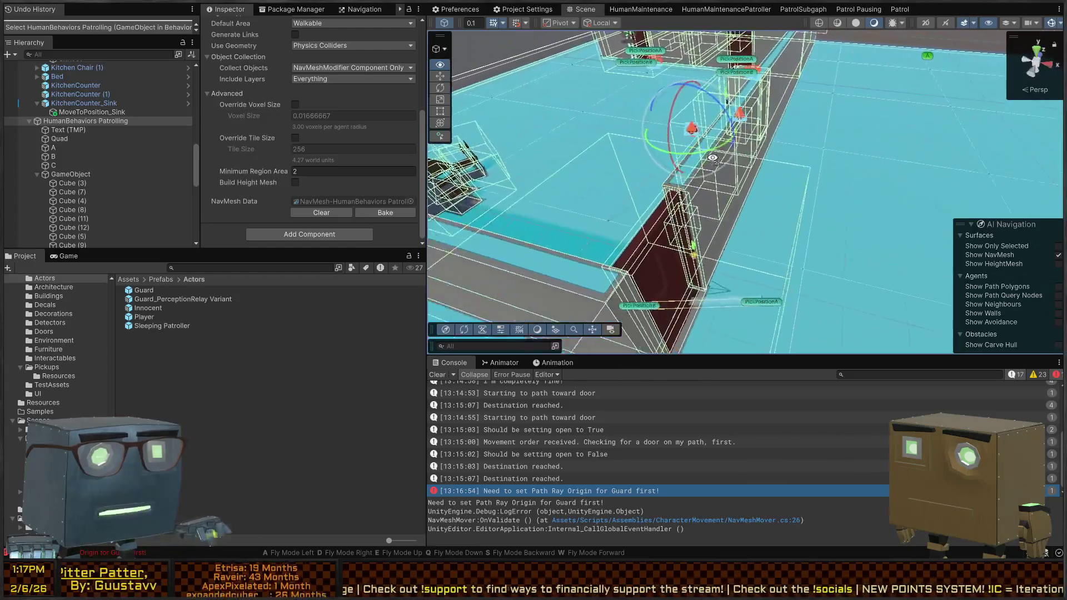
mouse_move(792, 214)
mouse_down()
mouse_move(655, 146)
mouse_move(816, 81)
mouse_move(797, 254)
mouse_move(774, 222)
mouse_up()
key(s)
Select Door (3), orbit to an angled room view, and enter Play mode.
click(817, 82)
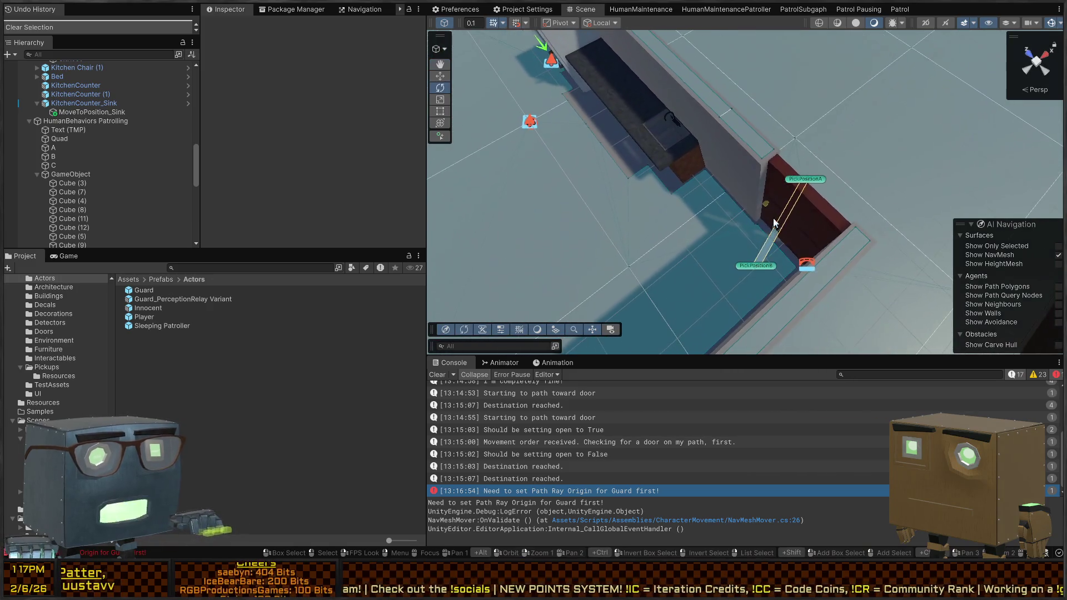
click(816, 214)
mouse_move(872, 231)
mouse_down()
mouse_move(697, 179)
mouse_move(750, 189)
mouse_up()
key(ctrl+p)
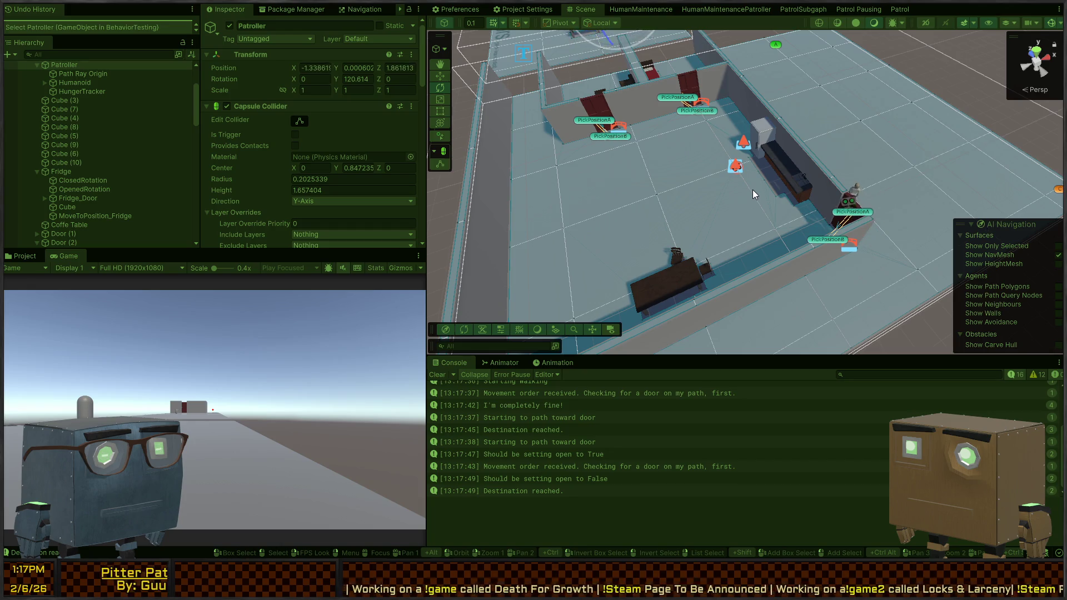
Frame the running Patroller and scroll to its Behavior Agent using HumanMaintenancePatroller.
drag(792, 142, 589, 161)
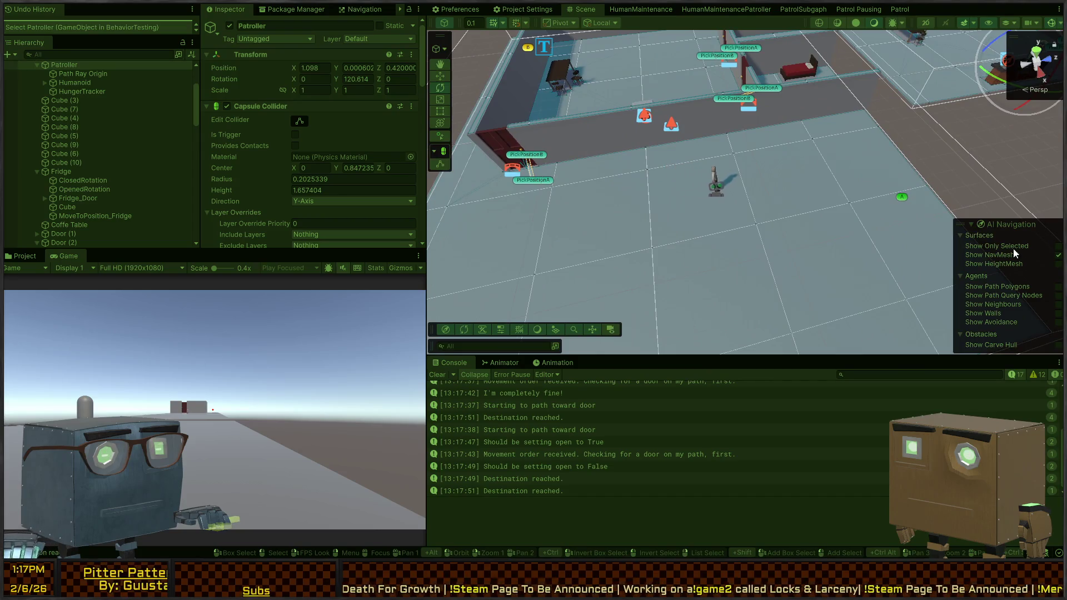
click(739, 161)
drag(739, 159, 806, 177)
click(850, 203)
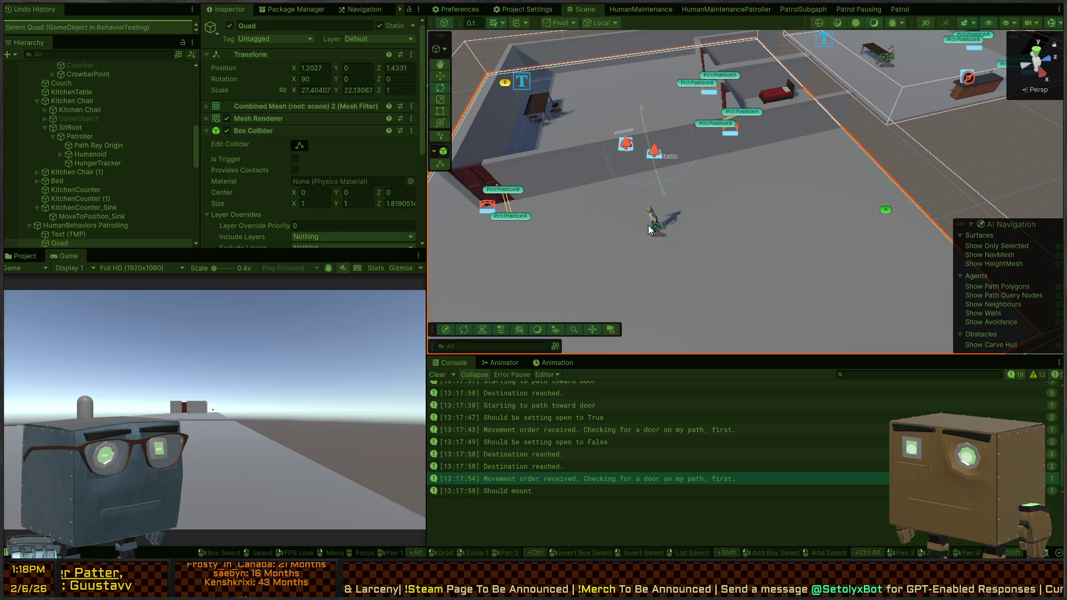
click(650, 229)
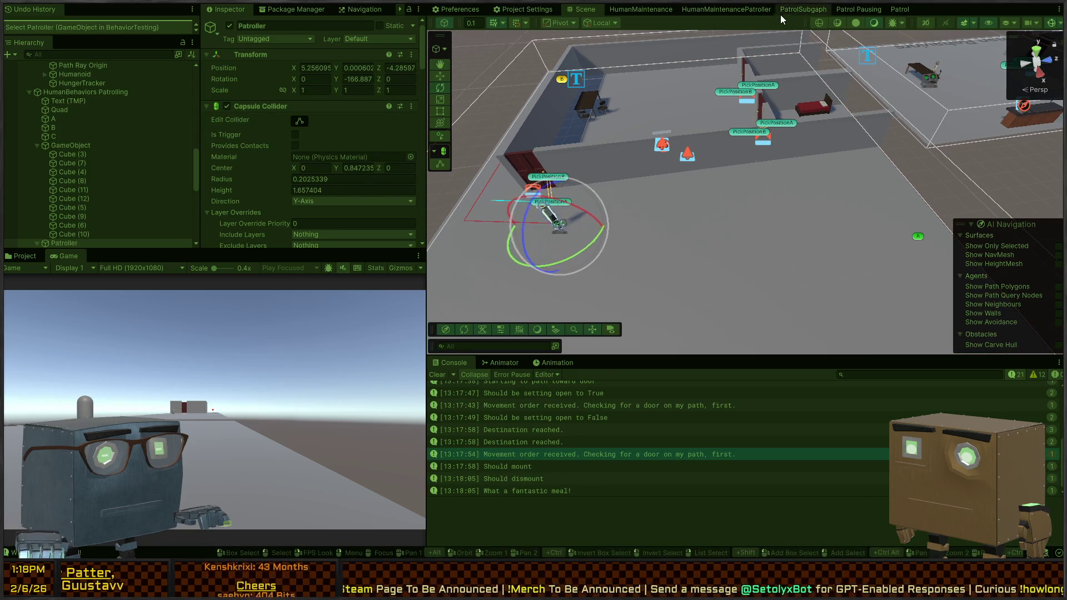
key(f)
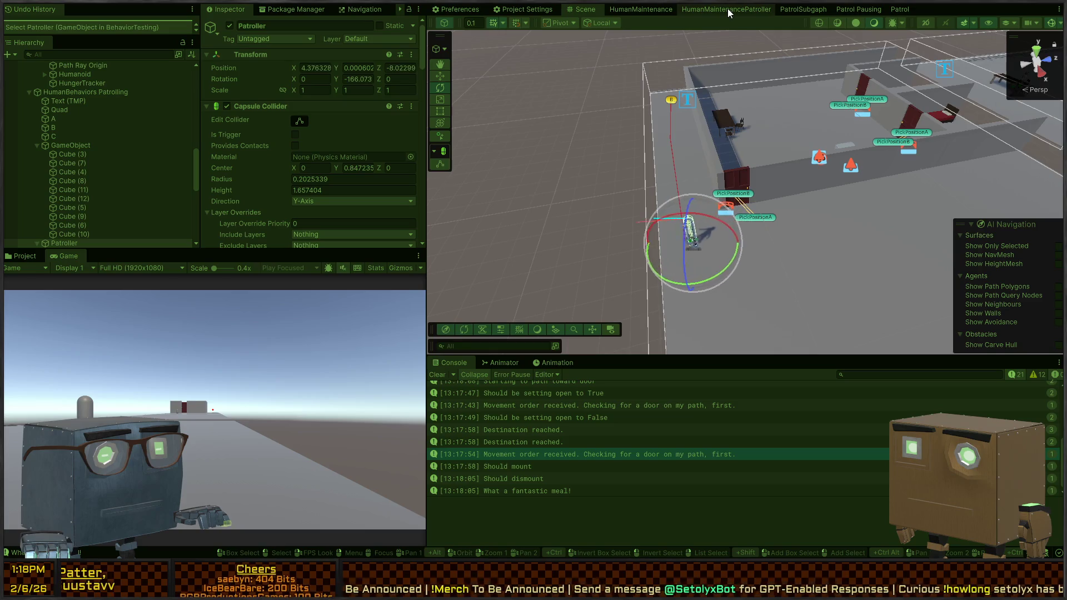
scroll(308, 142, down, 10)
scroll(245, 140, down, 3)
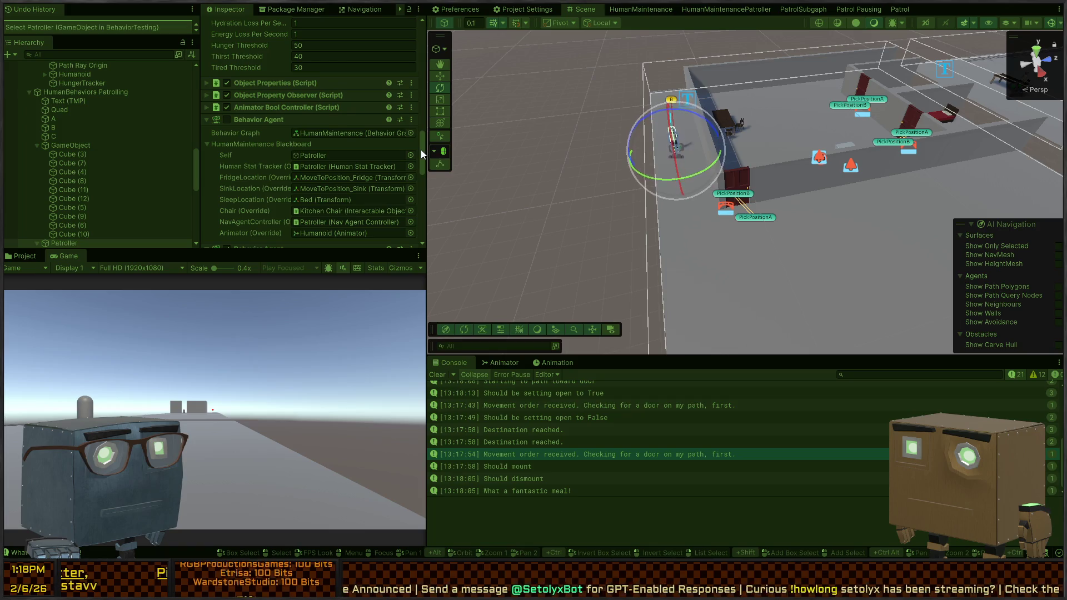
drag(426, 149, 499, 149)
scroll(329, 137, down, 7)
Look down on the patrolling character and bring up the HumanMaintenancePatroller behavior graph.
scroll(329, 137, down, 2)
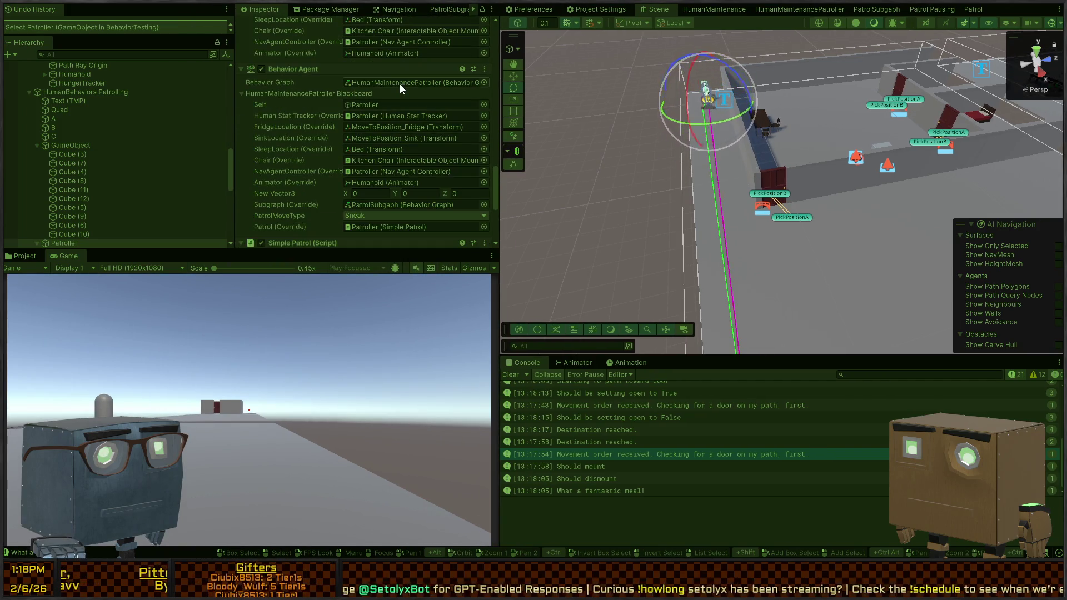
scroll(350, 115, down, 7)
scroll(298, 128, up, 12)
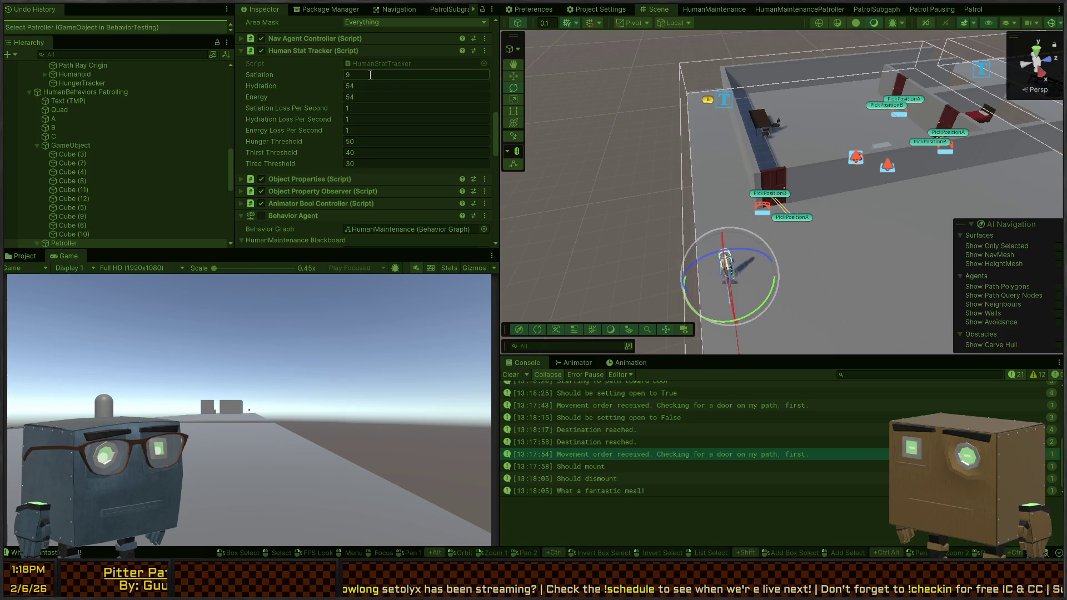
mouse_move(715, 191)
mouse_down()
mouse_move(809, 214)
mouse_move(842, 175)
mouse_move(822, 156)
mouse_up()
click(784, 10)
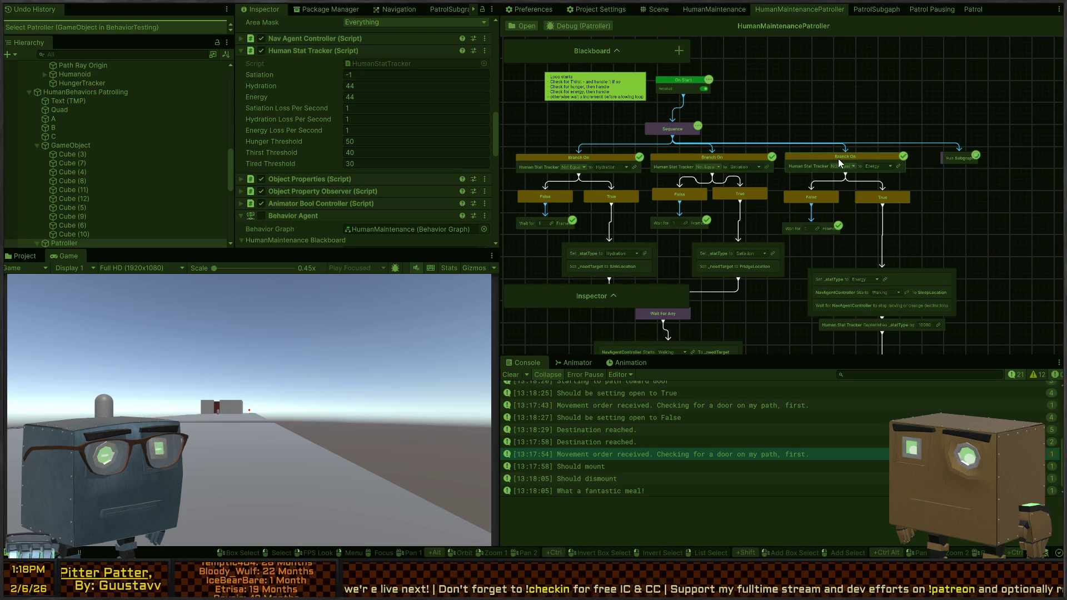
Exit Play mode and delete the Run Subgraph node from HumanMaintenancePatroller.
key(ctrl+p)
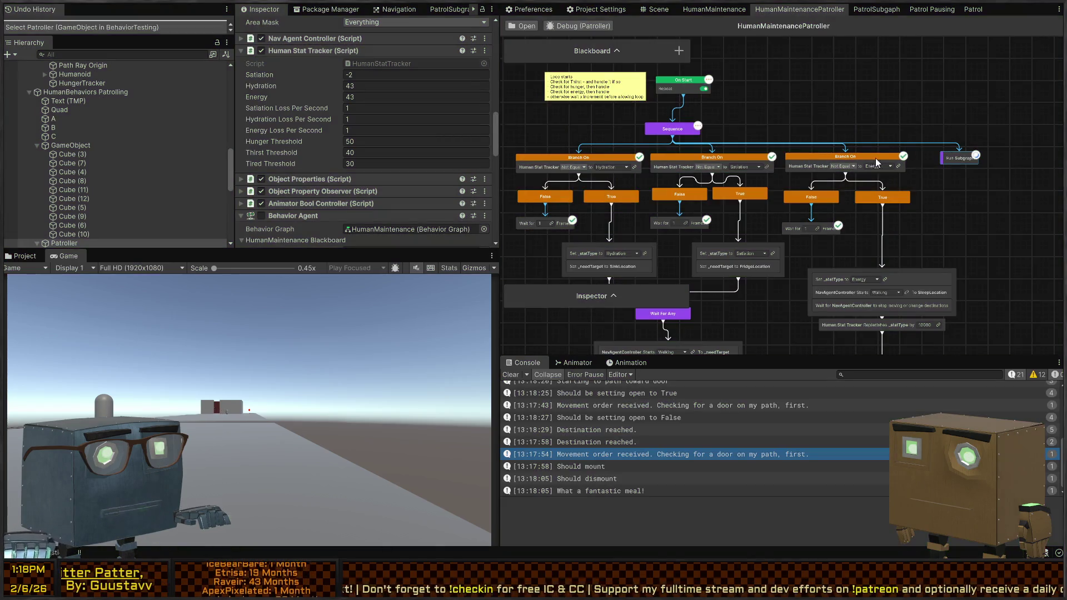
mouse_move(959, 159)
mouse_down()
mouse_move(888, 114)
mouse_move(838, 128)
mouse_up()
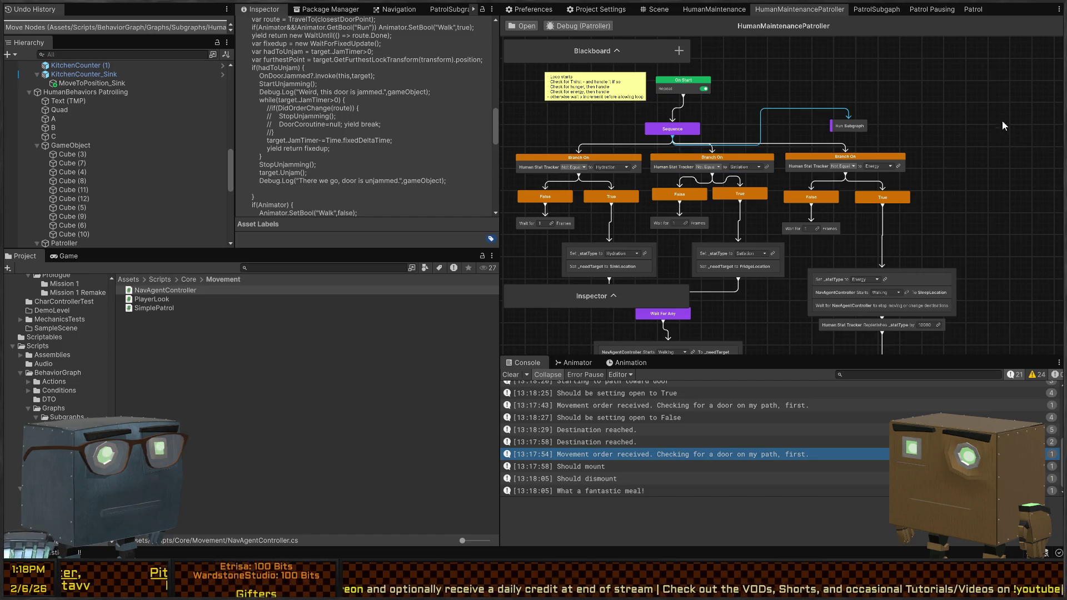
drag(842, 129, 852, 131)
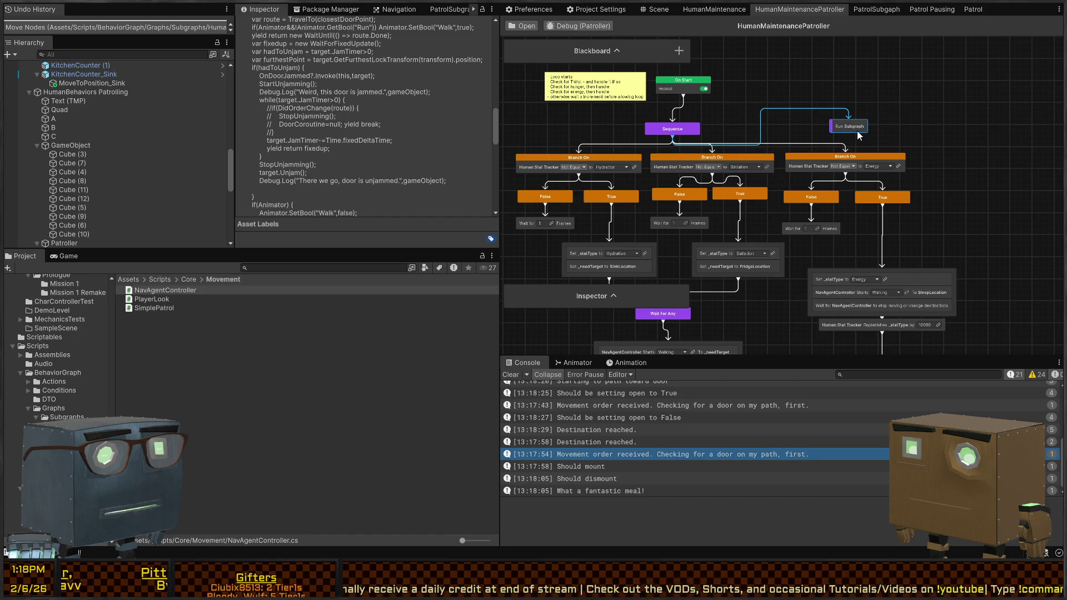
key(Delete)
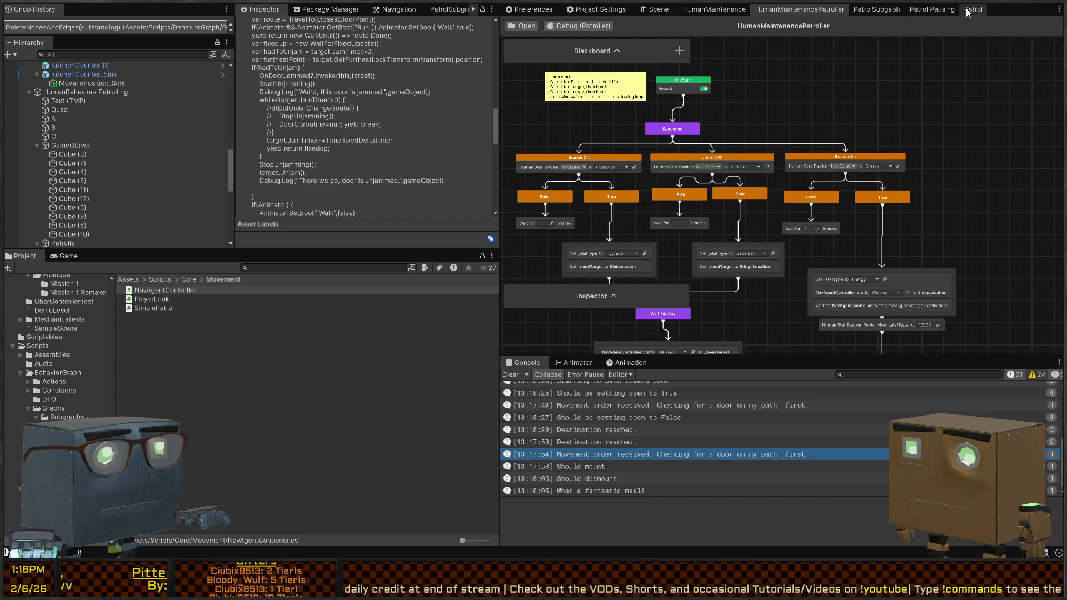
Select all of the Patrol graph's nodes for copying.
click(973, 9)
scroll(923, 148, down, 5)
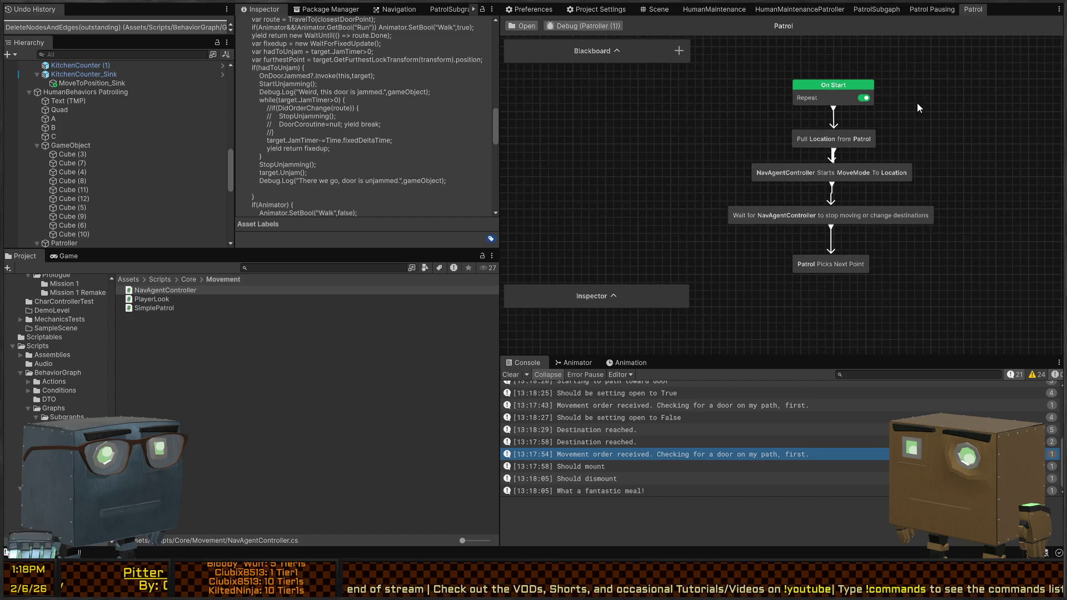
click(931, 9)
click(983, 9)
drag(937, 320, 663, 129)
click(799, 9)
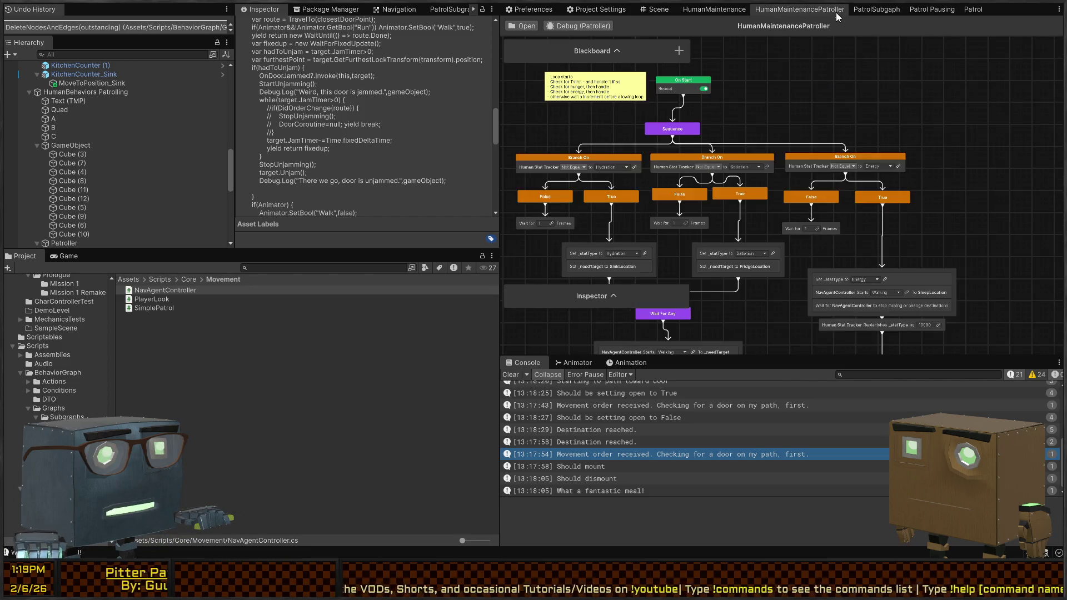
Paste the Patrol nodes and connect the Sequence node's output to the Pull node.
key(ctrl+v)
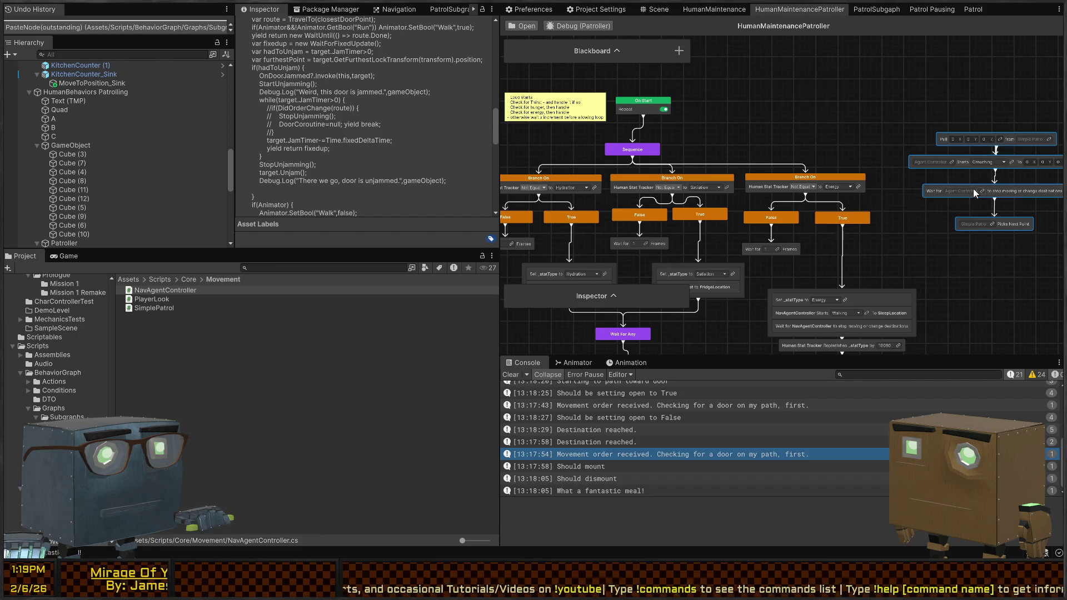
drag(923, 184, 878, 161)
drag(969, 112, 962, 160)
click(700, 121)
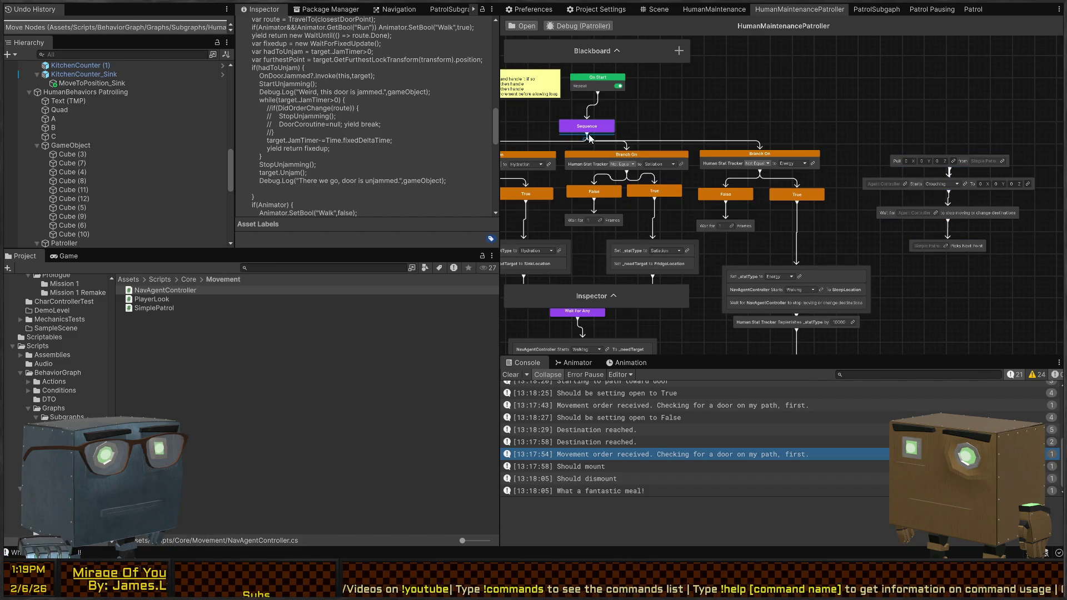
mouse_move(590, 137)
mouse_down()
mouse_move(918, 135)
mouse_move(944, 153)
mouse_up()
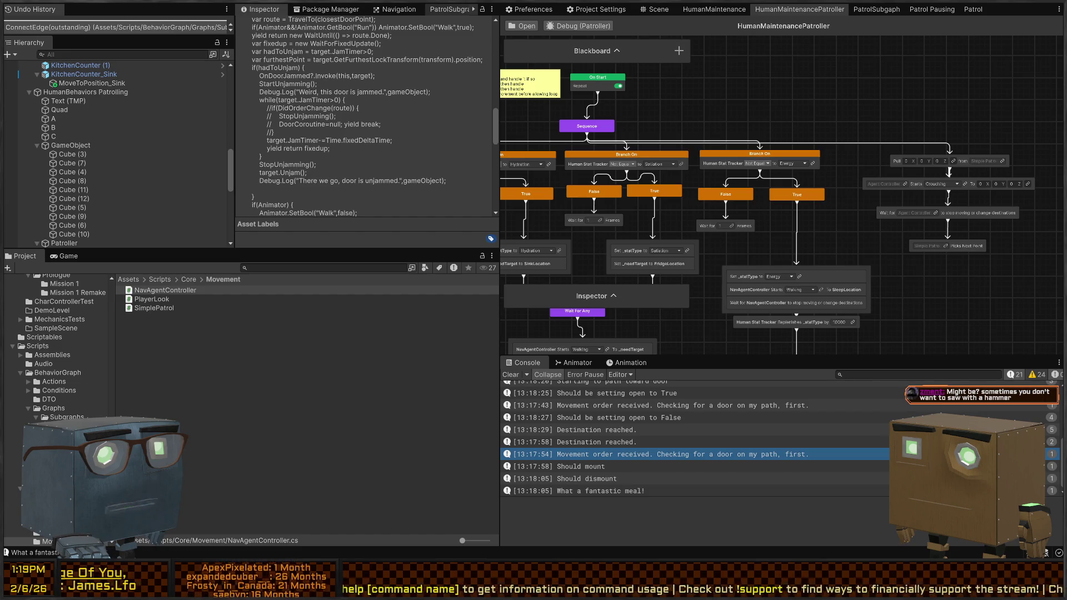
Tidy the four pasted patrol nodes and pick a location variable for the Pull node.
drag(873, 97, 827, 90)
mouse_move(957, 129)
mouse_down()
mouse_move(960, 204)
mouse_move(939, 158)
mouse_up()
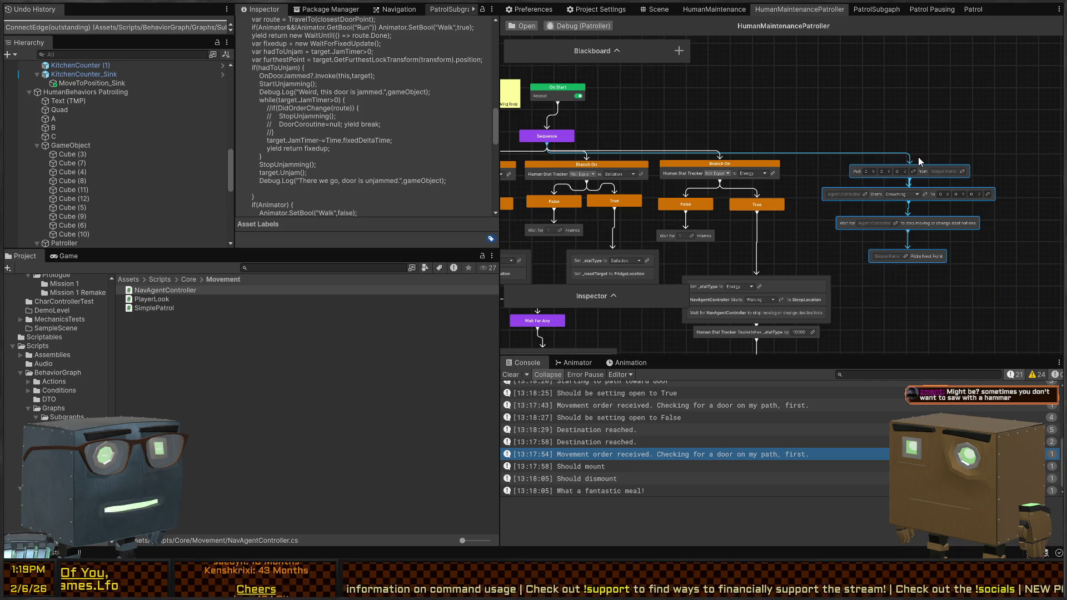
drag(931, 168, 922, 163)
click(916, 98)
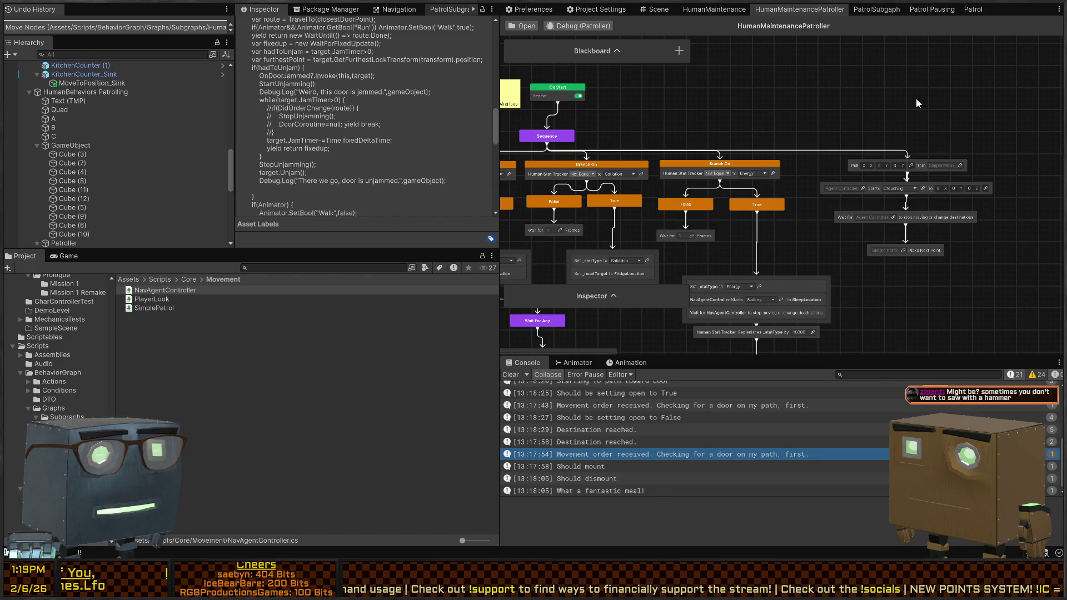
click(911, 165)
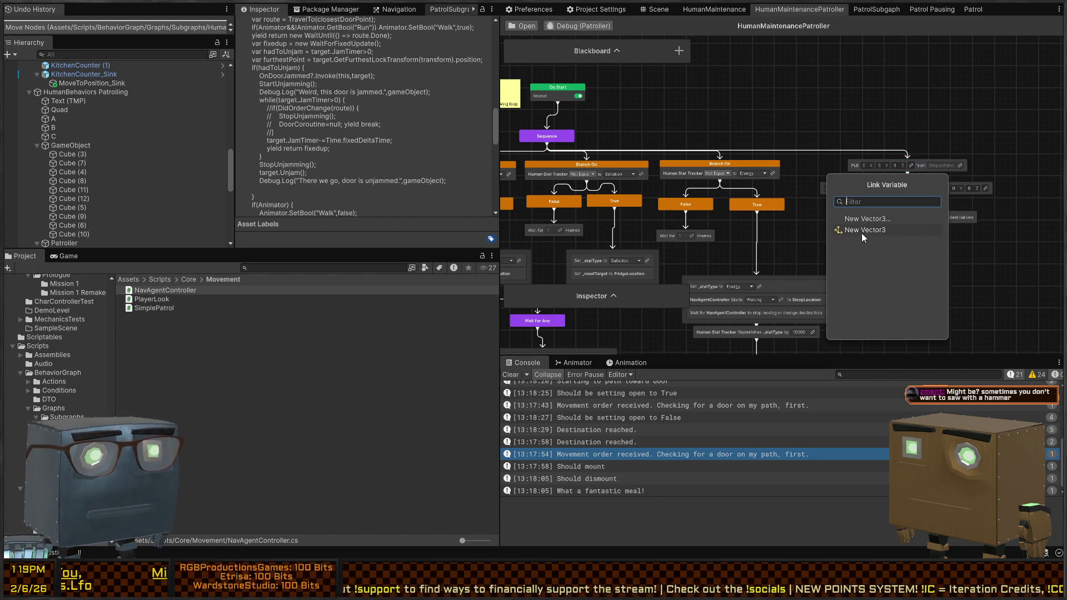
Link the Pull node to a new Vector3 blackboard variable, first named _location.
click(867, 229)
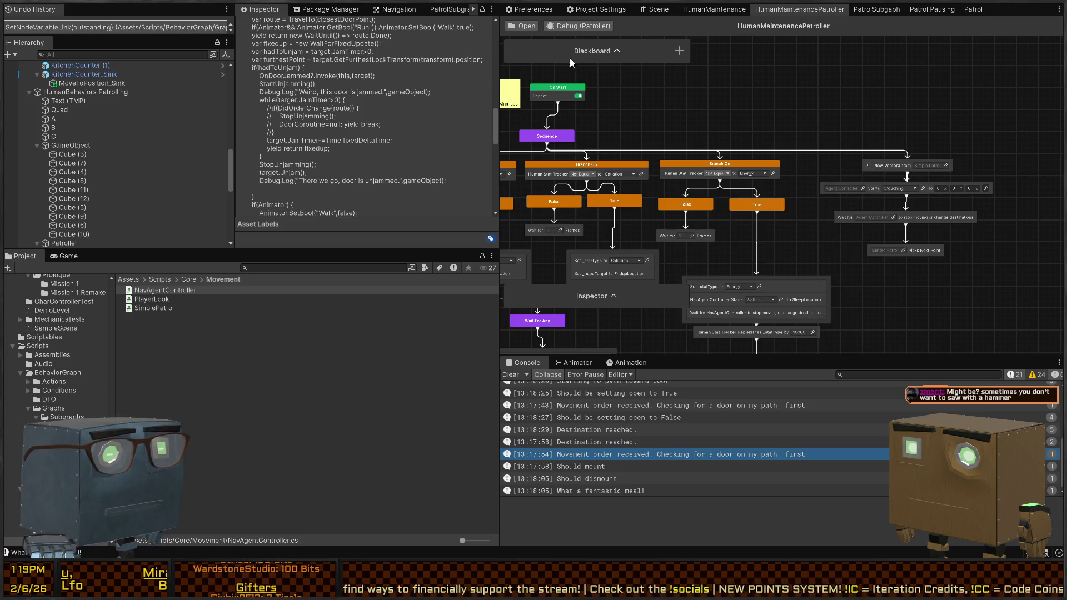
click(620, 52)
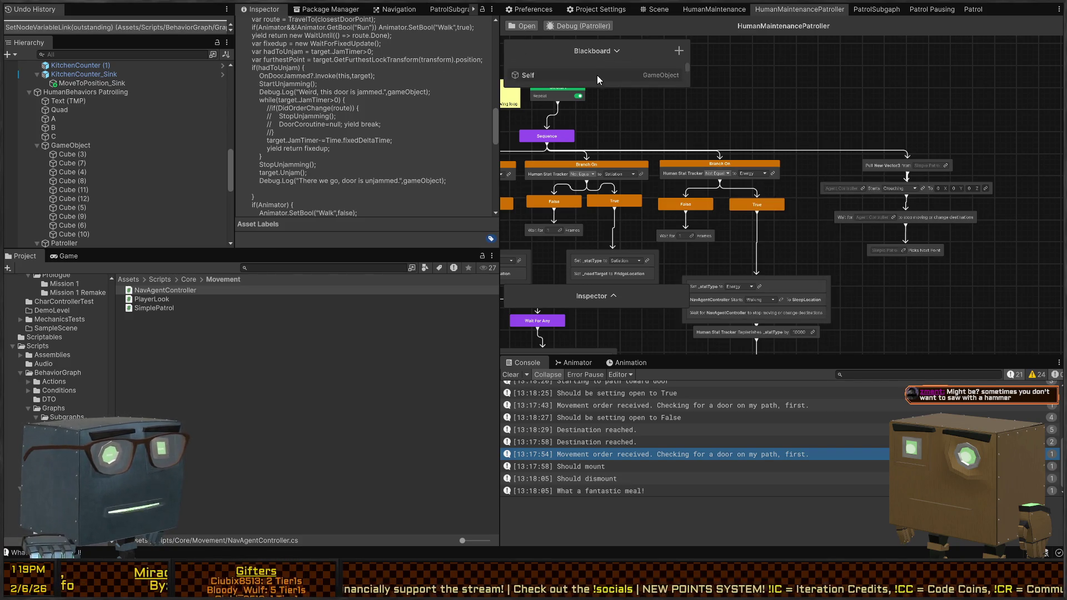
drag(638, 86, 617, 340)
double_click(546, 232)
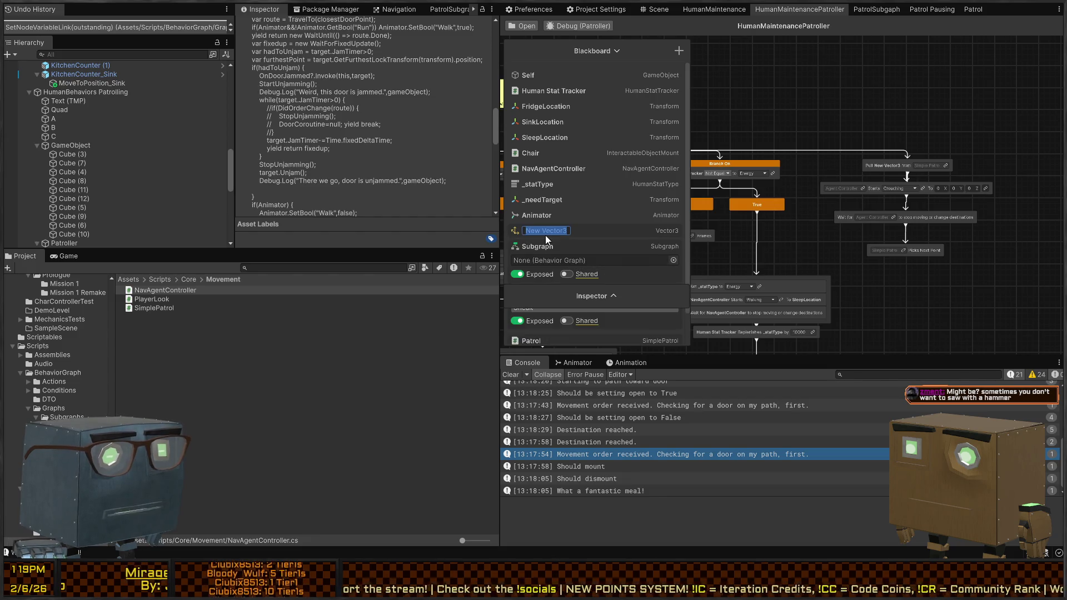
text(_location)
key(Return)
Rename the variable to _patrolPoint, make it not exposed, and collapse the Blackboard.
double_click(529, 235)
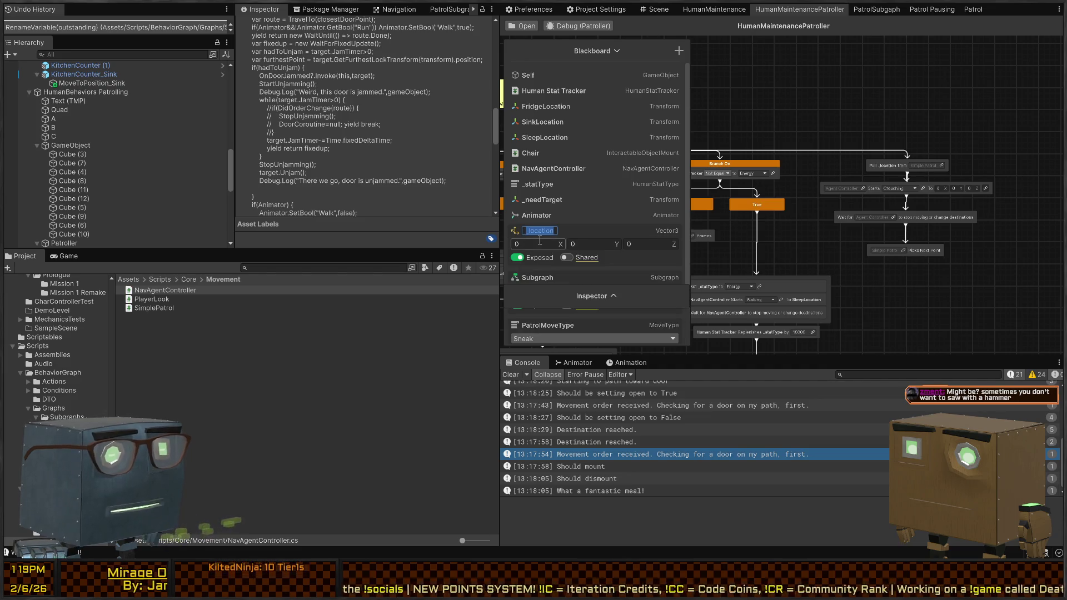
text(_patrolPoint)
key(Return)
click(517, 257)
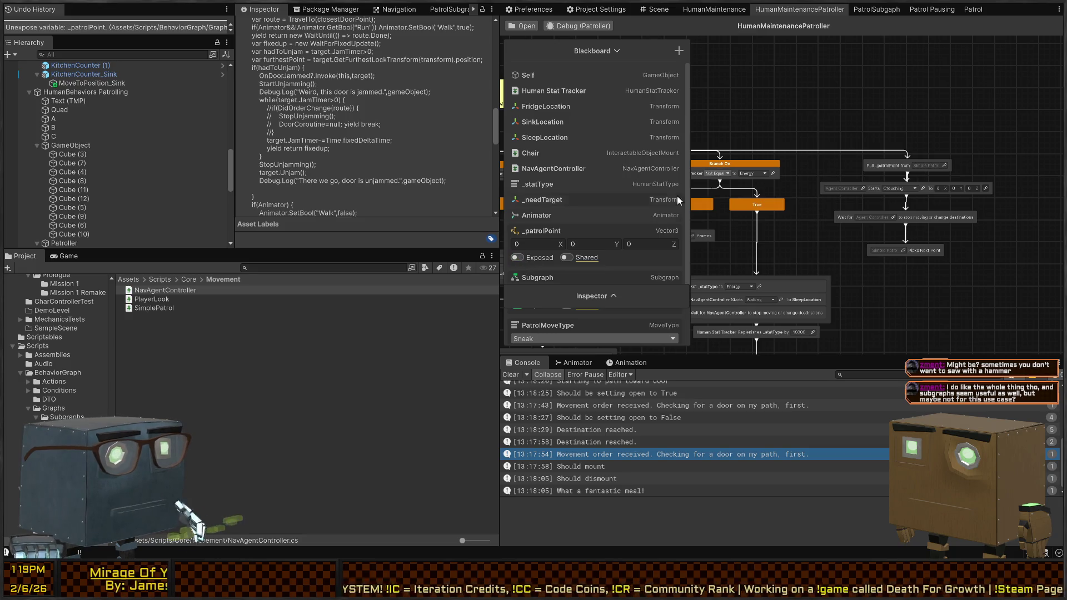
mouse_move(909, 137)
mouse_down()
mouse_move(873, 146)
mouse_move(860, 94)
mouse_up()
scroll(873, 146, up, 1)
click(616, 51)
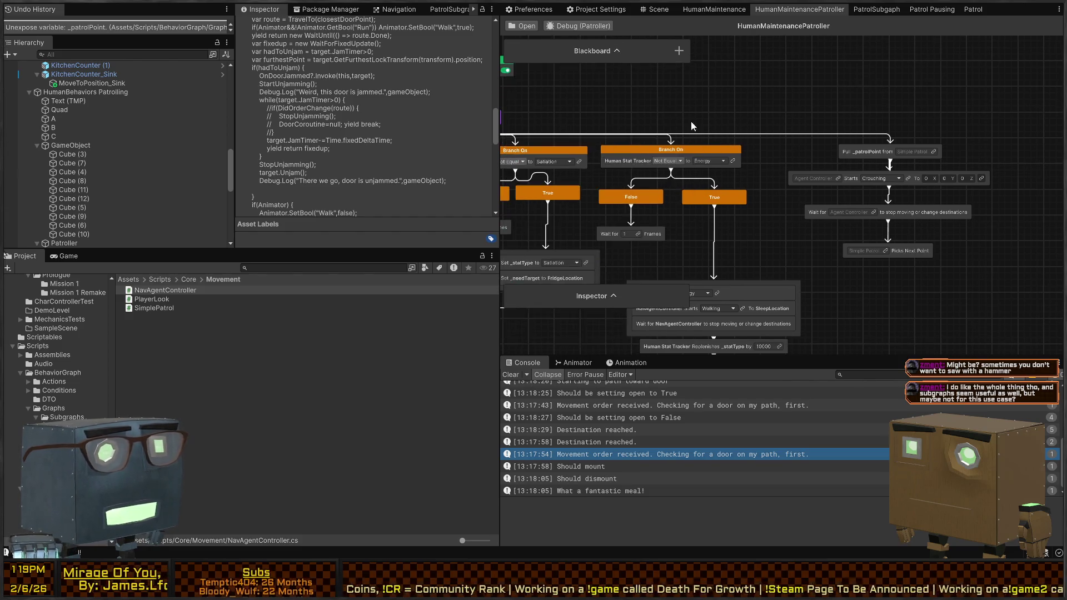
Make the Pull node read from the Patrol variable.
drag(809, 128, 841, 100)
drag(750, 215, 741, 273)
mouse_move(644, 296)
mouse_down()
mouse_move(639, 84)
mouse_move(625, 54)
mouse_move(648, 109)
mouse_move(861, 51)
mouse_move(1021, 52)
mouse_up()
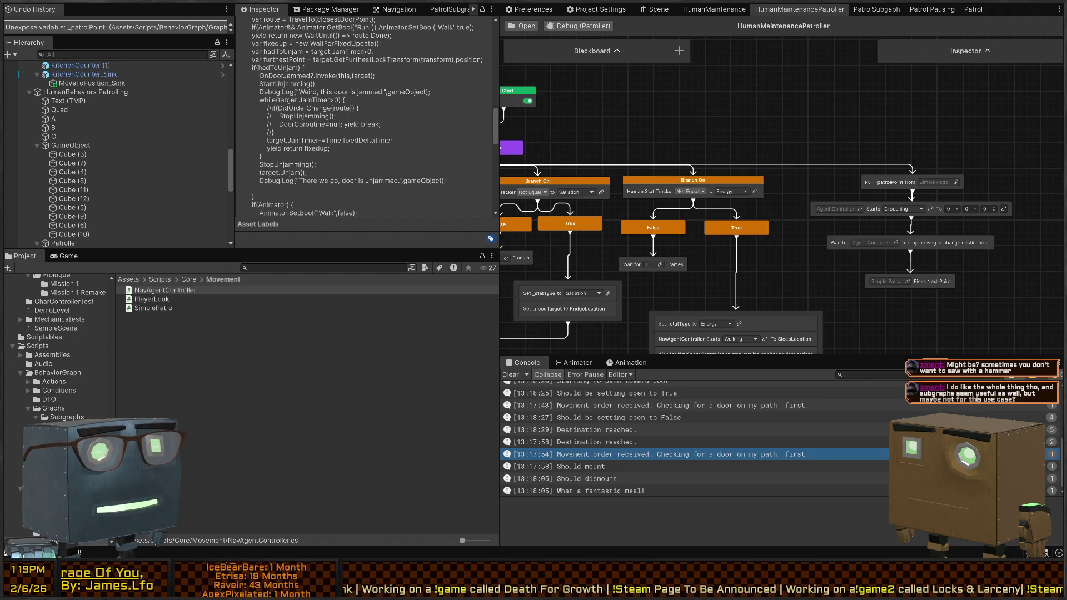
drag(811, 130, 705, 117)
drag(797, 104, 777, 119)
drag(867, 161, 892, 150)
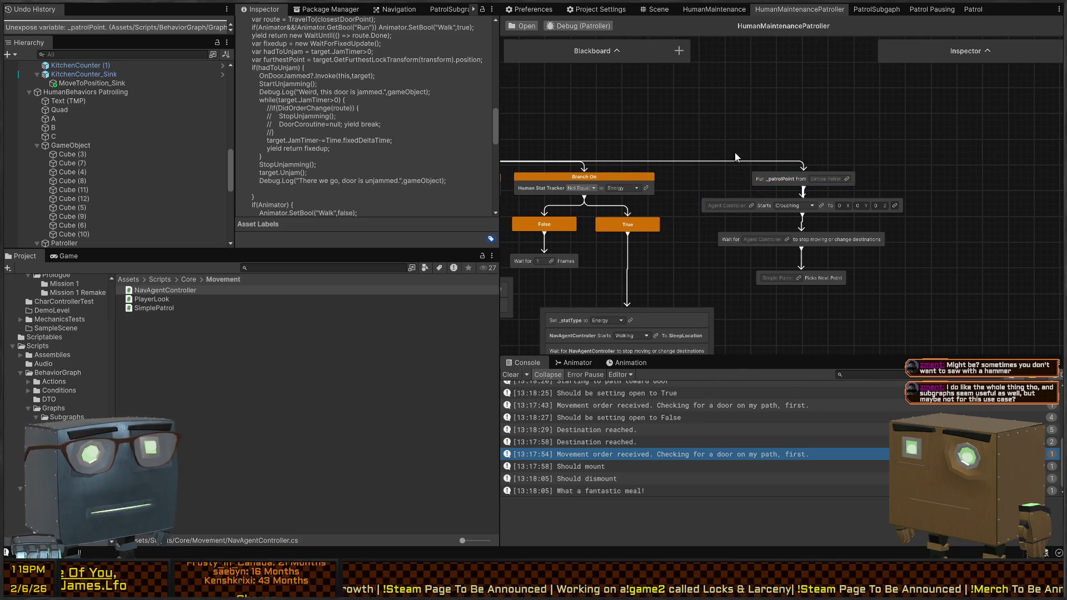
scroll(788, 184, up, 3)
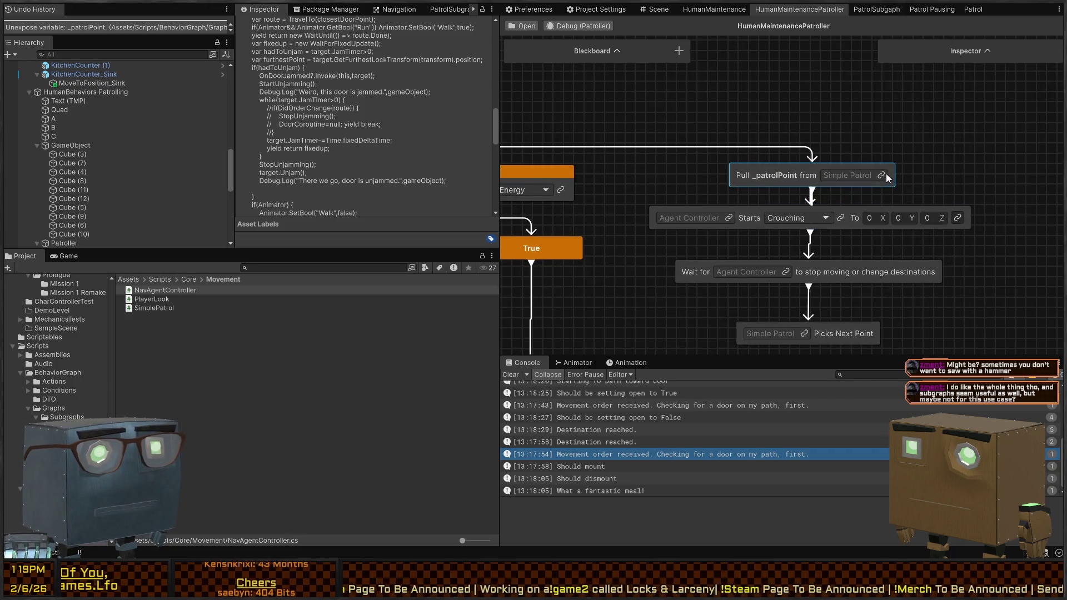
click(882, 176)
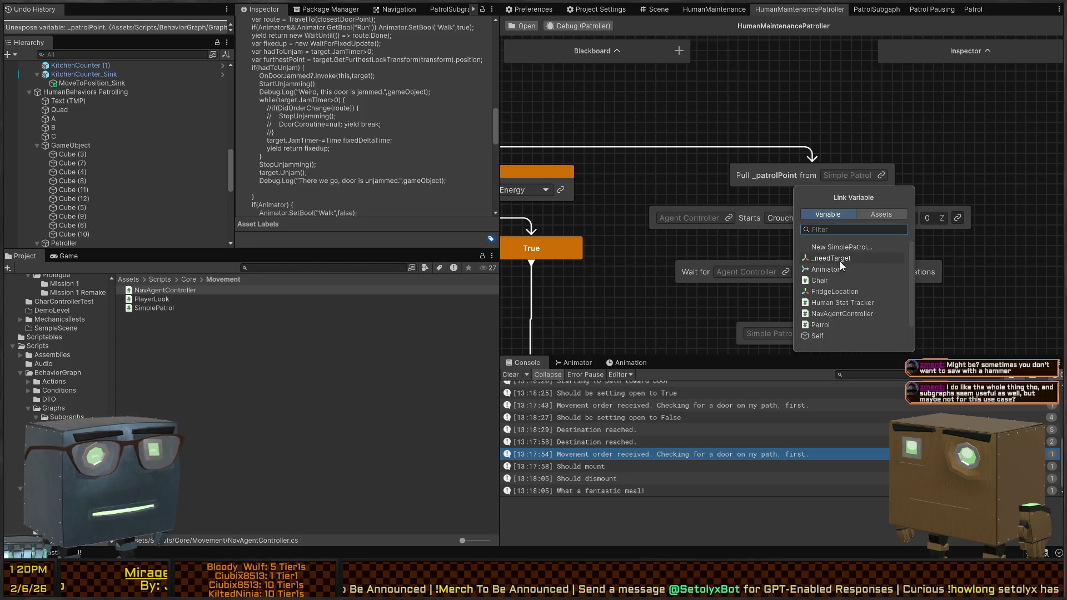
click(834, 323)
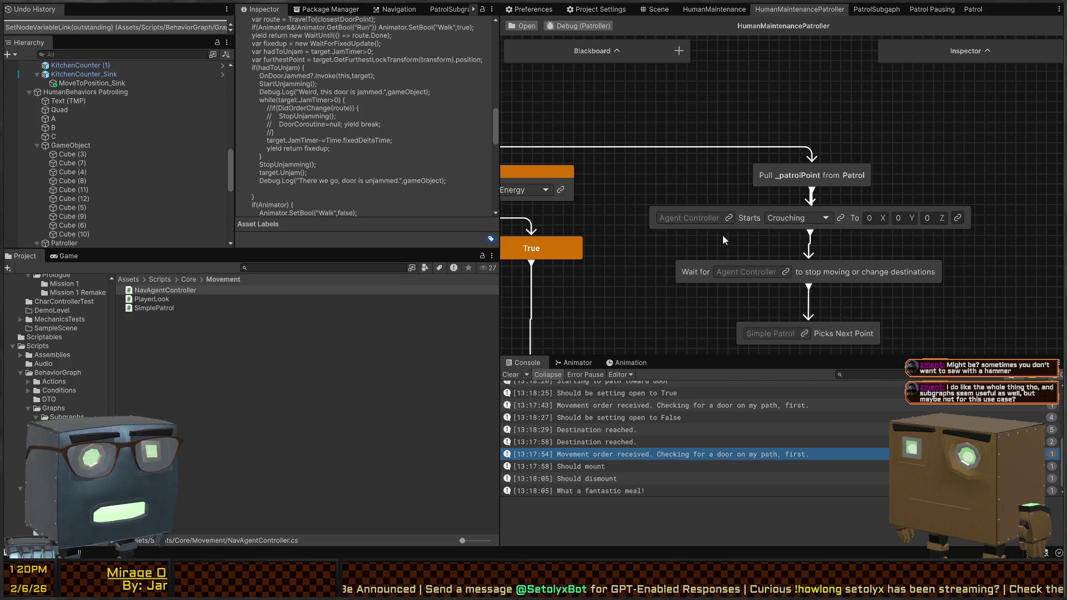
Set the move node to NavAgentController, Walking mode, with destination _patrolPoint.
click(732, 186)
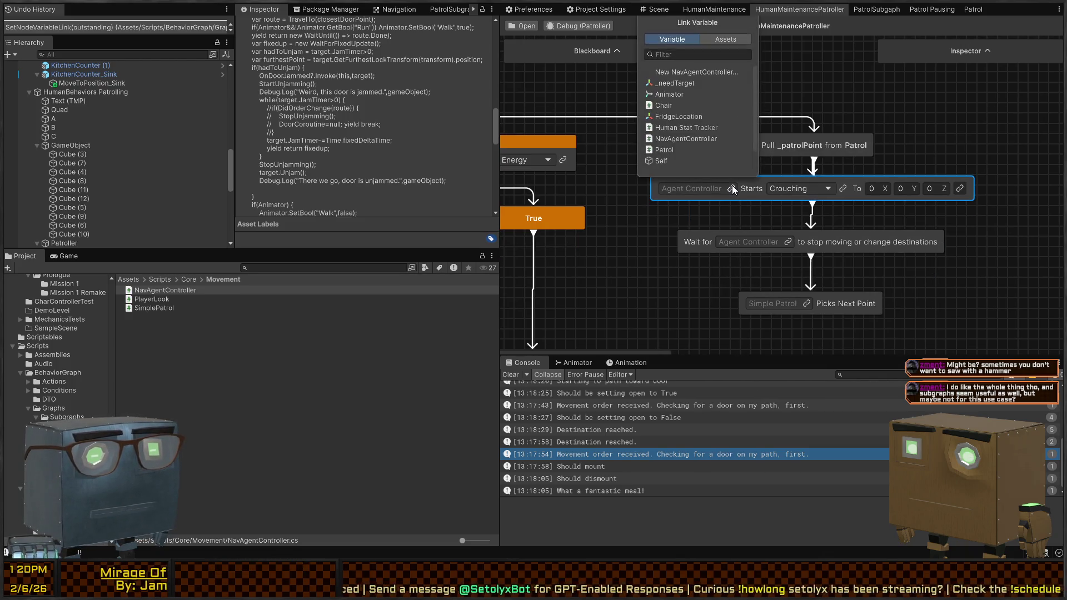
click(686, 138)
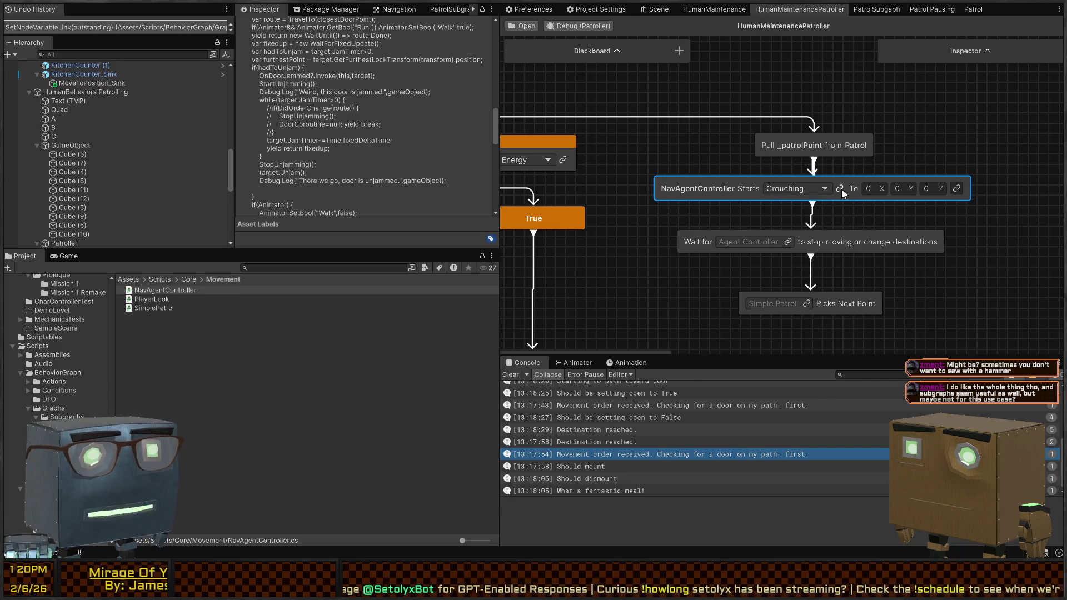
click(840, 189)
click(788, 197)
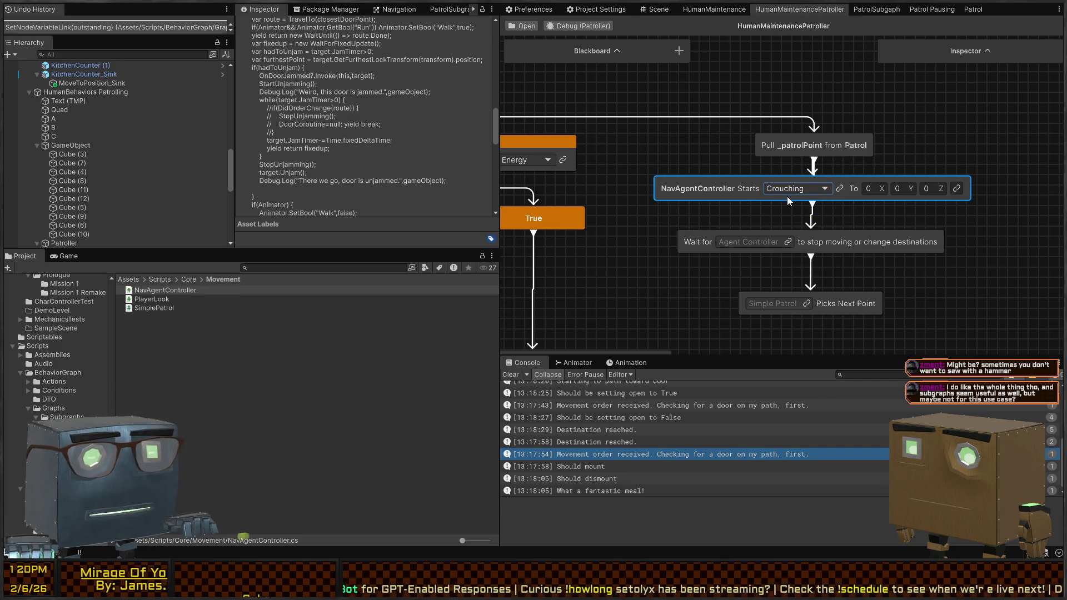
click(825, 189)
click(792, 222)
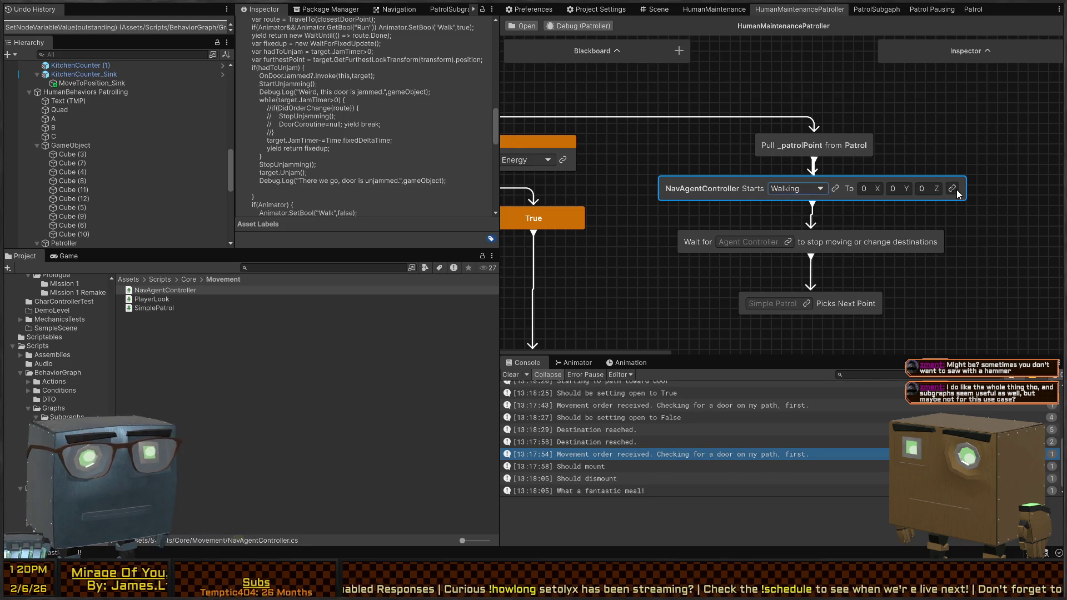
click(952, 189)
click(885, 68)
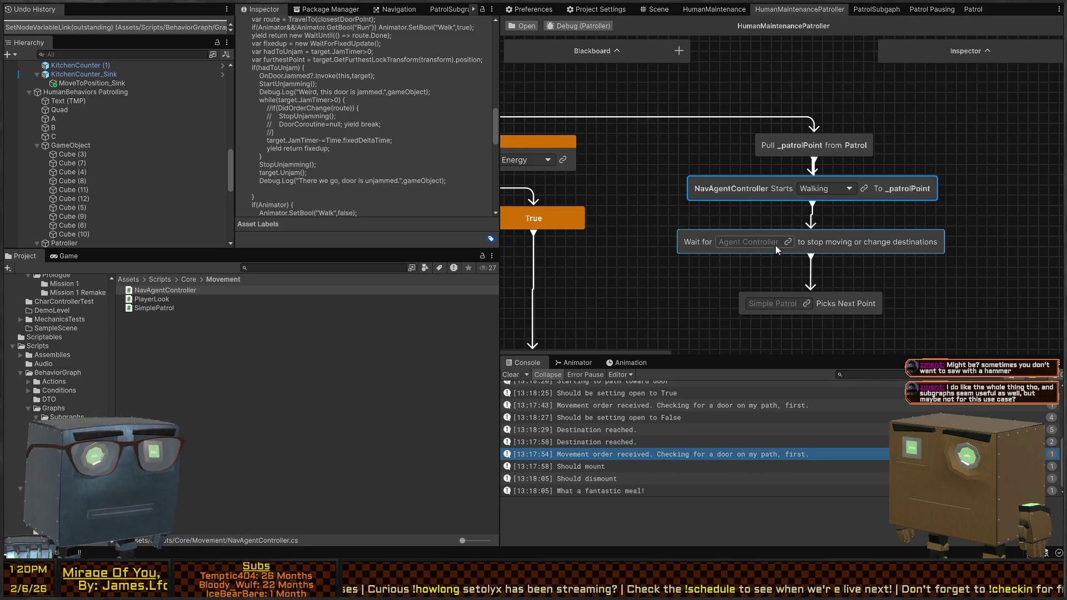
Link the wait node to NavAgentController.
click(787, 242)
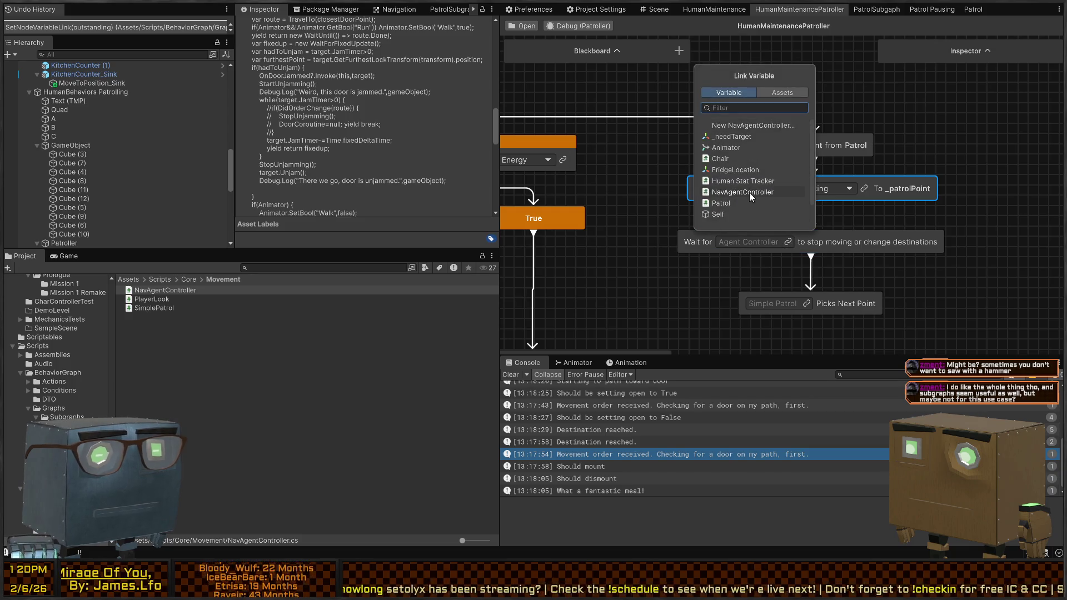
click(755, 192)
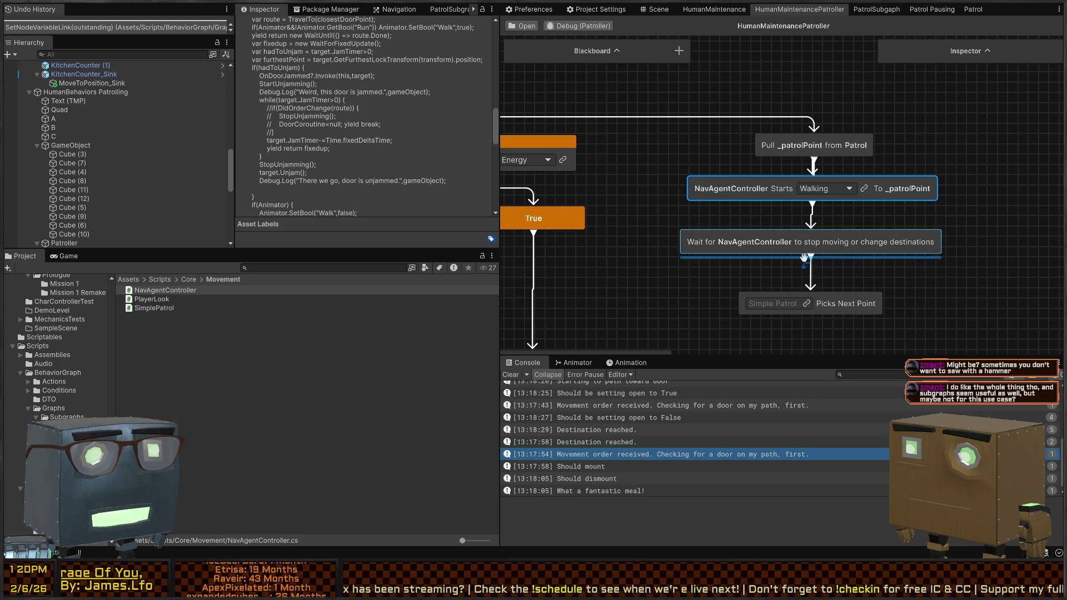
scroll(810, 246, down, 3)
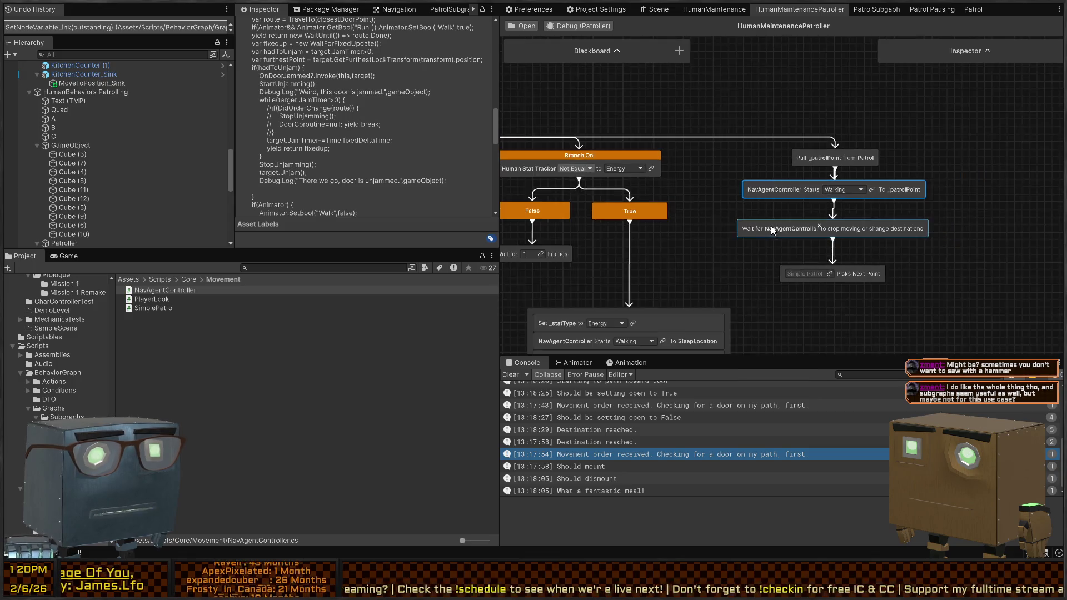
scroll(729, 210, down, 3)
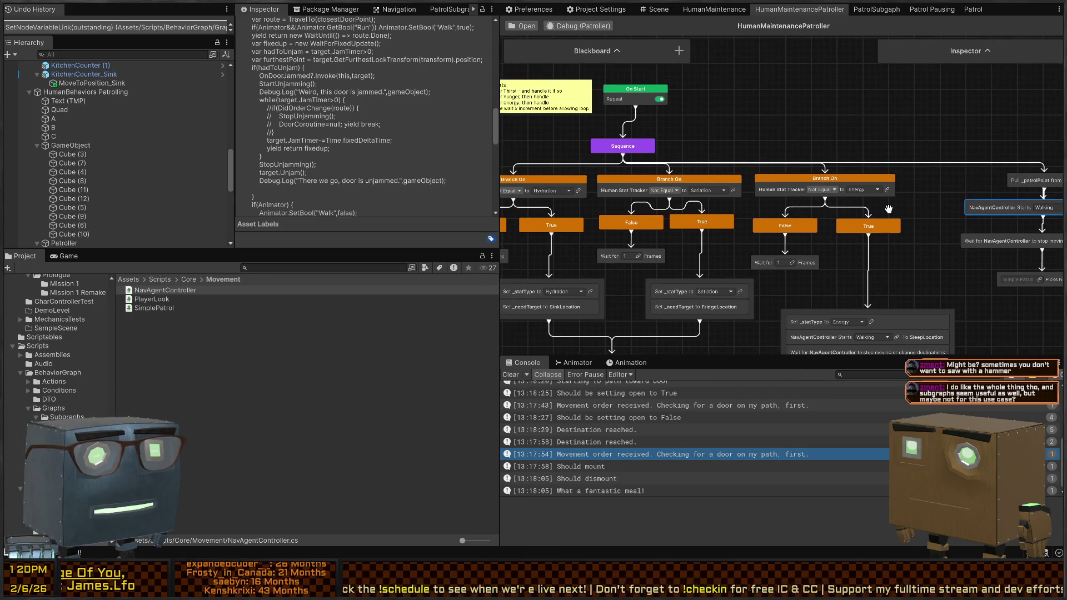
scroll(803, 192, up, 2)
scroll(803, 192, up, 1)
scroll(862, 238, up, 1)
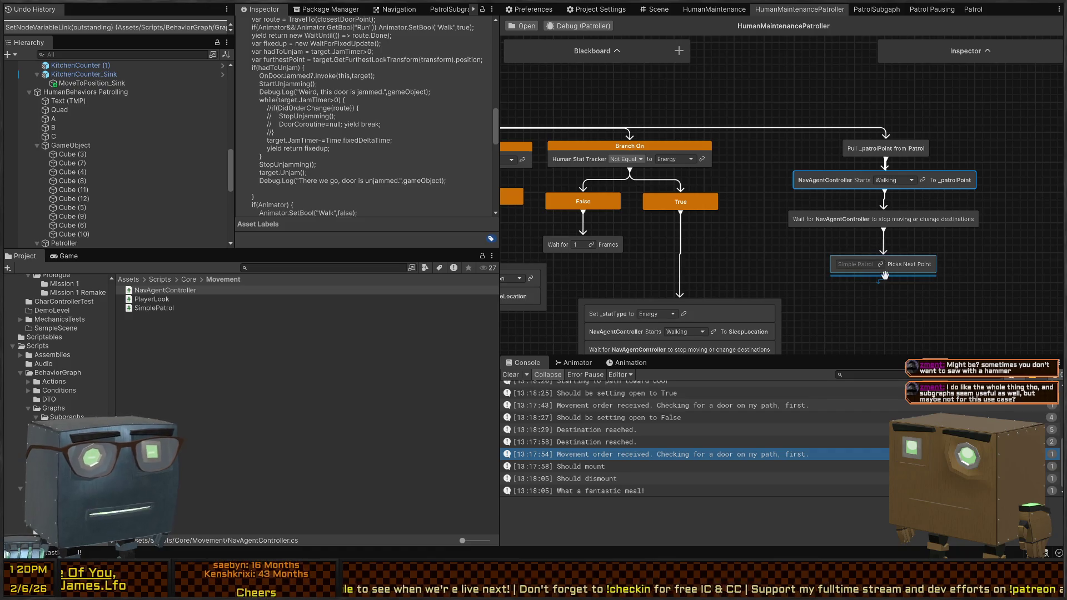
Link the next-point step to Patrol, then view the PatrolSubgraph graph.
click(879, 264)
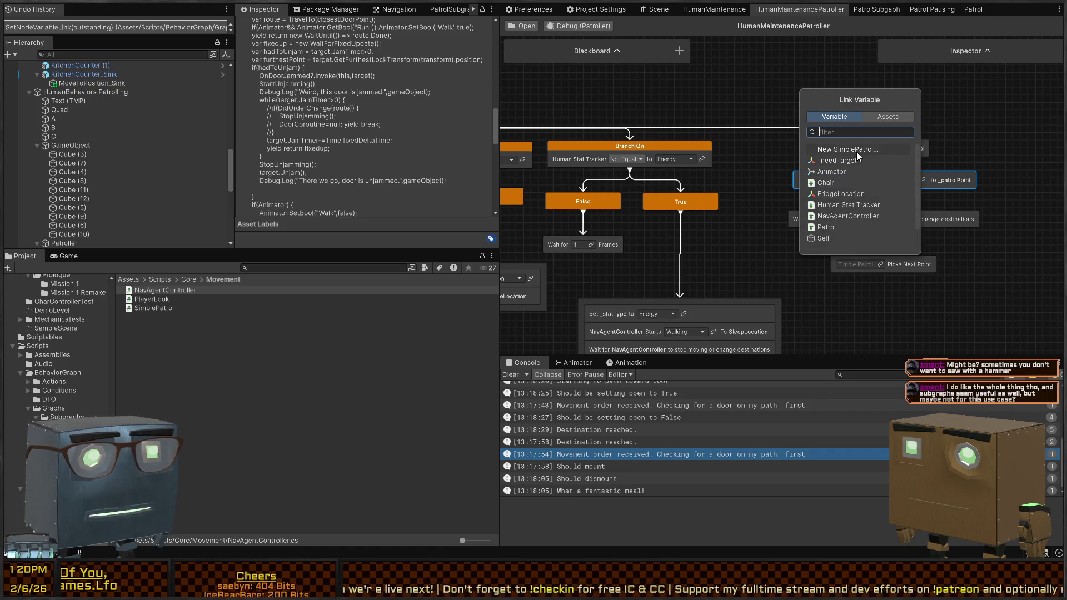
click(838, 228)
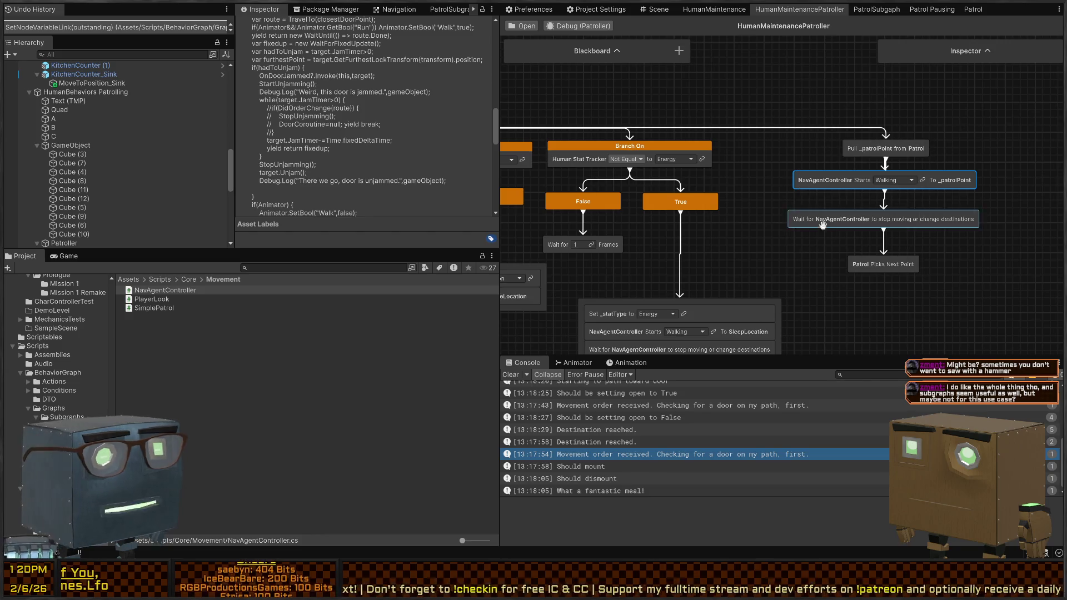
scroll(815, 221, up, 1)
scroll(815, 221, down, 4)
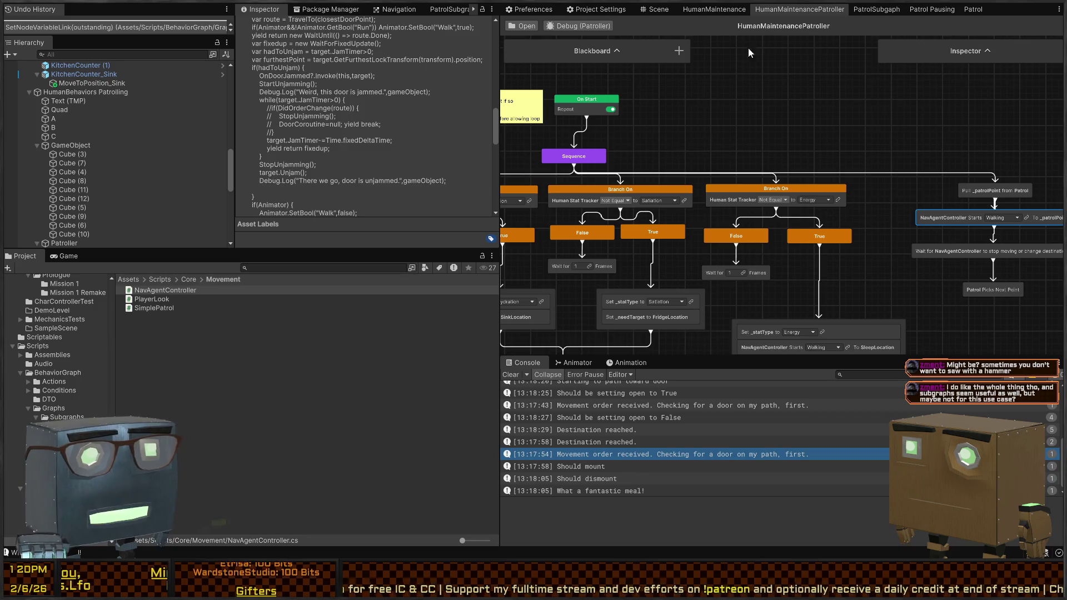
drag(882, 175, 886, 133)
drag(847, 135, 841, 149)
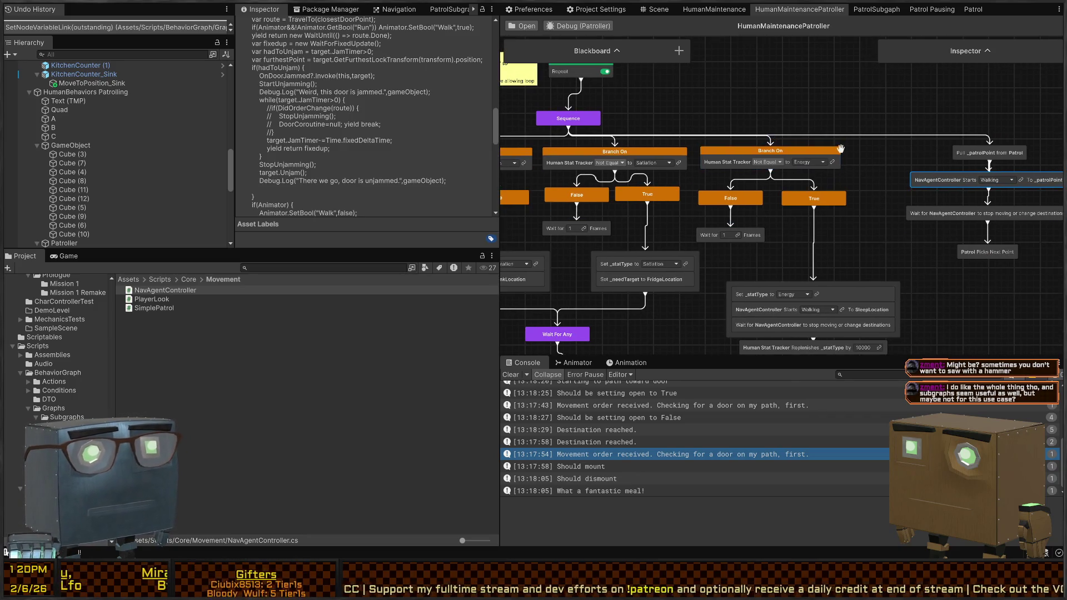
click(878, 10)
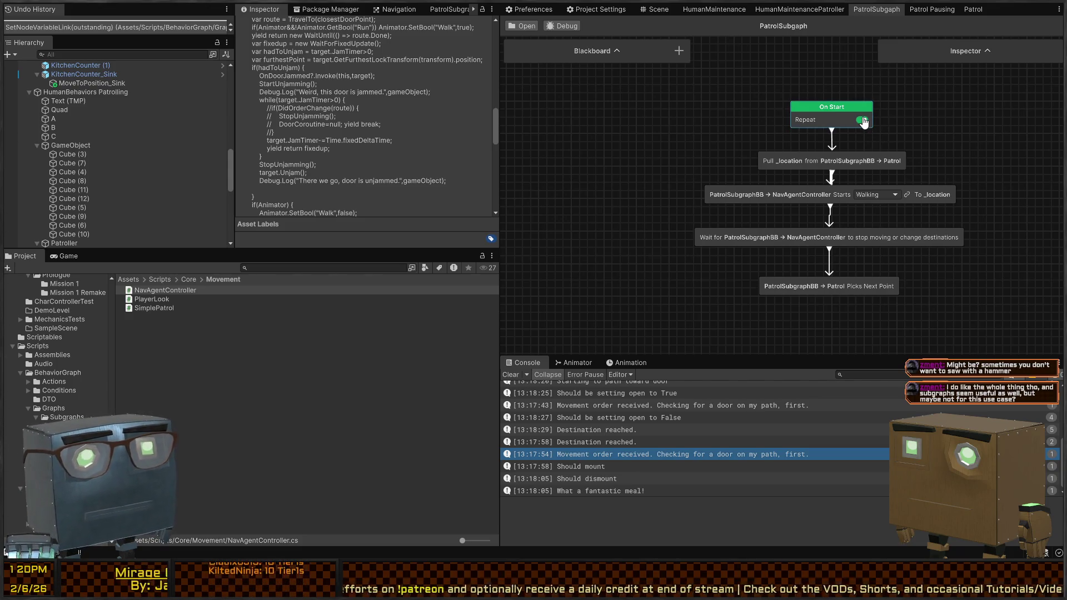
Undo the node move and paste in HumanMaintenancePatroller, check PatrolSubgraph, then go to Scene.
click(796, 10)
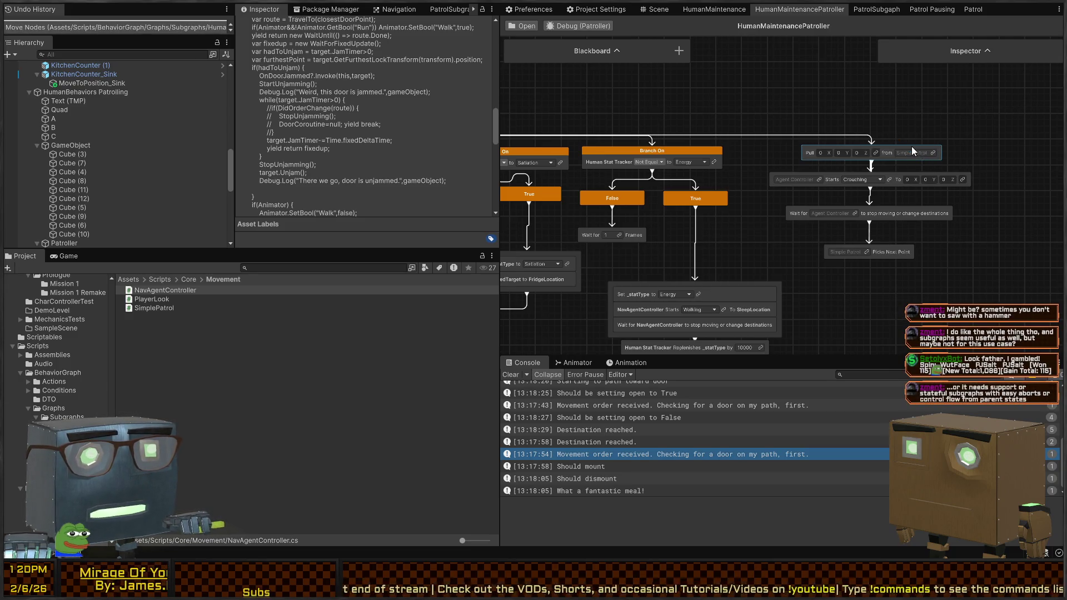
key(ctrl+z)
key(ctrl+z)
key(ctrl+z)
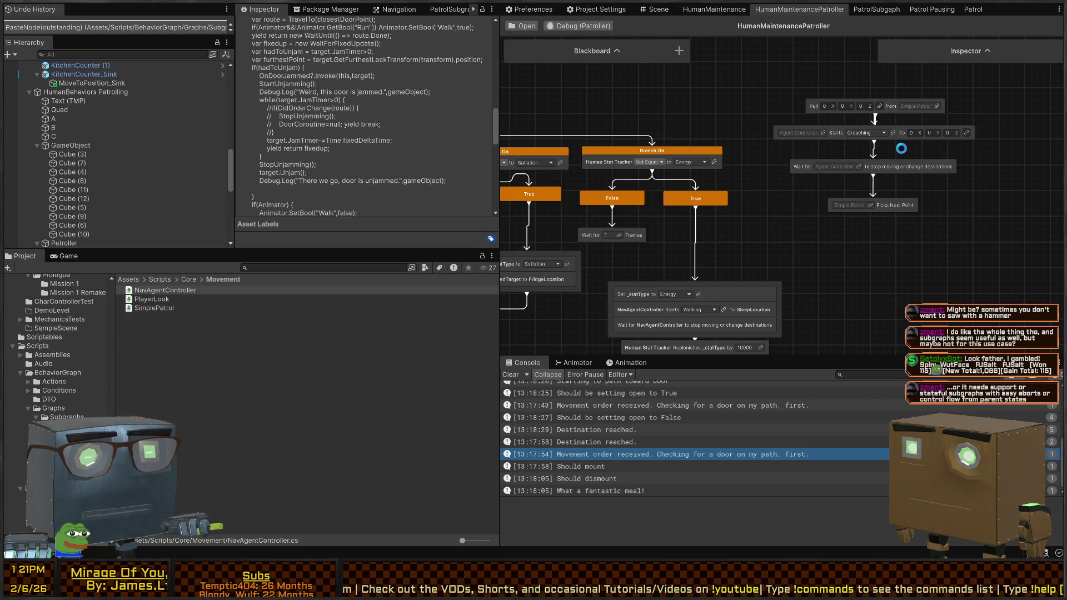
key(ctrl+z)
key(ctrl+z)
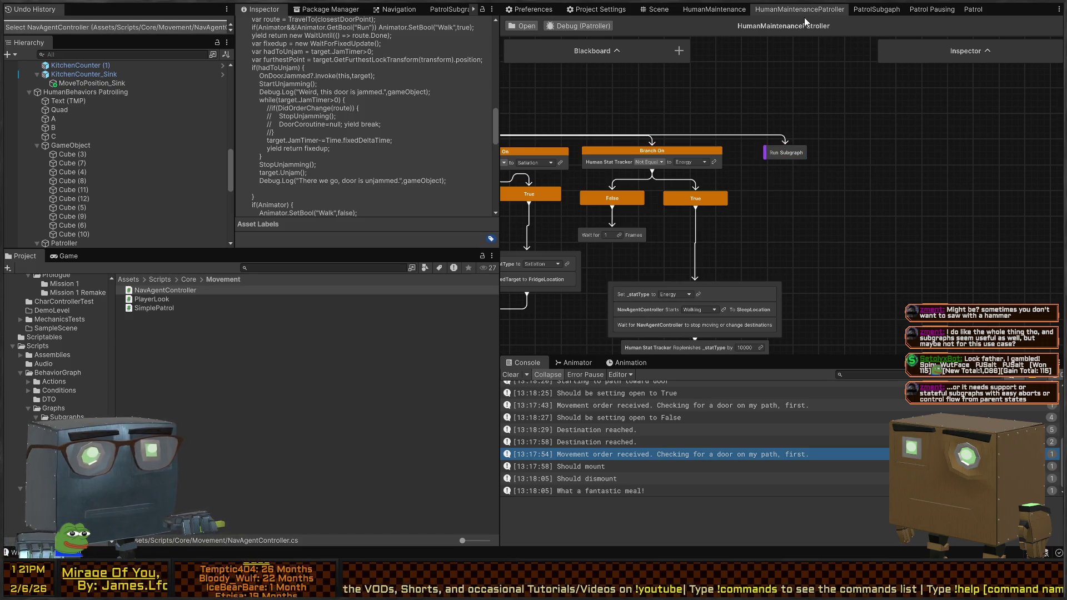
click(869, 11)
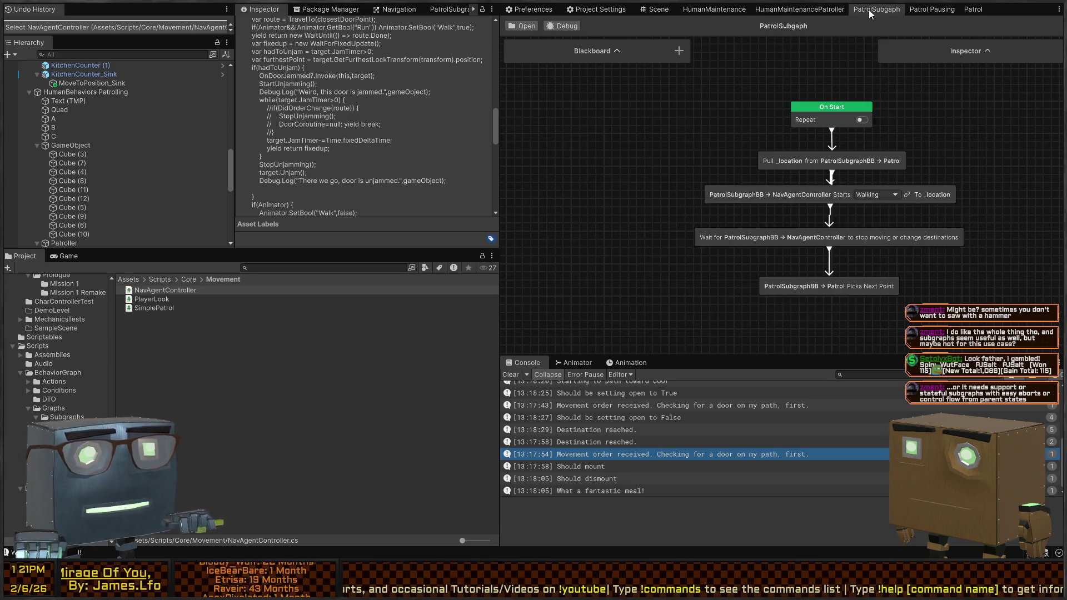
click(791, 9)
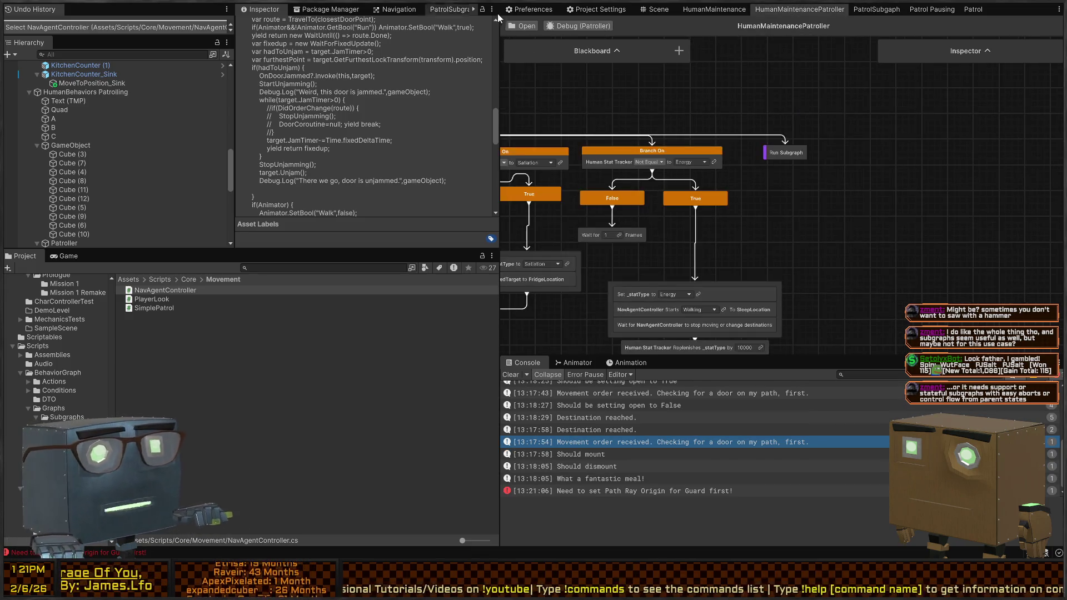
click(529, 11)
click(651, 11)
Enter Play mode and watch the patroller in the scene and HumanMaintenancePatroller graph.
key(ctrl+p)
drag(745, 168, 801, 168)
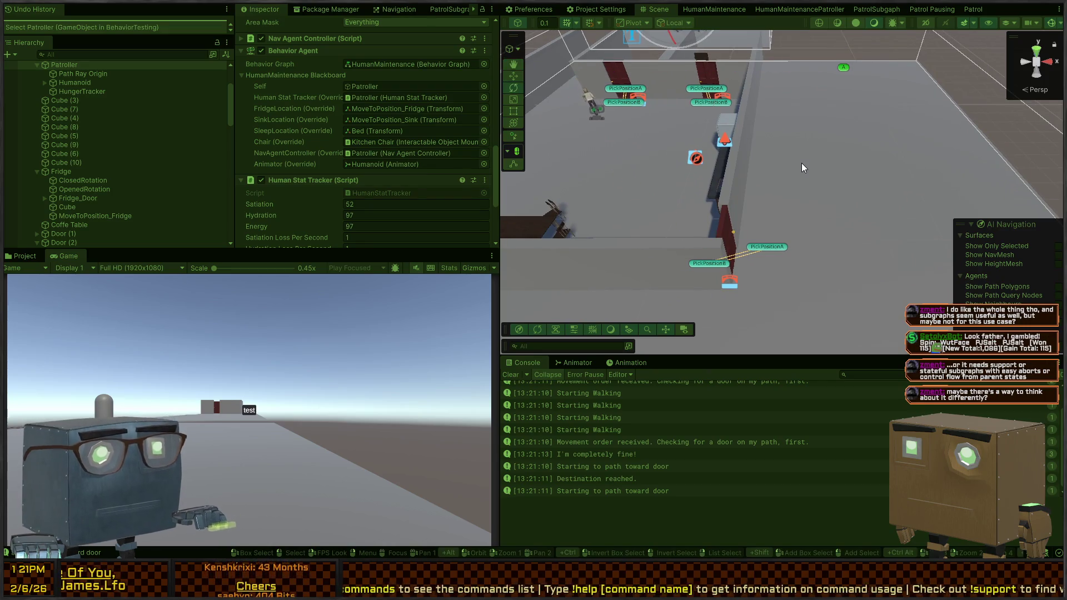
mouse_move(792, 148)
mouse_down()
mouse_move(799, 122)
mouse_move(872, 105)
mouse_move(747, 178)
mouse_up()
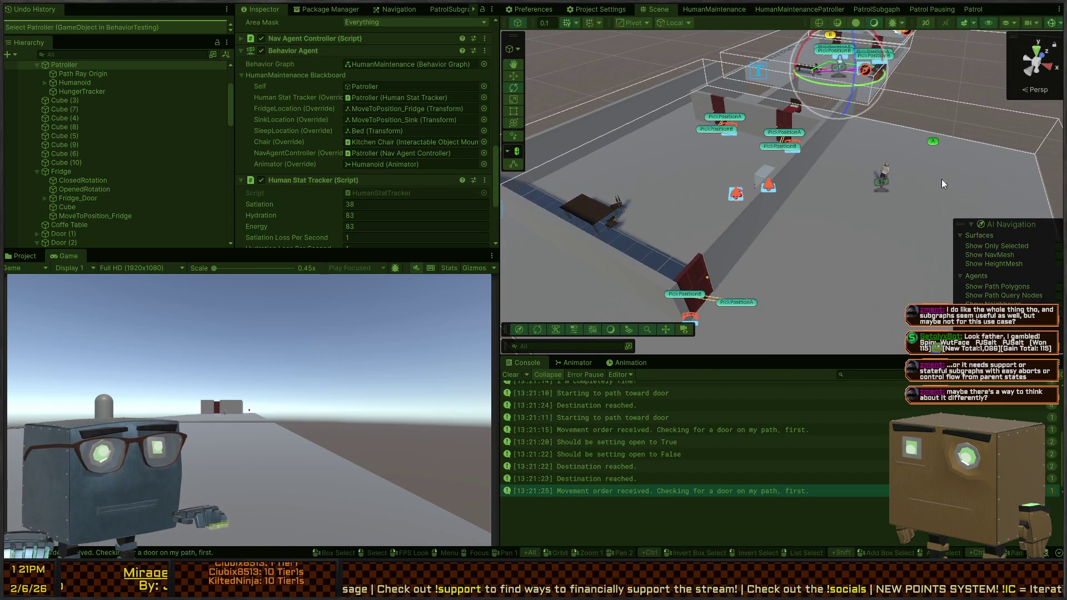
click(798, 9)
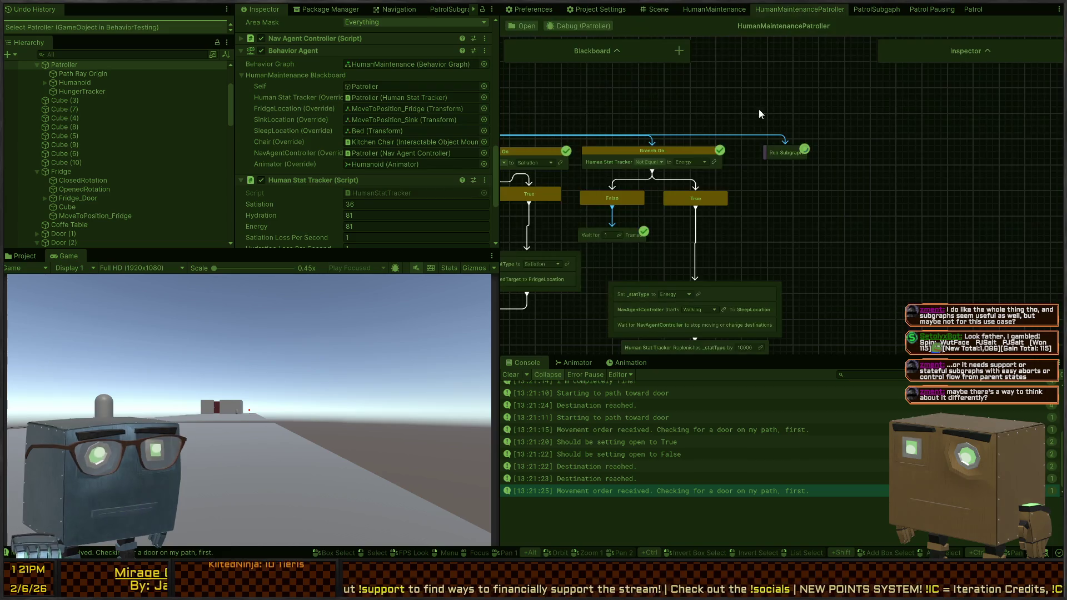
scroll(768, 99, down, 2)
drag(823, 122, 994, 143)
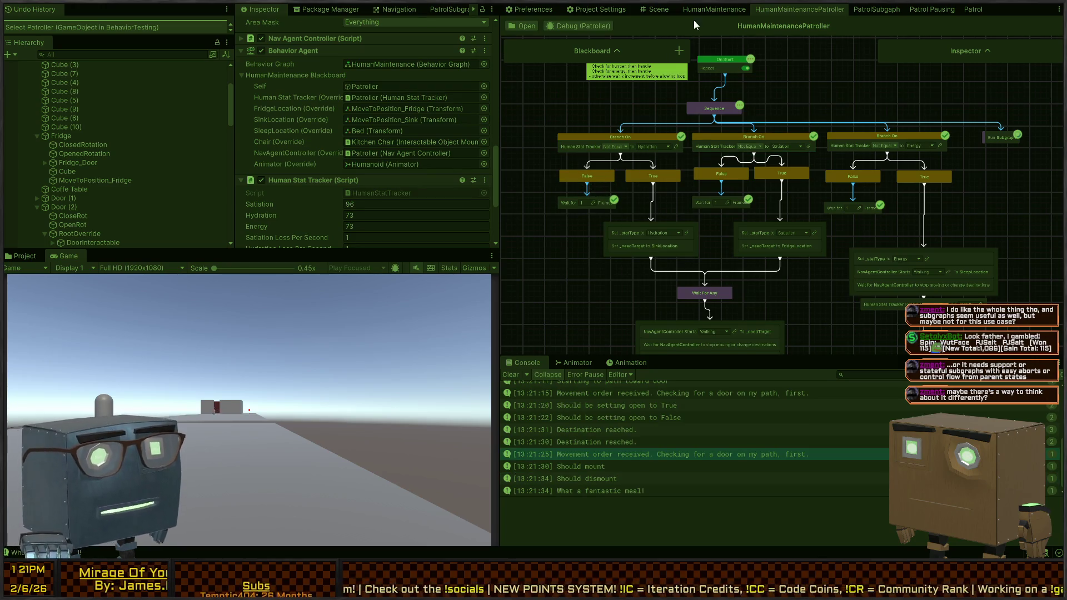
click(656, 9)
mouse_move(795, 180)
mouse_down()
mouse_move(789, 234)
mouse_move(843, 214)
mouse_move(759, 219)
mouse_up()
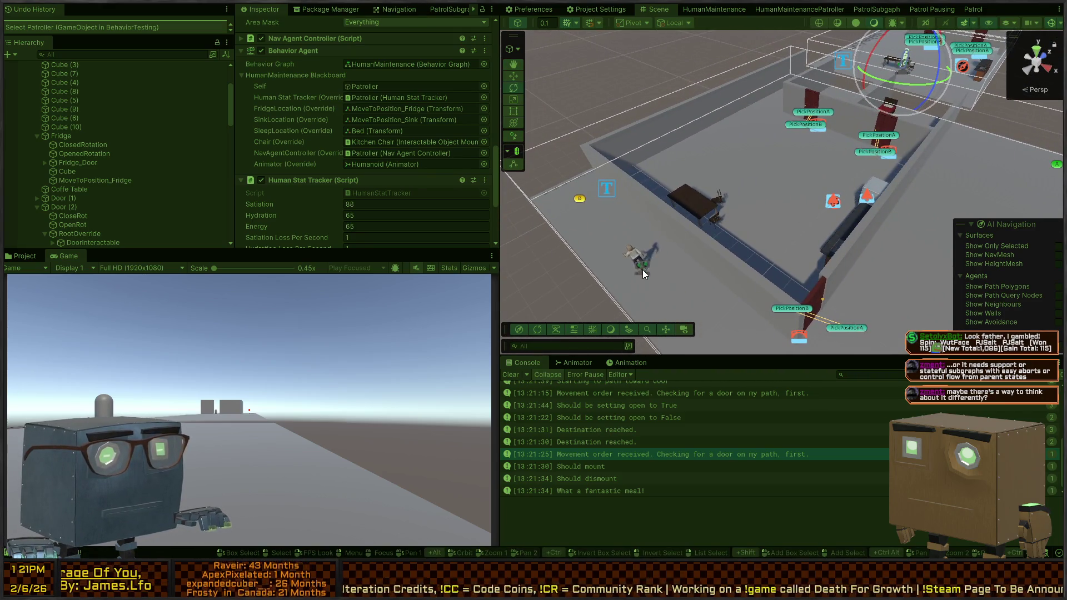
Select the Patroller and look through the Patrol Pausing, Patrol and PatrolSubgraph graphs.
click(642, 269)
scroll(286, 164, down, 5)
scroll(286, 163, up, 10)
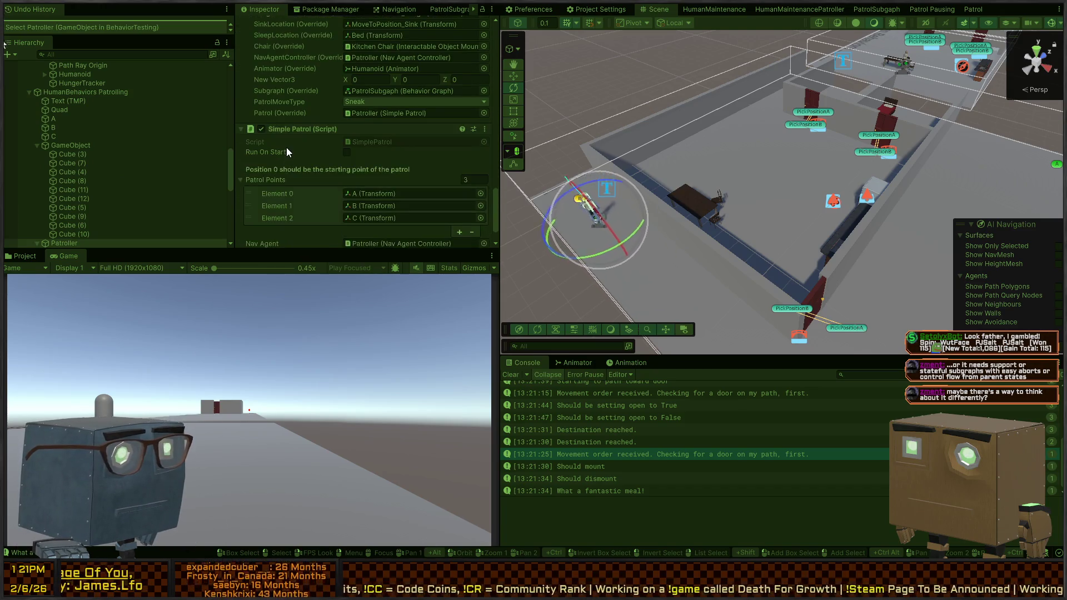
scroll(292, 142, up, 1)
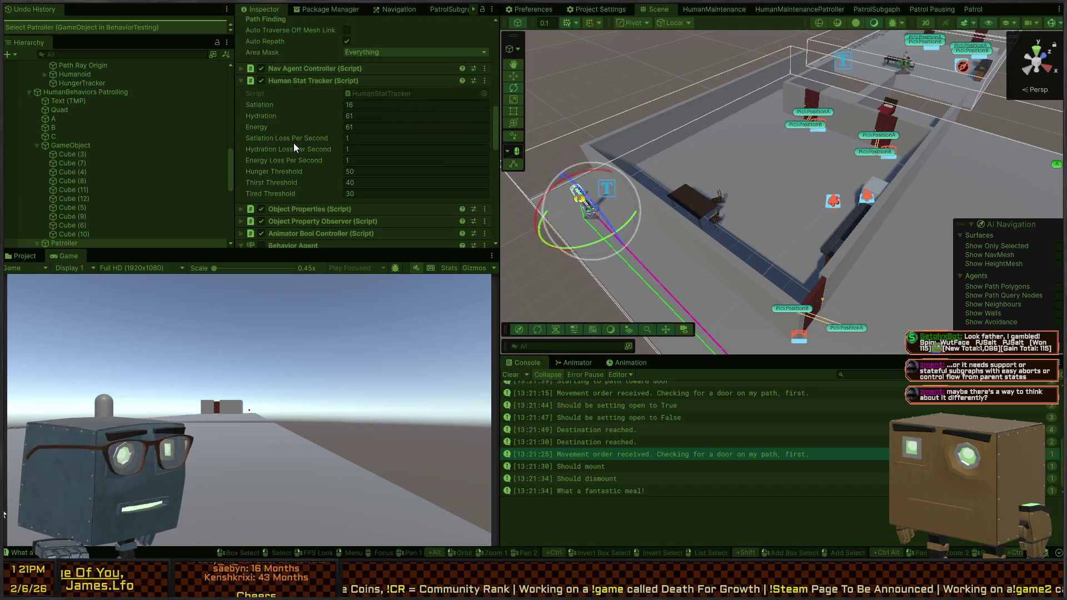
drag(767, 212, 763, 205)
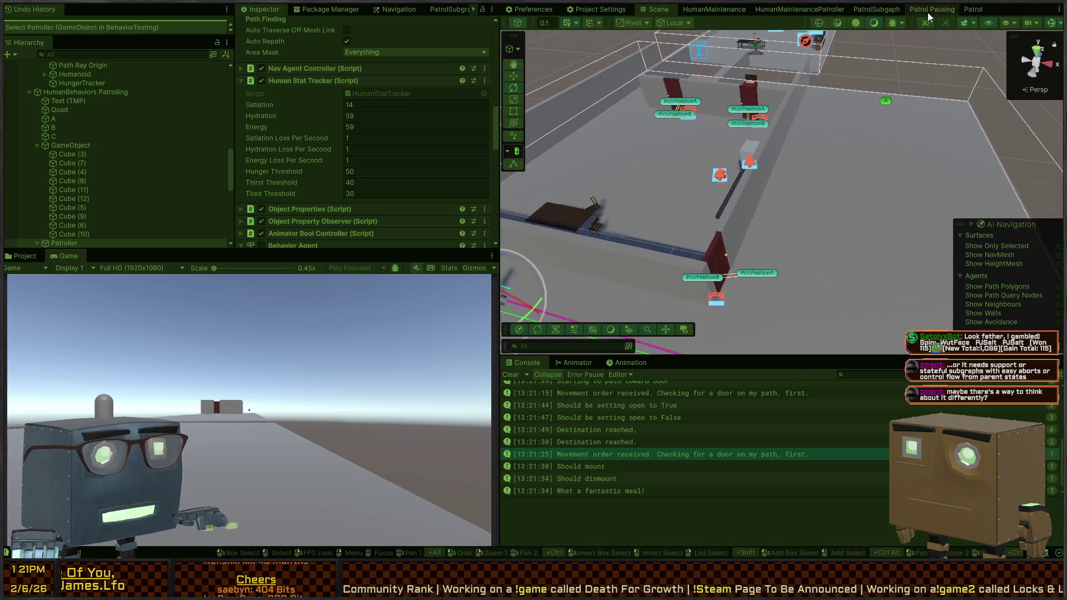
click(931, 10)
click(972, 10)
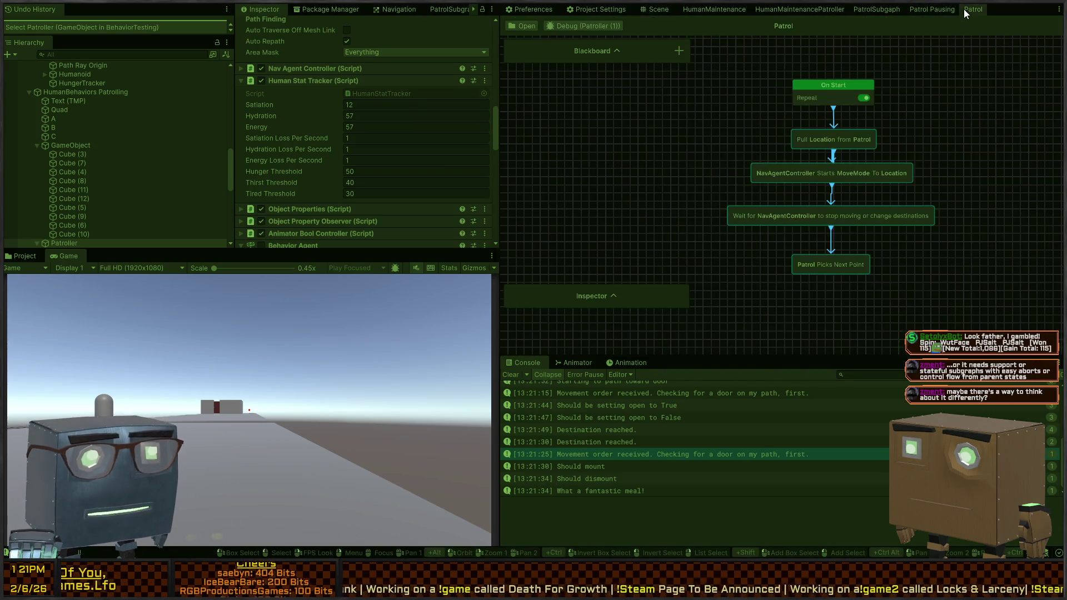
click(877, 10)
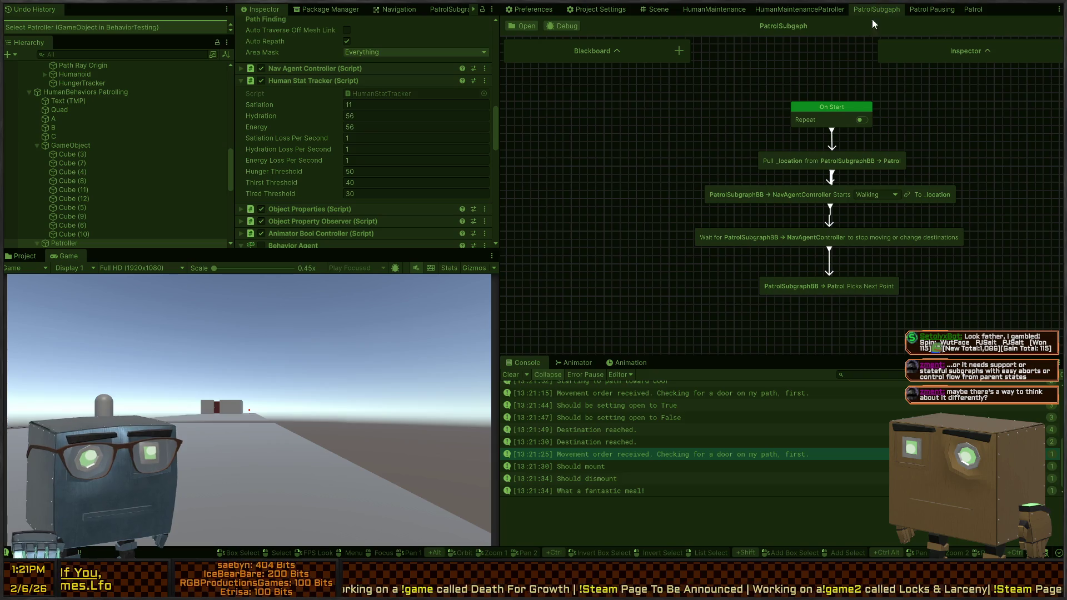
click(803, 8)
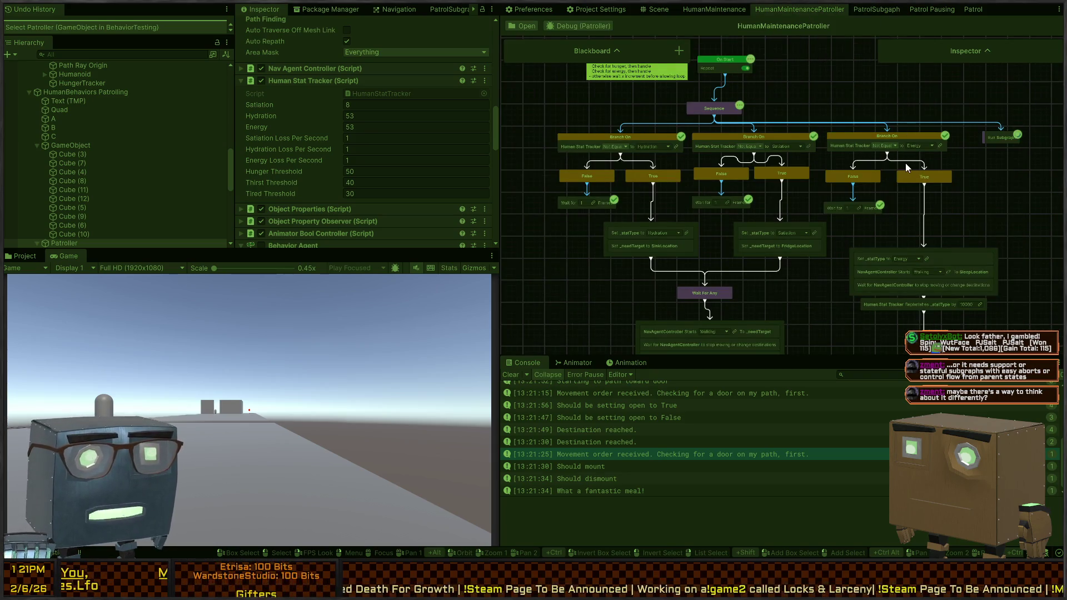
Check the subgraph fields in the graph Inspector, then exit Play mode.
drag(905, 162, 839, 181)
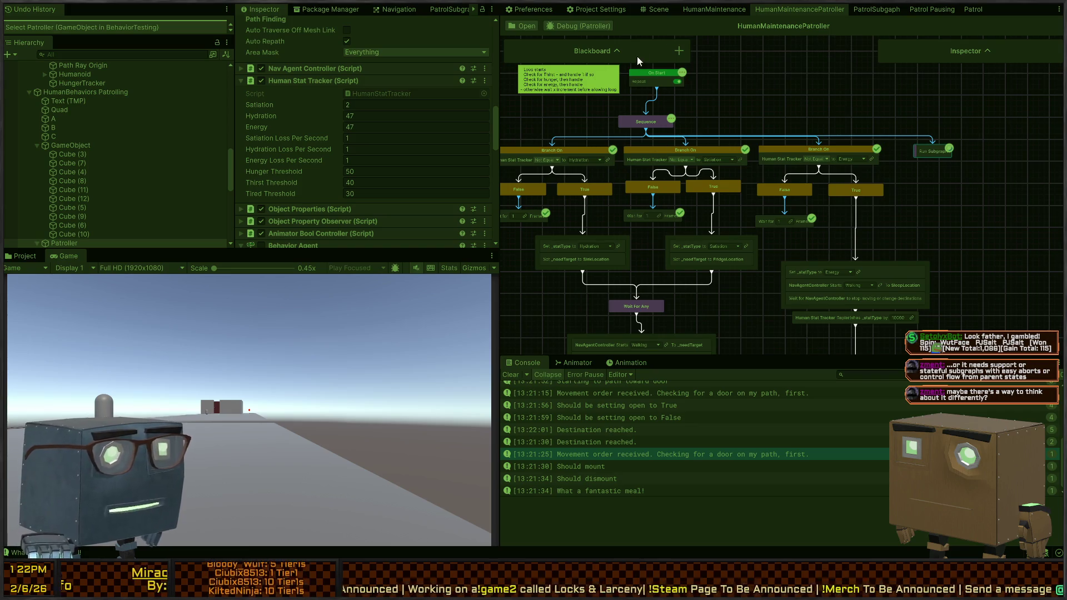
click(989, 50)
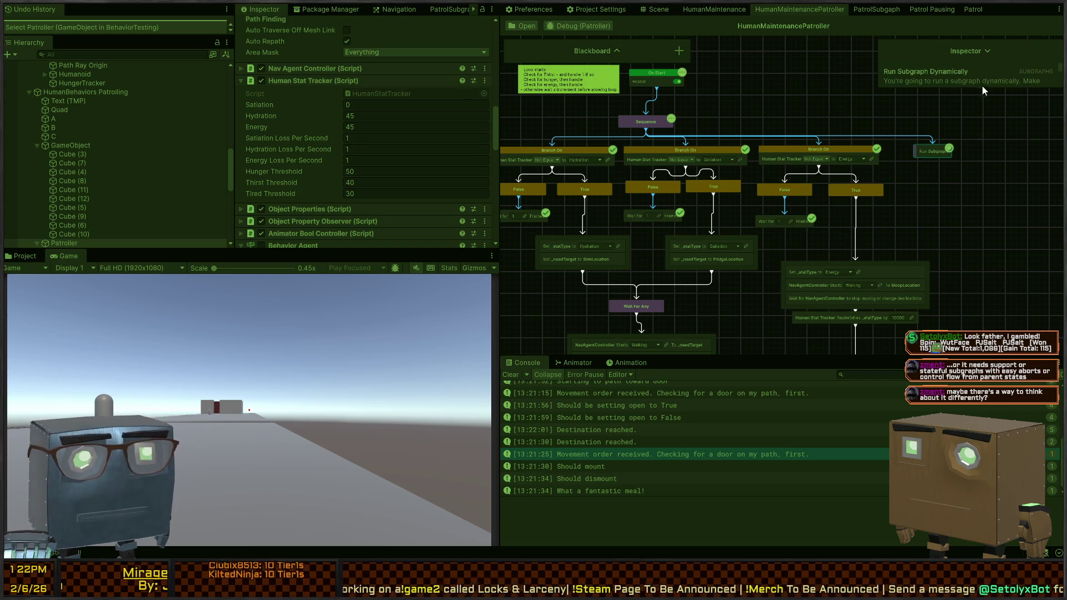
mouse_move(985, 85)
mouse_down()
mouse_move(994, 298)
mouse_move(973, 222)
mouse_up()
click(989, 51)
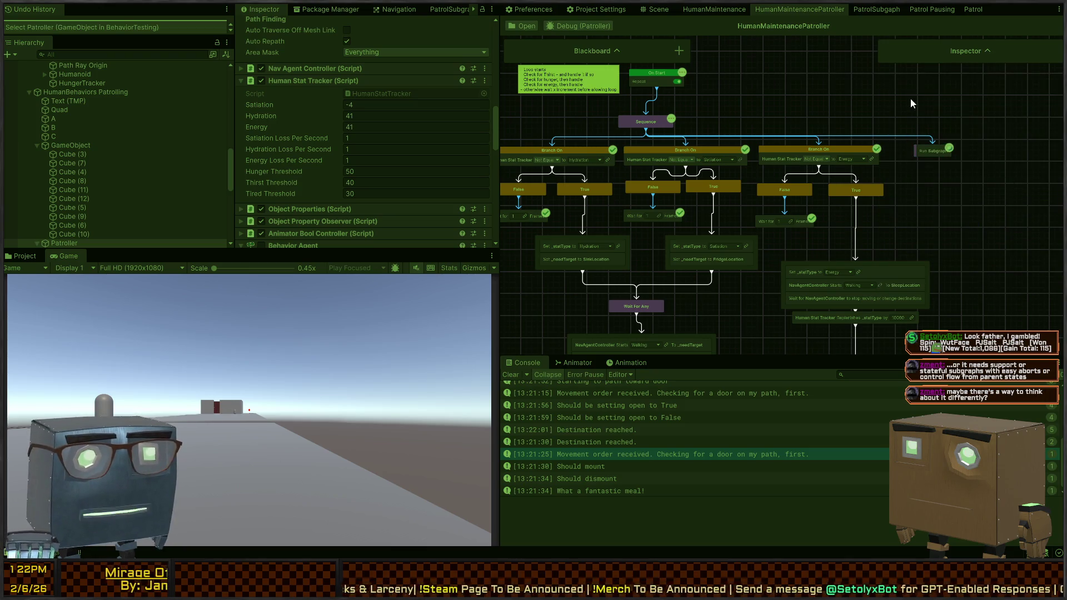
key(ctrl+p)
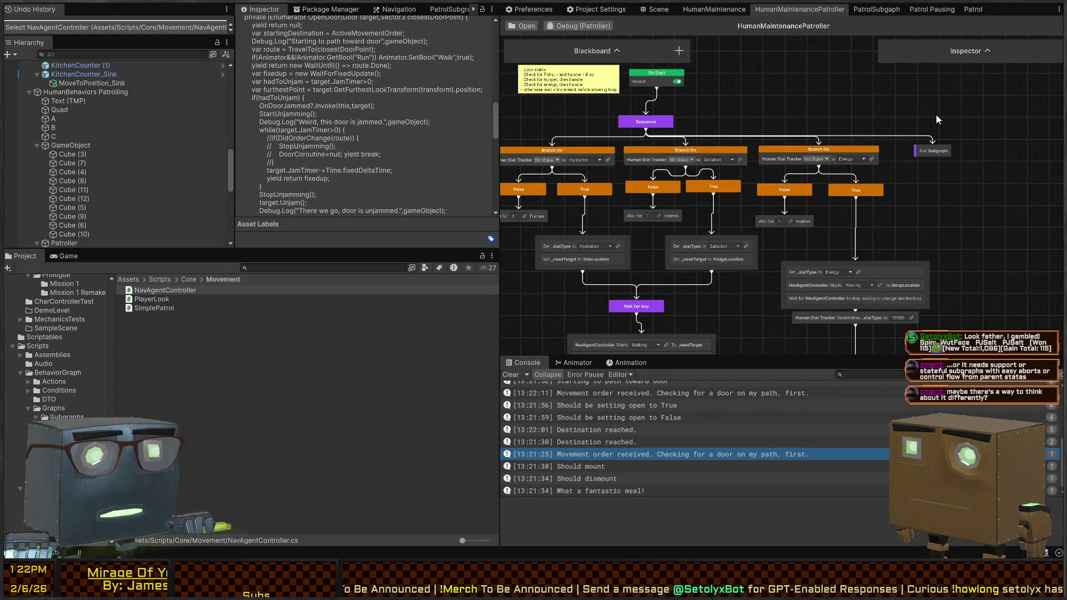
Redo the inline patrol chain paste and move, review it, and start Play mode.
key(ctrl+z)
key(ctrl+z)
key(ctrl+z)
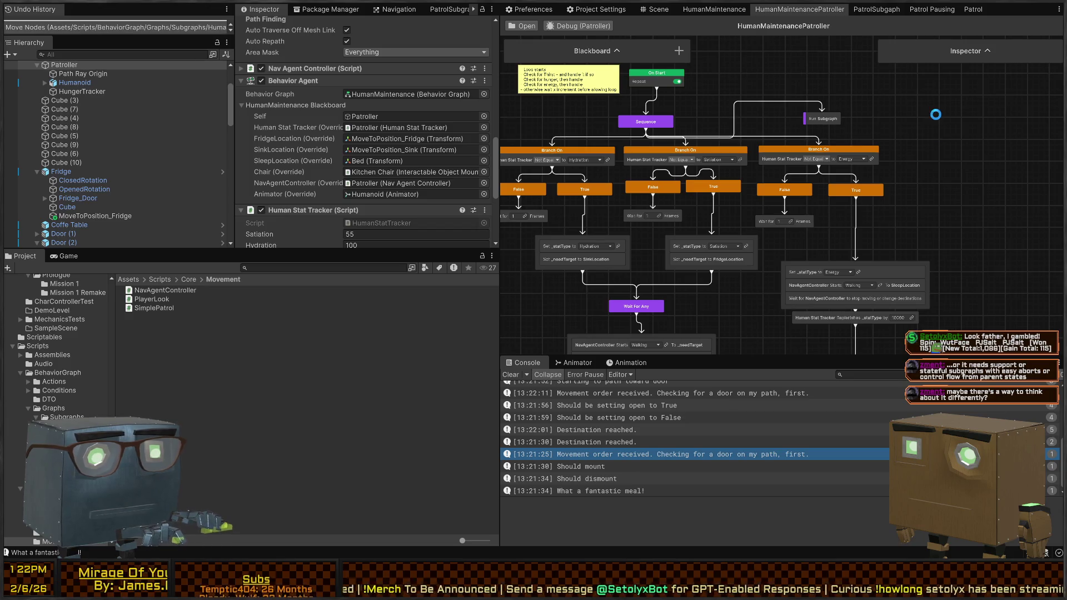
key(ctrl+y)
key(ctrl+y)
key(ctrl+y)
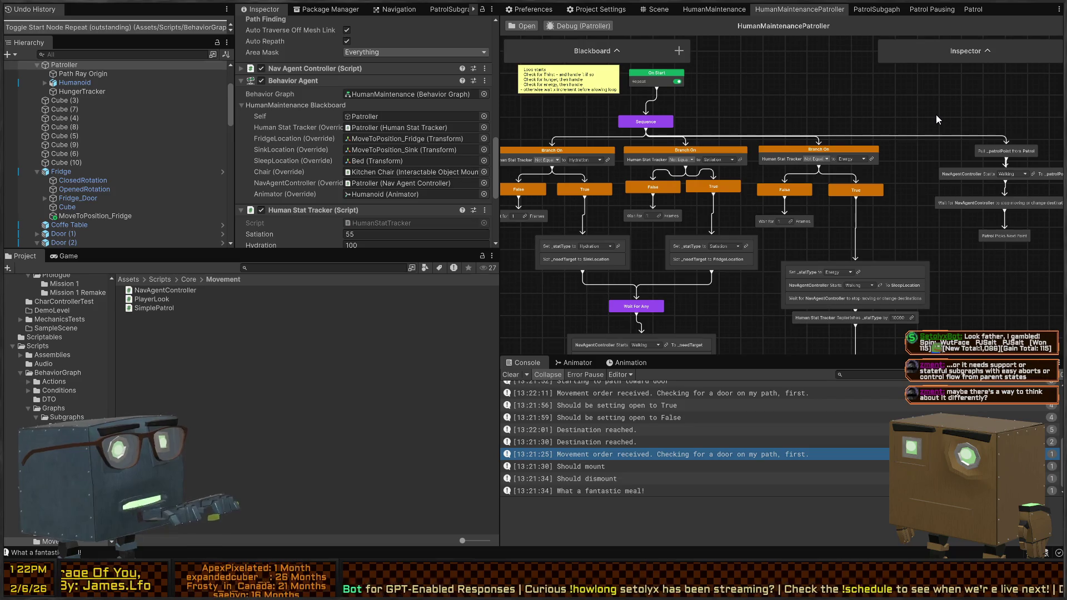
drag(798, 115, 770, 135)
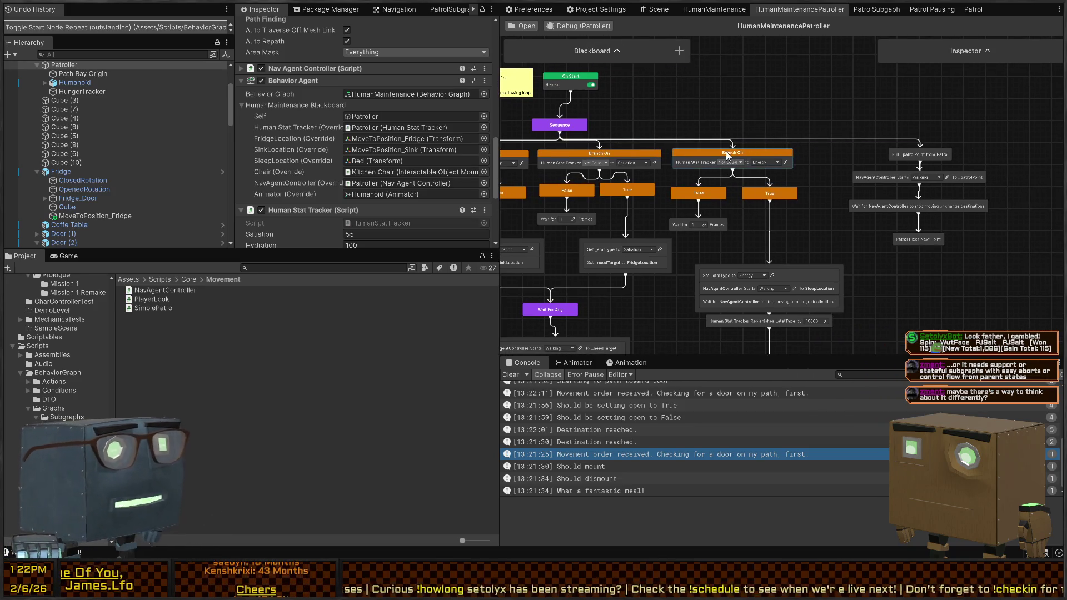
drag(820, 152, 760, 147)
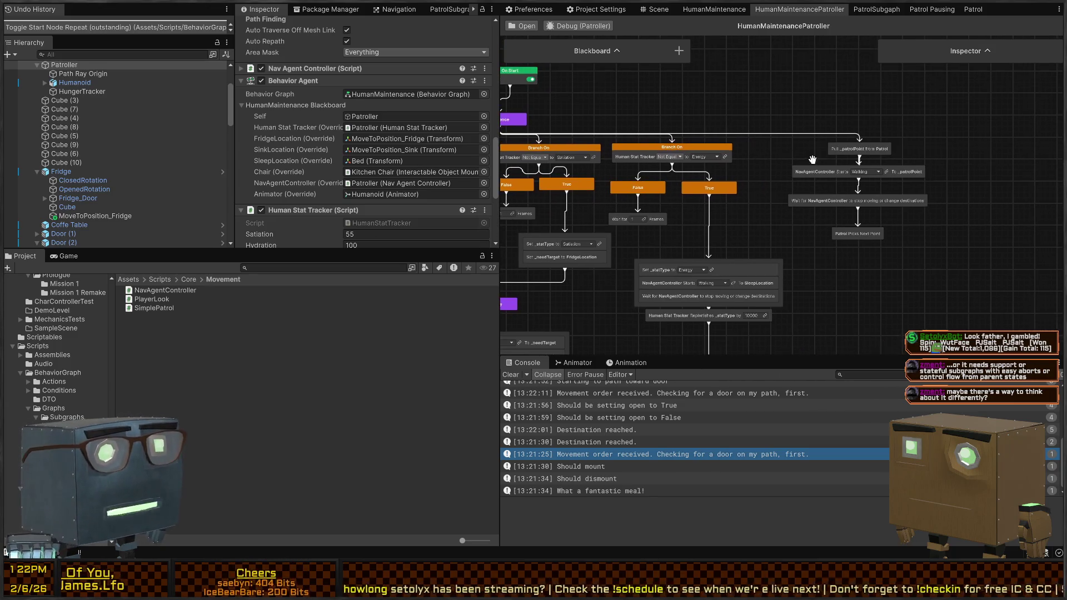
key(ctrl+p)
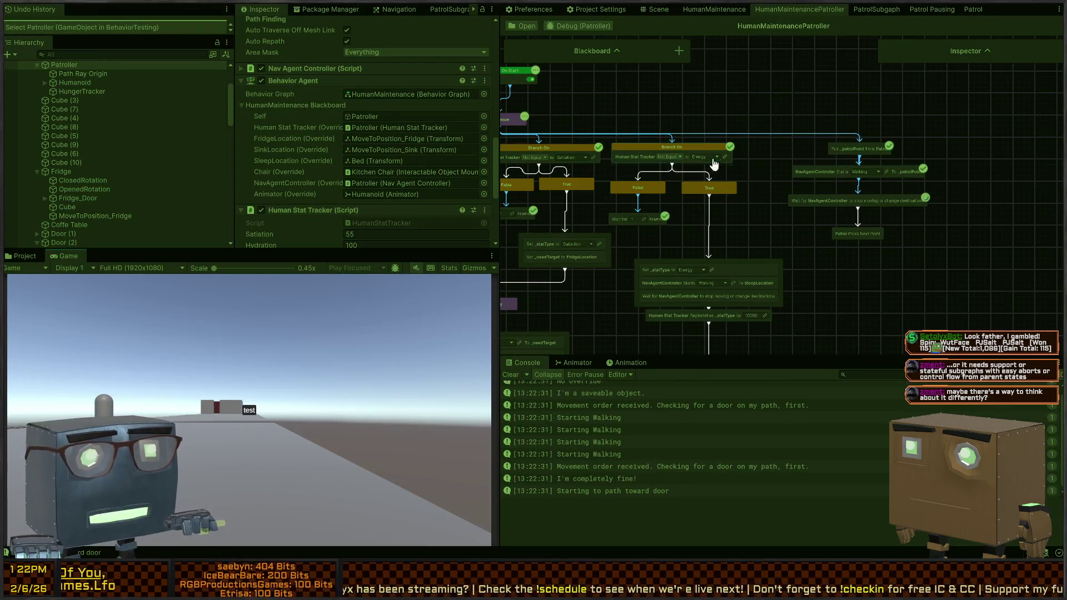
Watch the patroller in the Scene view, then flip through the Patrol Pausing, PatrolSubgraph and Patrol graphs.
click(655, 10)
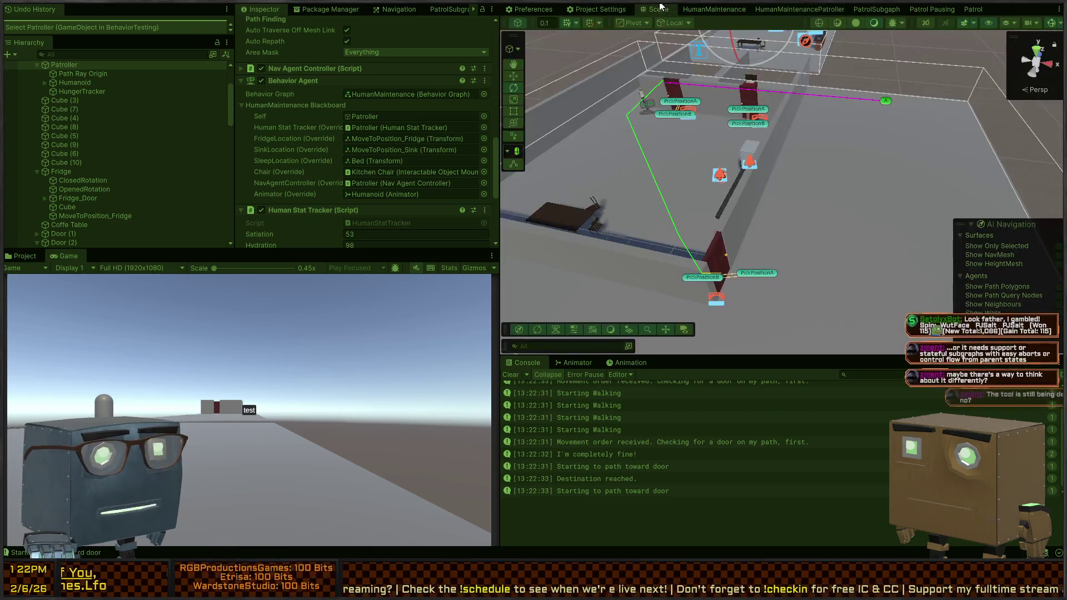
mouse_move(713, 183)
mouse_down()
mouse_move(749, 162)
mouse_move(682, 188)
mouse_move(724, 197)
mouse_move(696, 188)
mouse_move(753, 155)
mouse_move(498, 165)
mouse_move(488, 179)
mouse_move(848, 175)
mouse_move(705, 143)
mouse_move(790, 173)
mouse_up()
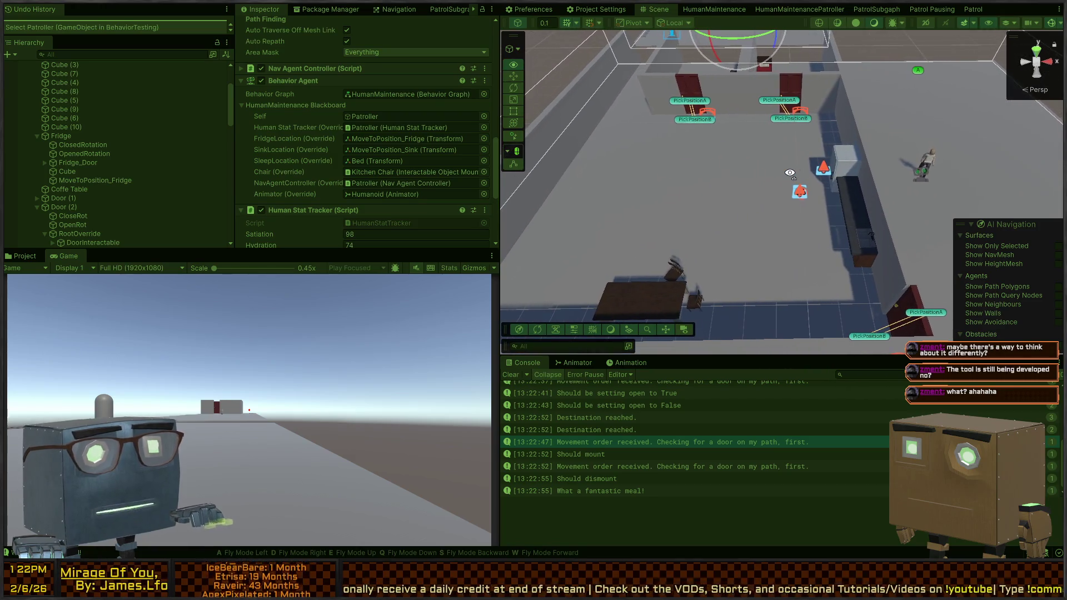
drag(670, 187, 1000, 189)
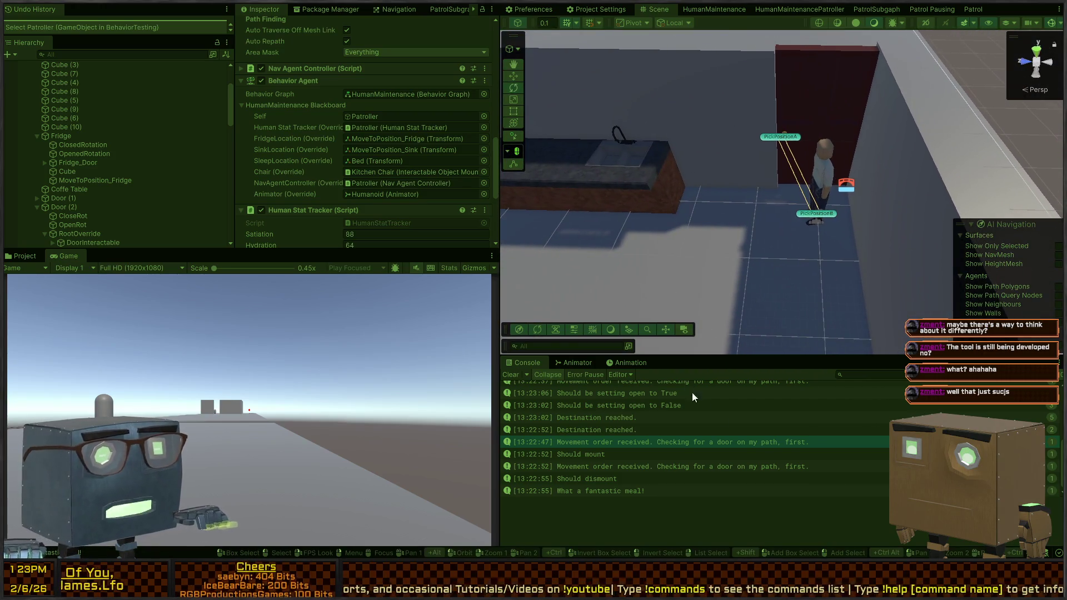
click(933, 12)
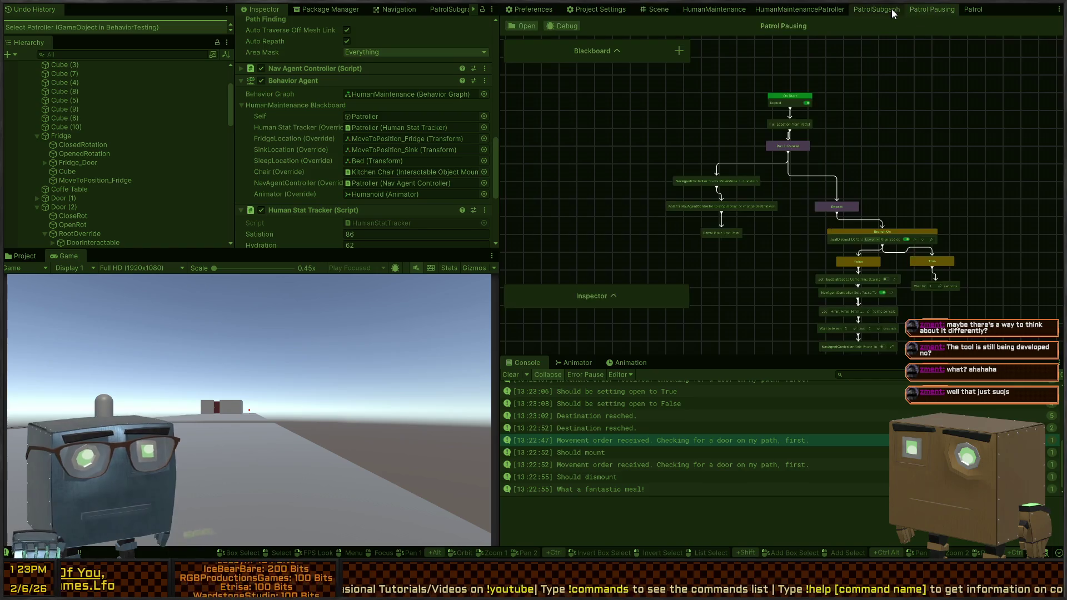
click(892, 11)
click(967, 11)
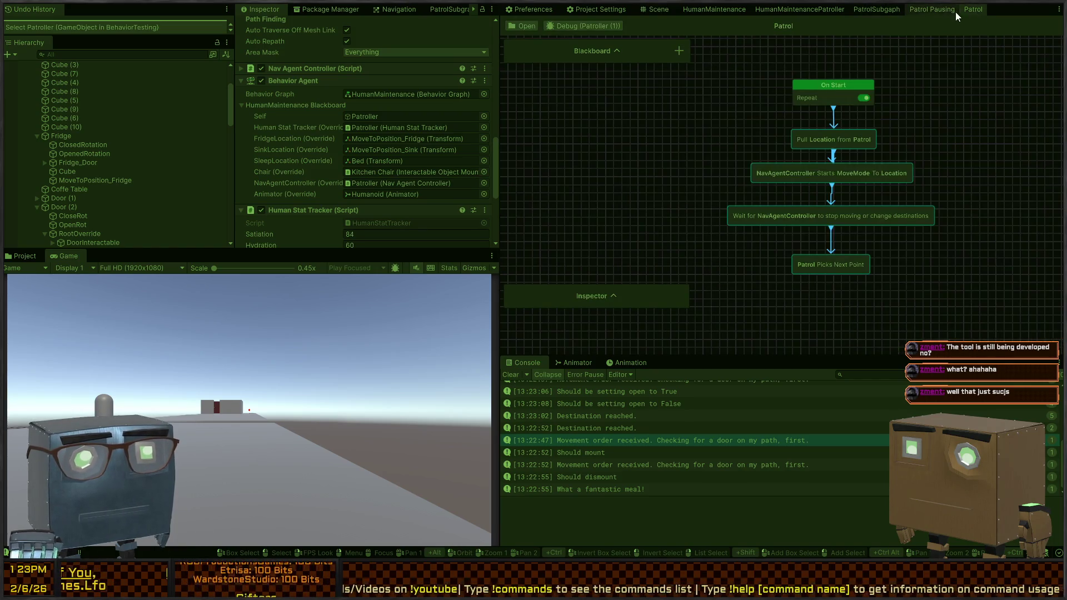
click(935, 9)
click(839, 9)
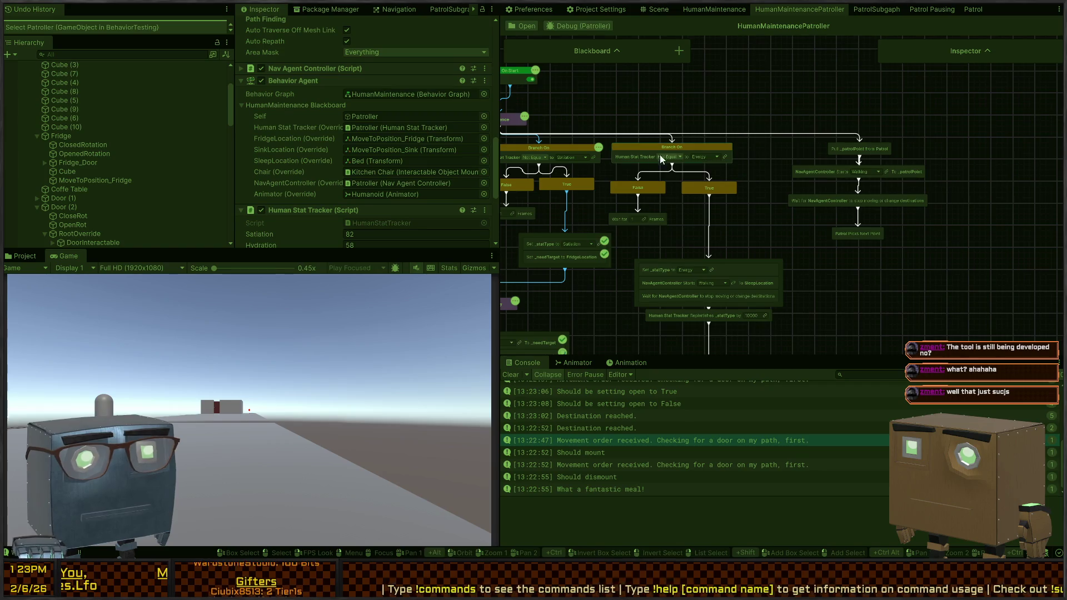
Inspect the Wait For Any branch, recheck the graphs, and return to a wide overhead Scene view.
scroll(815, 167, down, 3)
scroll(765, 175, up, 4)
mouse_move(765, 175)
mouse_down()
mouse_move(703, 231)
mouse_move(755, 238)
mouse_up()
scroll(665, 210, up, 1)
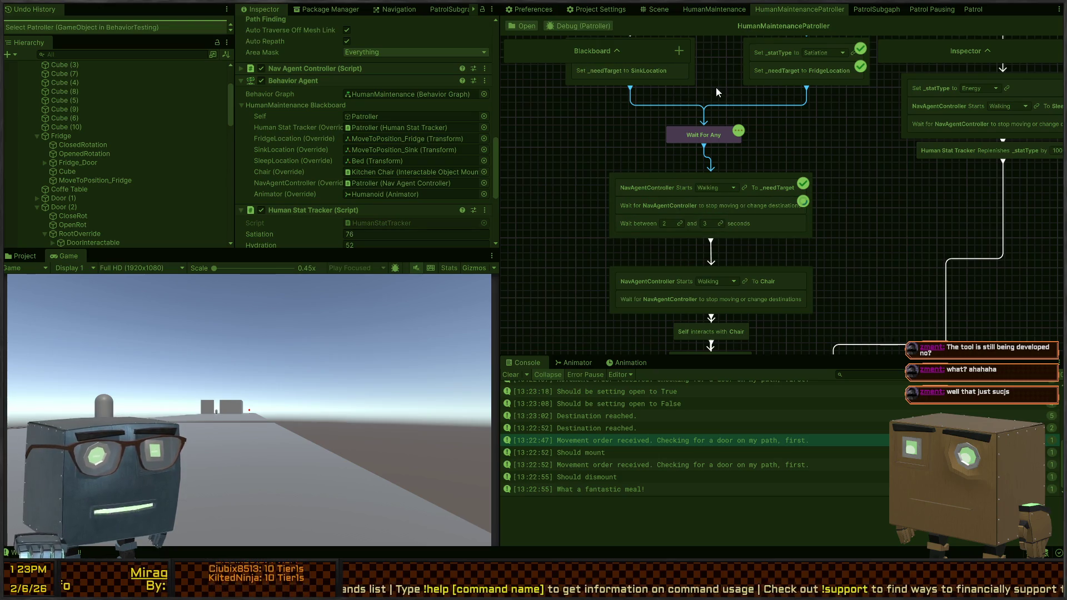
click(973, 9)
click(877, 10)
click(799, 9)
click(666, 11)
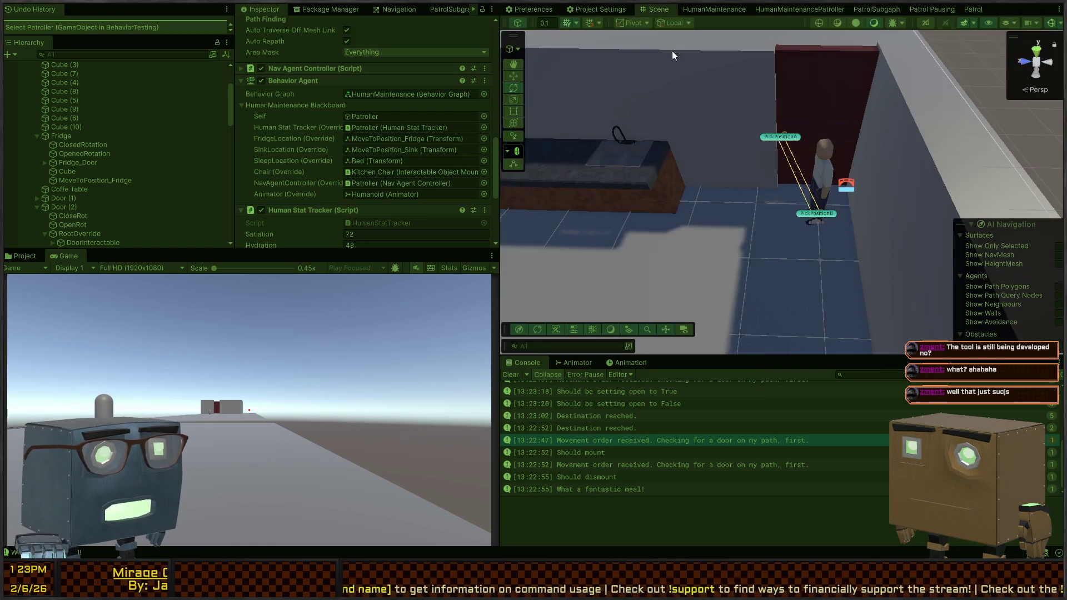
mouse_move(741, 291)
mouse_down()
mouse_move(715, 275)
mouse_move(633, 276)
mouse_move(649, 251)
mouse_up()
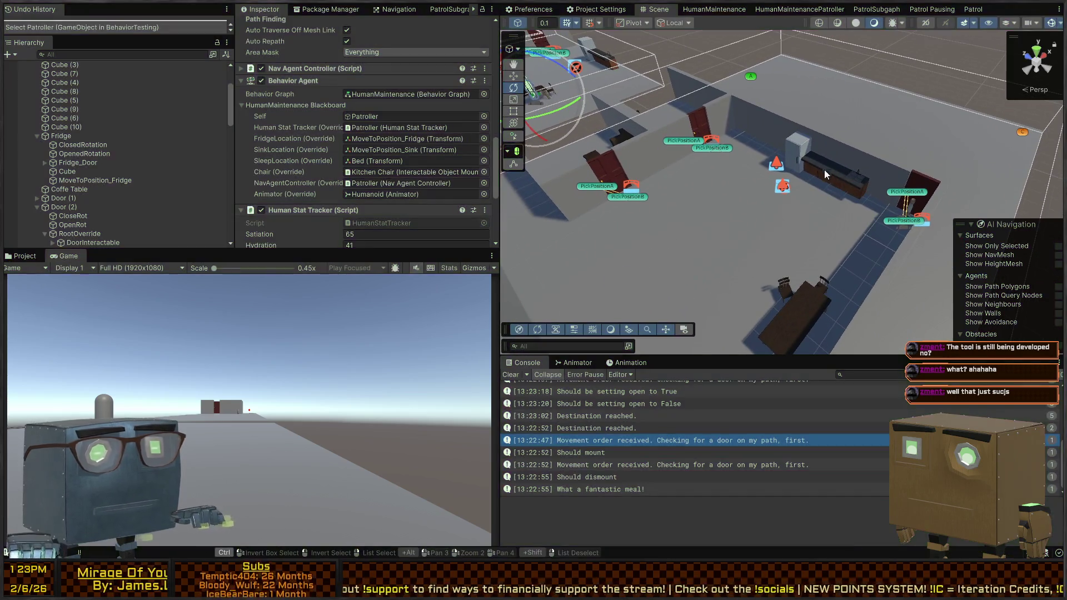
Open NavAgentController, restart and stop the game, and set the Patroller's Satiation to 45.
double_click(325, 205)
key(ctrl+p)
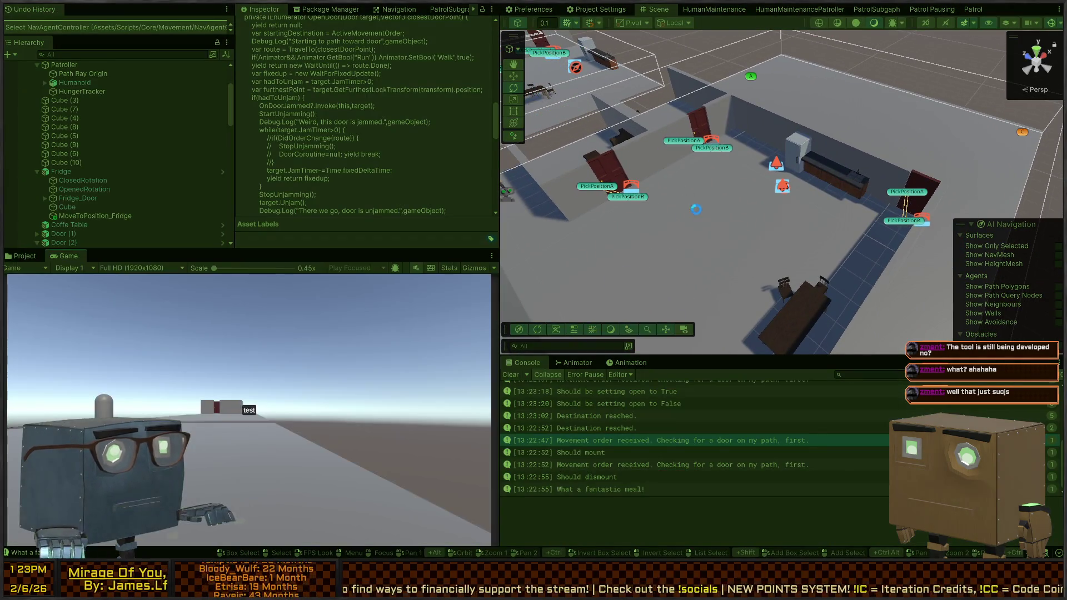
key(ctrl+p)
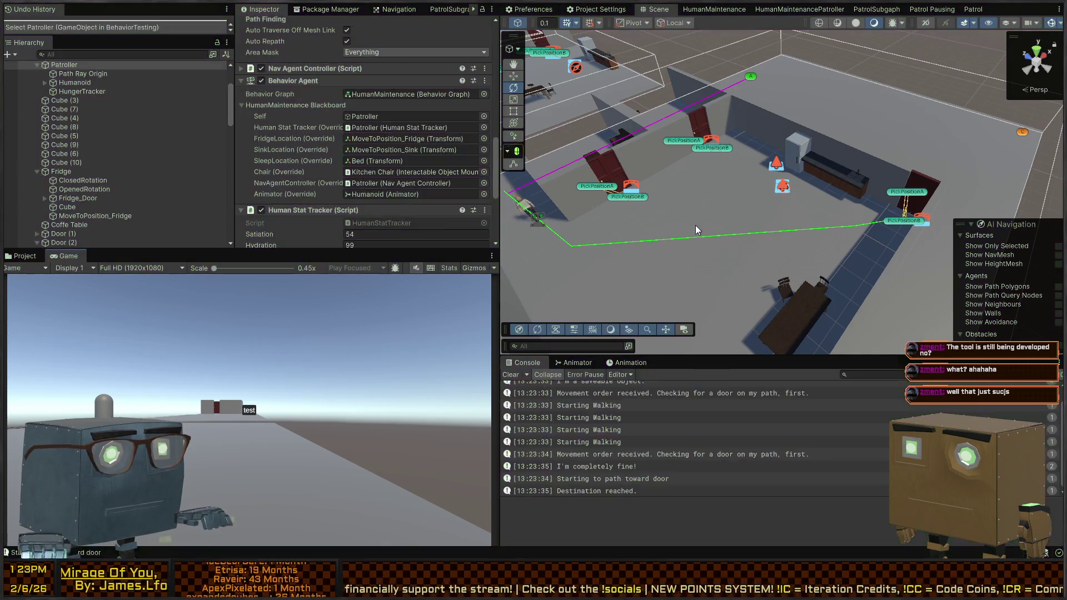
click(507, 195)
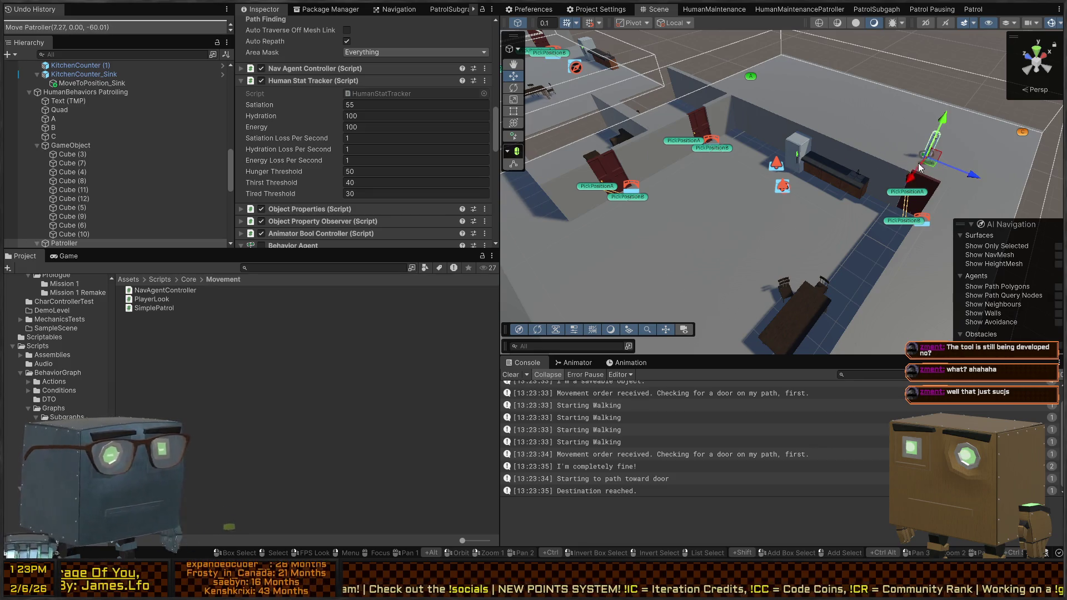
scroll(345, 112, down, 1)
text(45)
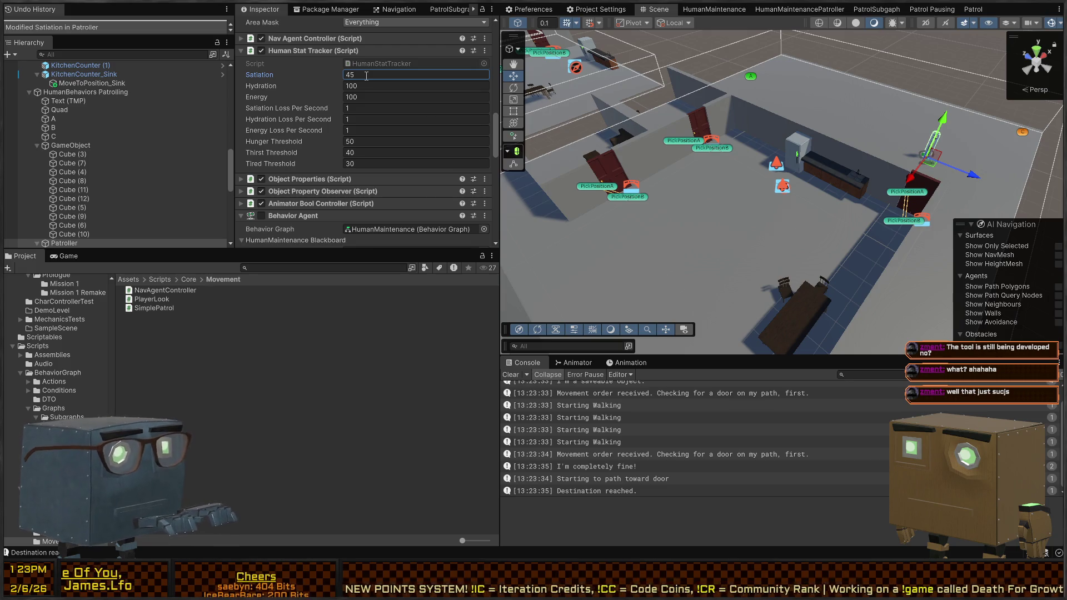
Run the game with Satiation 45 and fly the Scene camera toward the door.
right_click(713, 192)
key(ctrl+p)
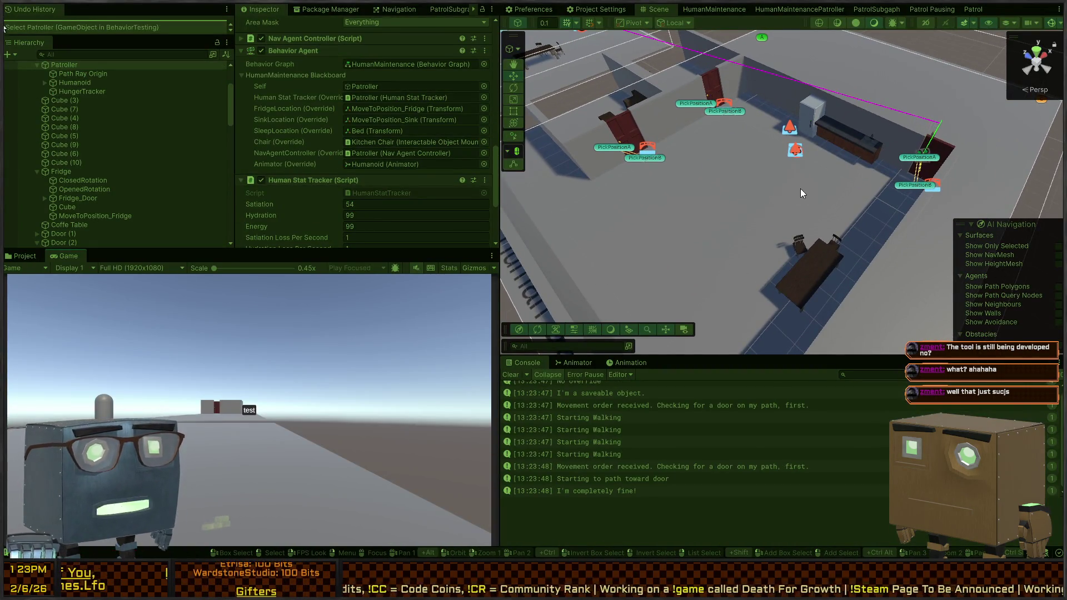
right_click(763, 177)
key(w)
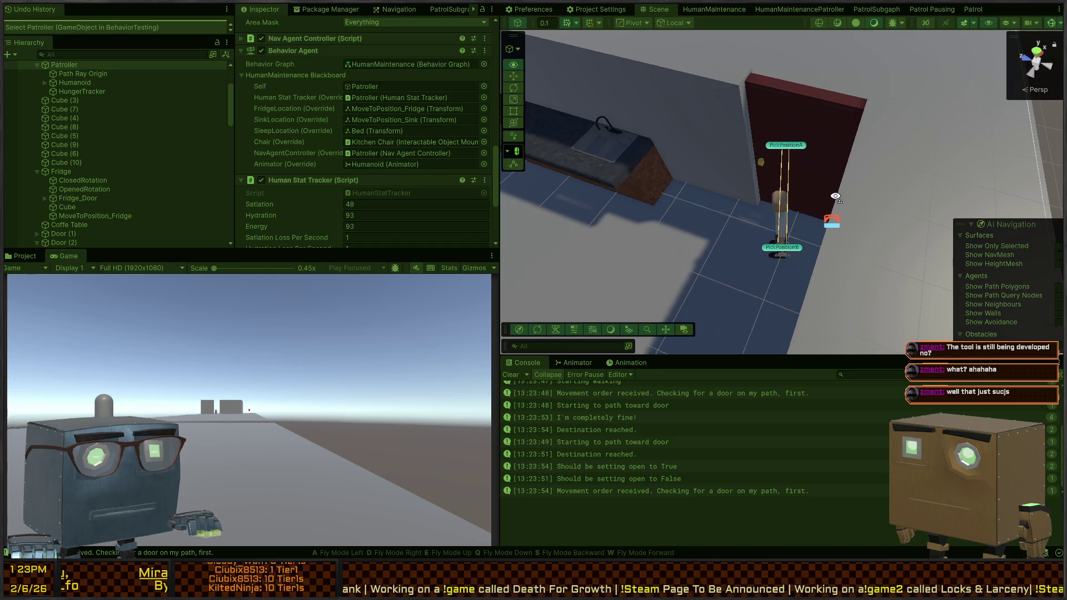
key(w)
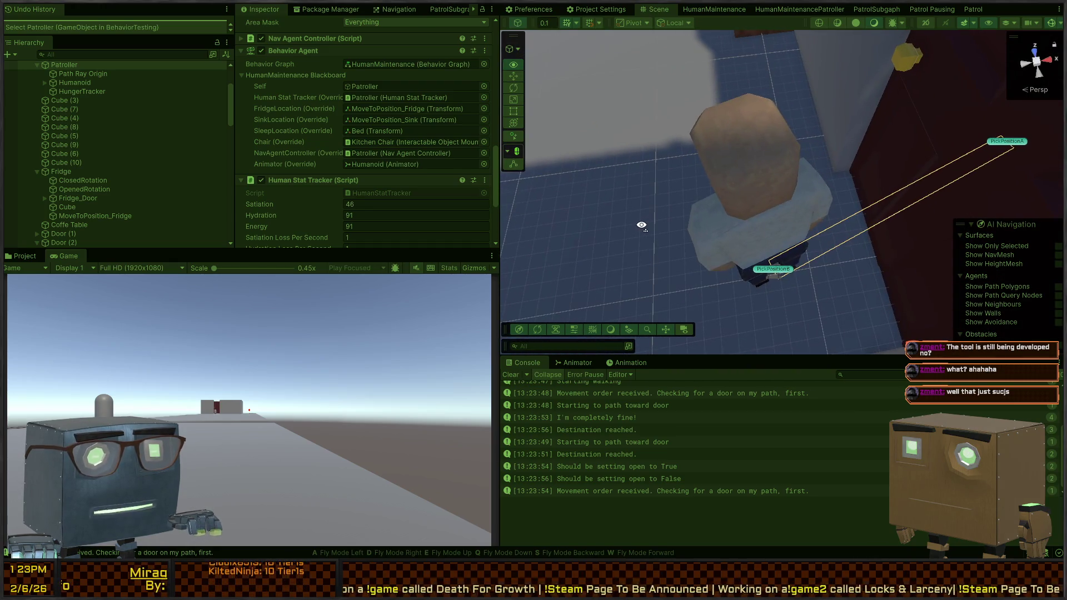
key(s)
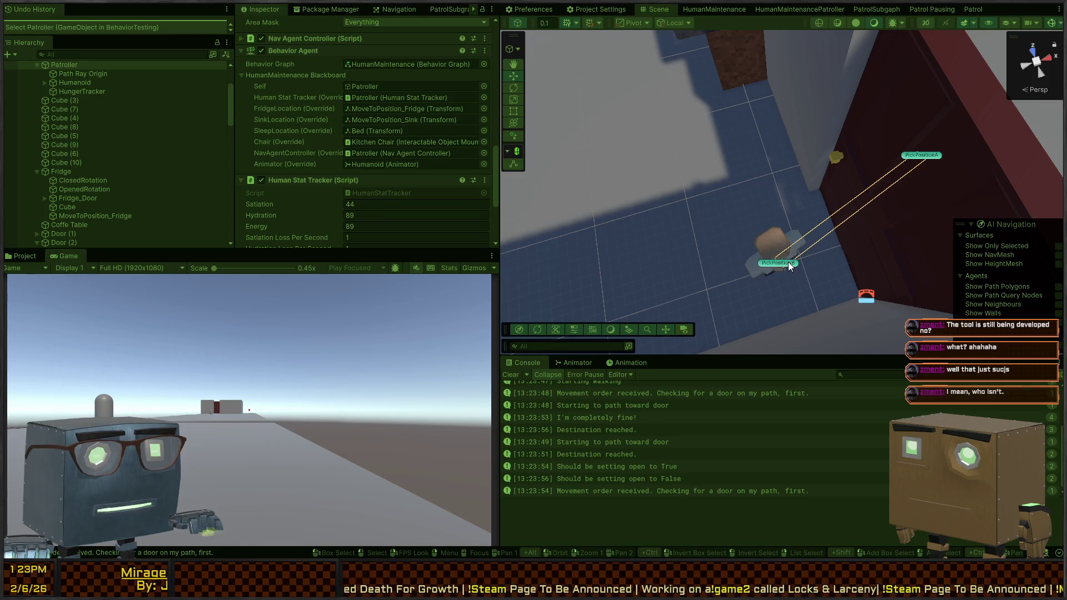
Select PickPositionB, the humanoid mesh, then the Patroller to check its Nav Mesh Agent.
click(786, 262)
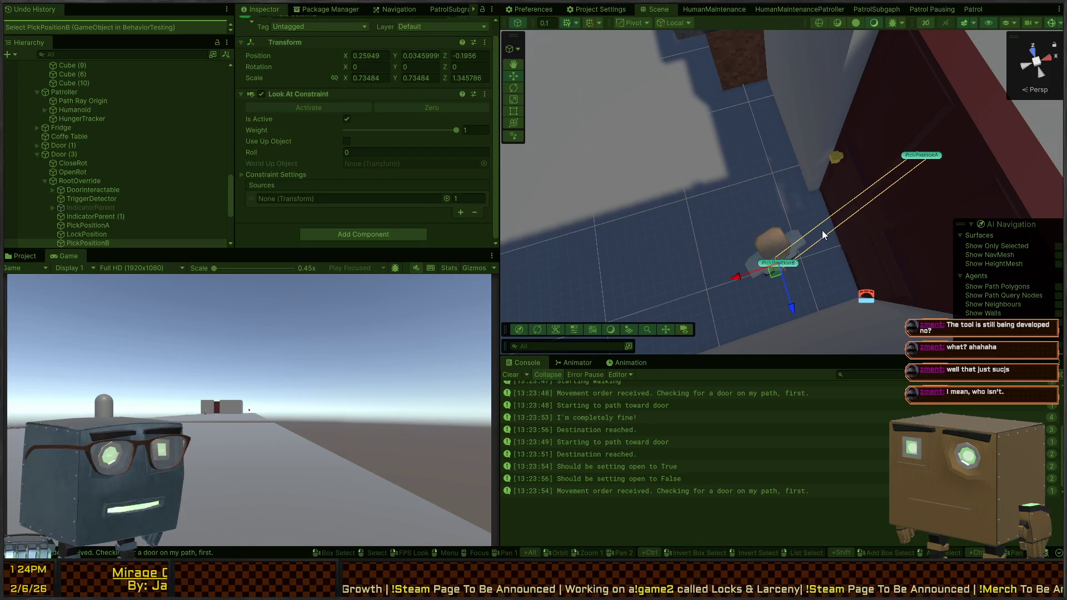
click(778, 239)
click(69, 108)
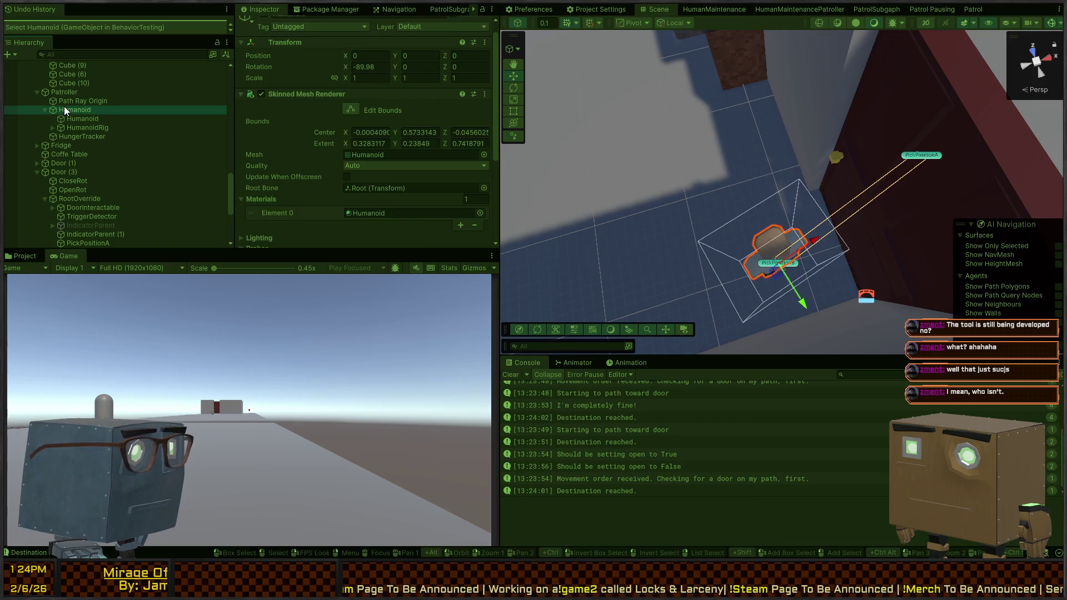
click(67, 92)
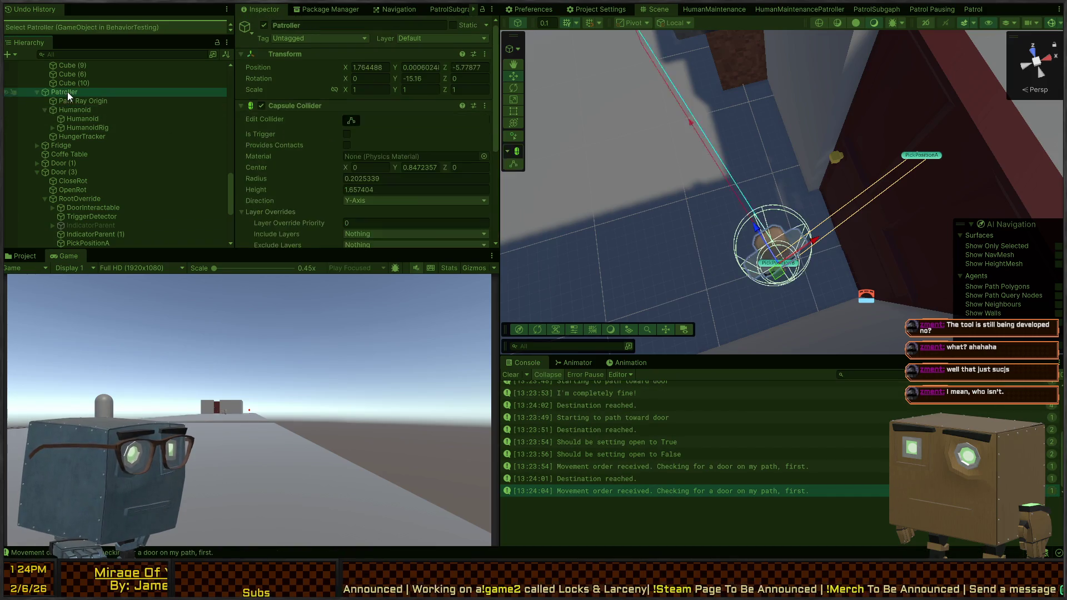
scroll(305, 122, down, 5)
mouse_move(533, 156)
mouse_down()
mouse_move(912, 99)
mouse_move(778, 94)
mouse_move(875, 137)
mouse_move(811, 83)
mouse_move(778, 33)
mouse_up()
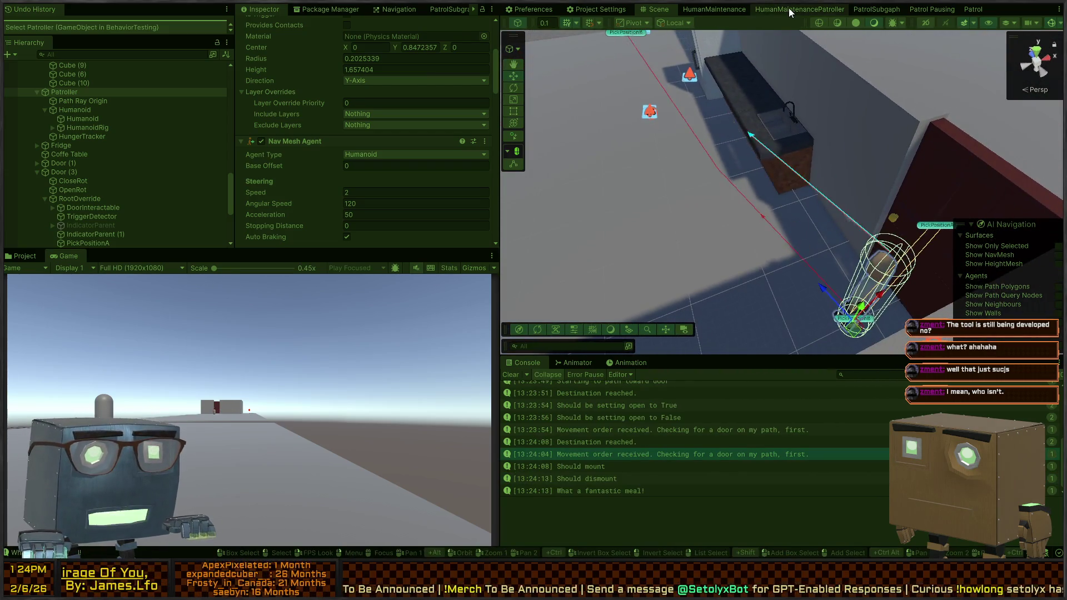
Review the HumanMaintenancePatroller, Patrol Pausing, PatrolSubgraph and Patrol graphs, view the bedroom, then stop the game.
click(789, 9)
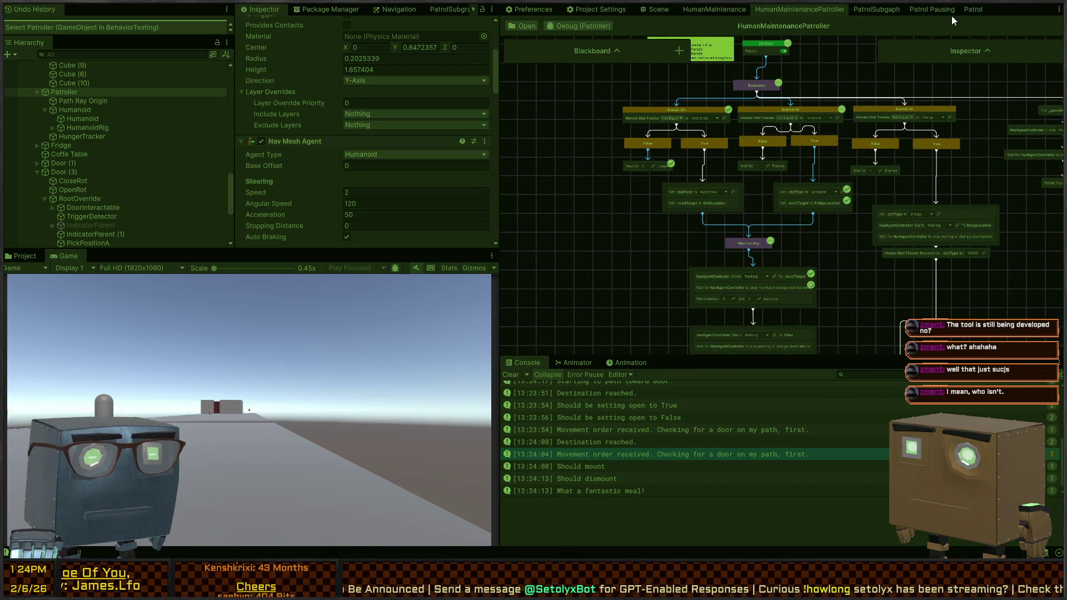
click(932, 11)
click(789, 8)
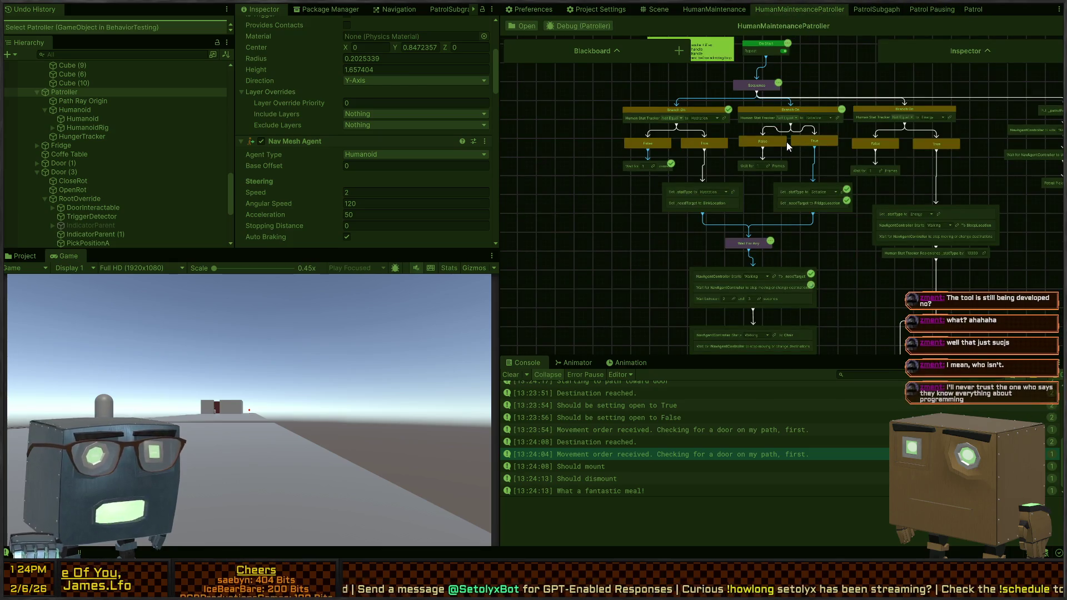
click(870, 8)
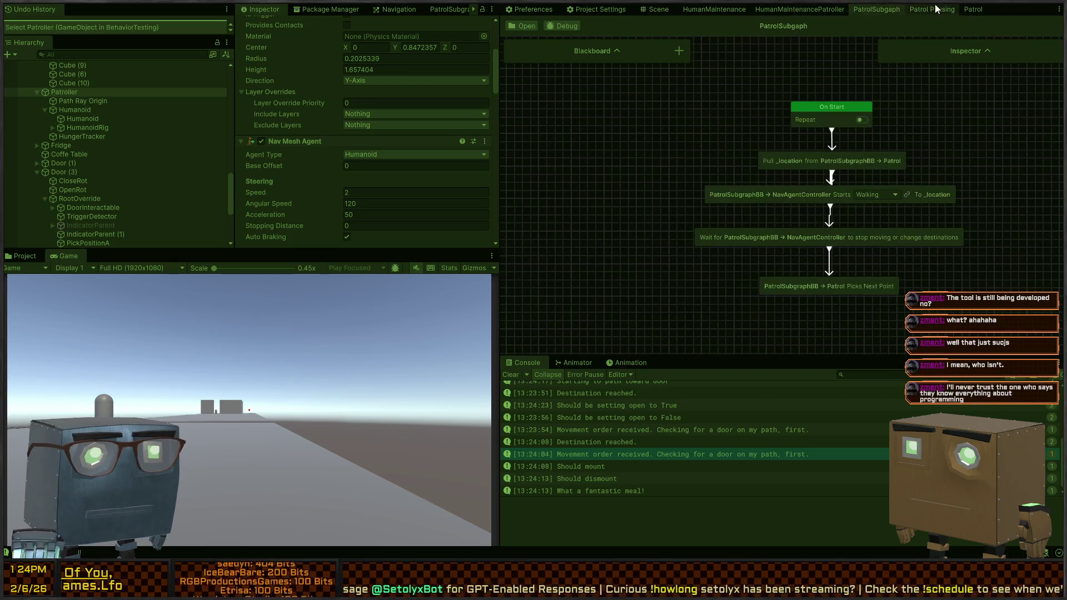
click(973, 11)
click(640, 8)
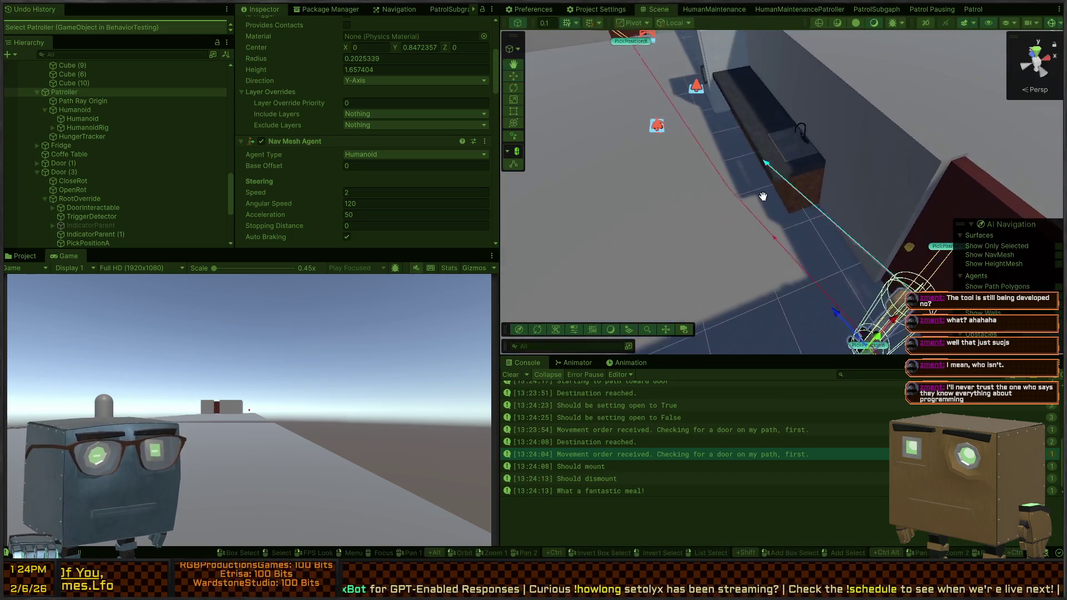
mouse_move(758, 86)
mouse_down()
mouse_move(889, 178)
mouse_move(866, 200)
mouse_move(741, 113)
mouse_move(845, 125)
mouse_move(853, 140)
mouse_move(801, 178)
mouse_up()
key(ctrl+p)
click(803, 179)
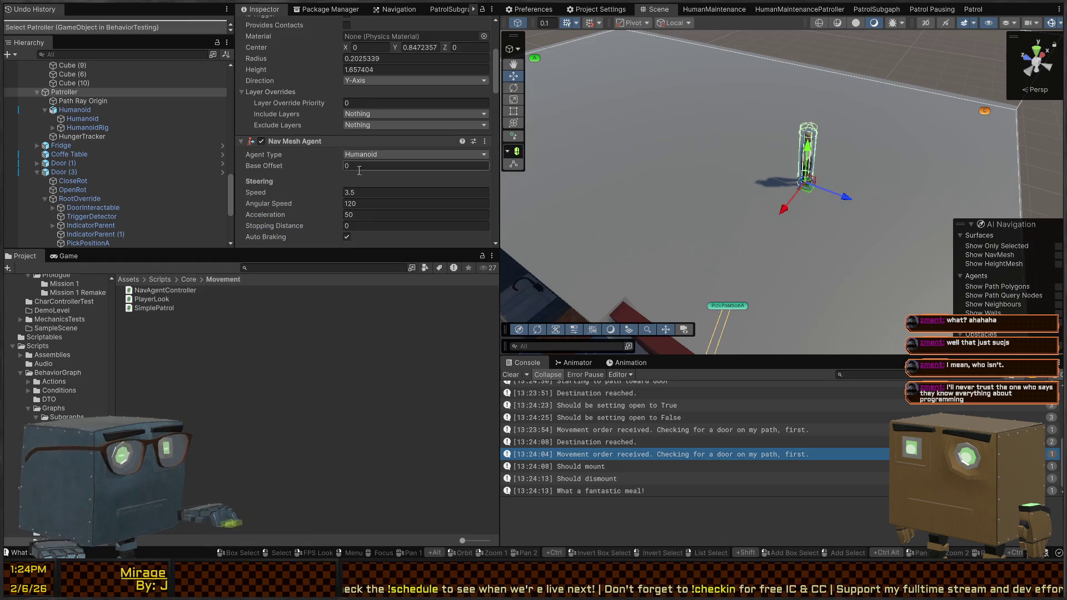
scroll(285, 143, down, 10)
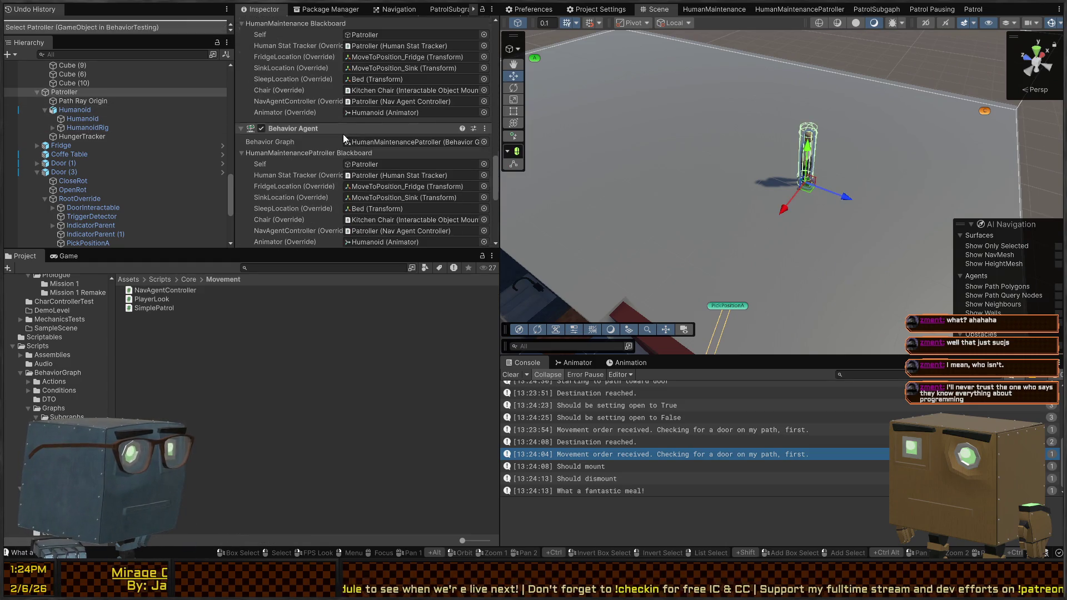
mouse_move(611, 133)
mouse_down()
mouse_move(623, 122)
mouse_move(884, 120)
mouse_move(761, 136)
mouse_move(834, 136)
mouse_up()
scroll(425, 145, up, 3)
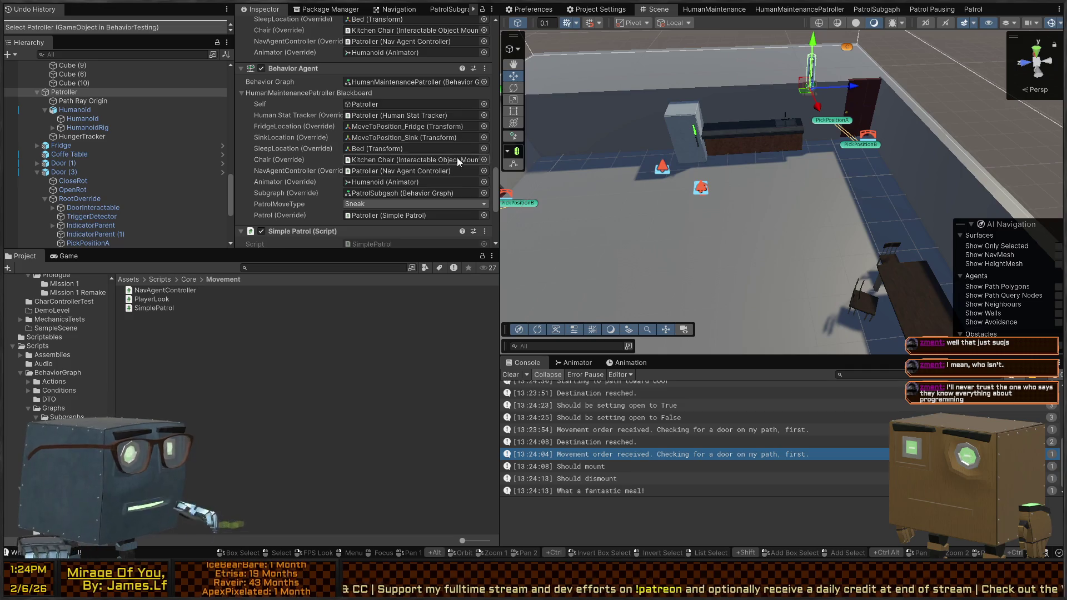
scroll(215, 116, down, 5)
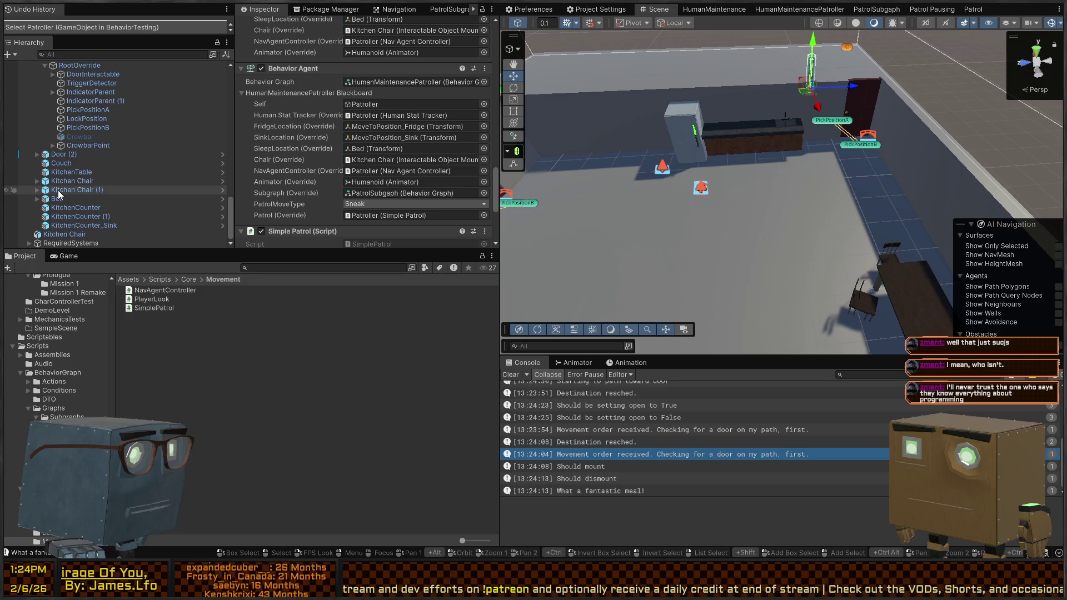
mouse_move(57, 190)
mouse_down()
mouse_move(330, 193)
mouse_move(368, 143)
mouse_move(428, 131)
mouse_move(44, 223)
mouse_up()
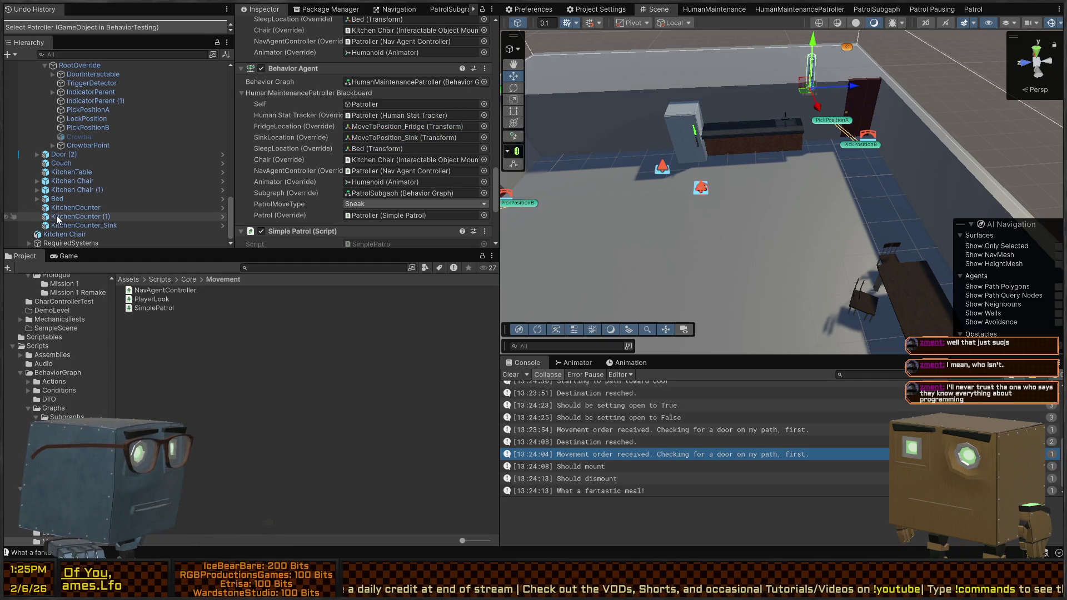
click(36, 190)
mouse_move(73, 199)
mouse_down()
mouse_move(389, 177)
mouse_move(429, 159)
mouse_up()
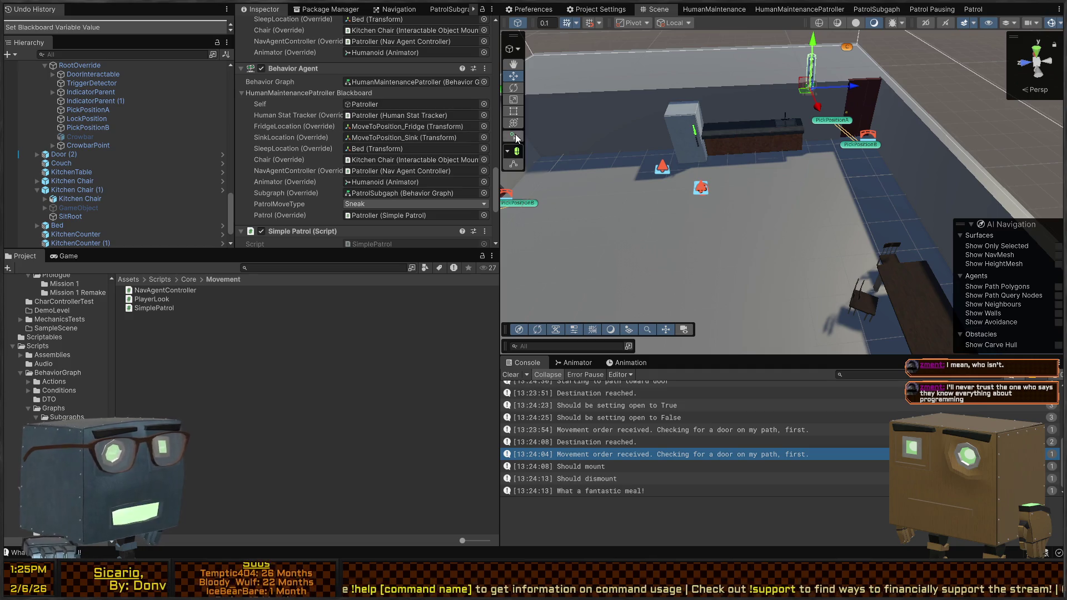
drag(499, 113, 527, 111)
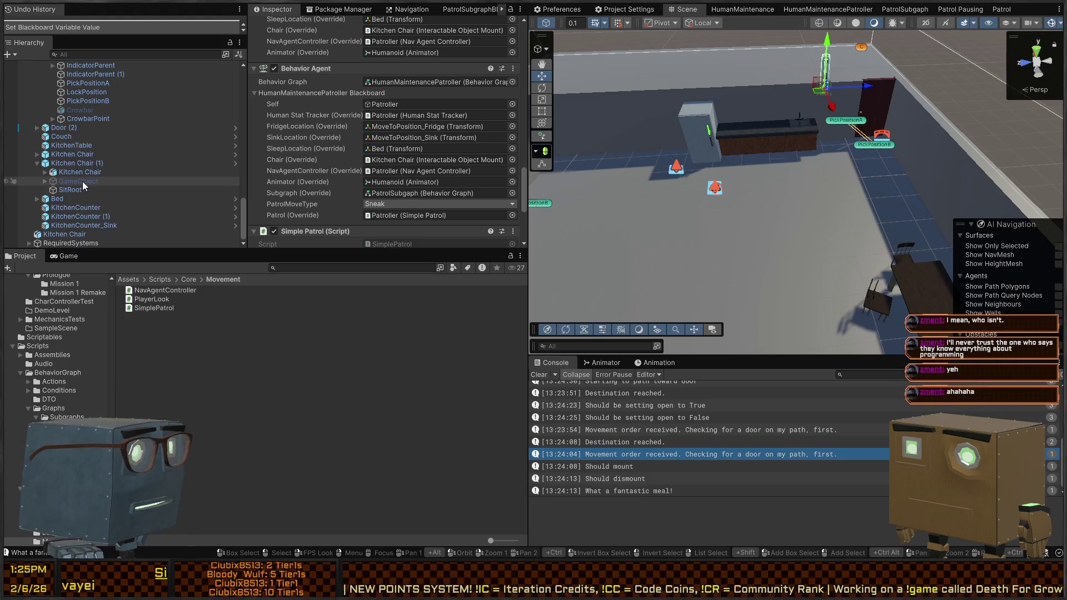
scroll(100, 182, up, 3)
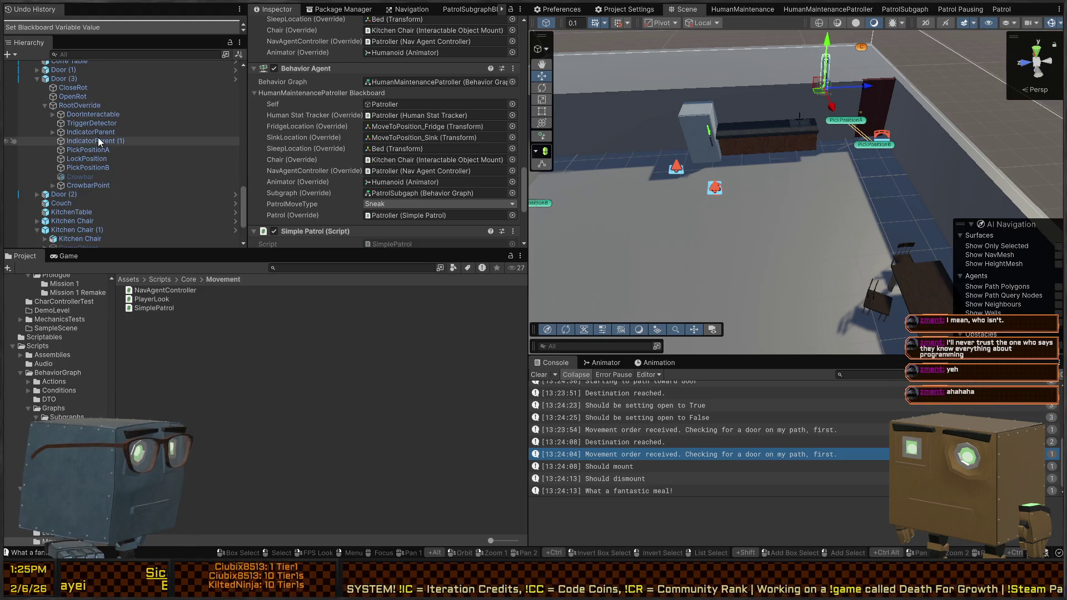
scroll(92, 137, down, 5)
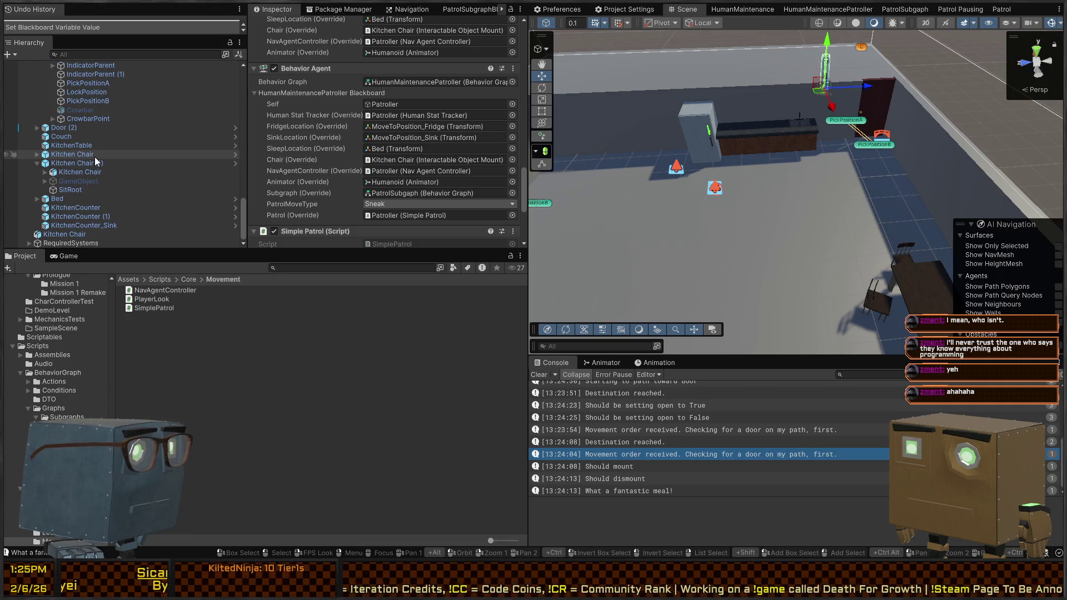
Move KitchenCounter_Sink in the Hierarchy so it sits directly below Fridge.
click(704, 129)
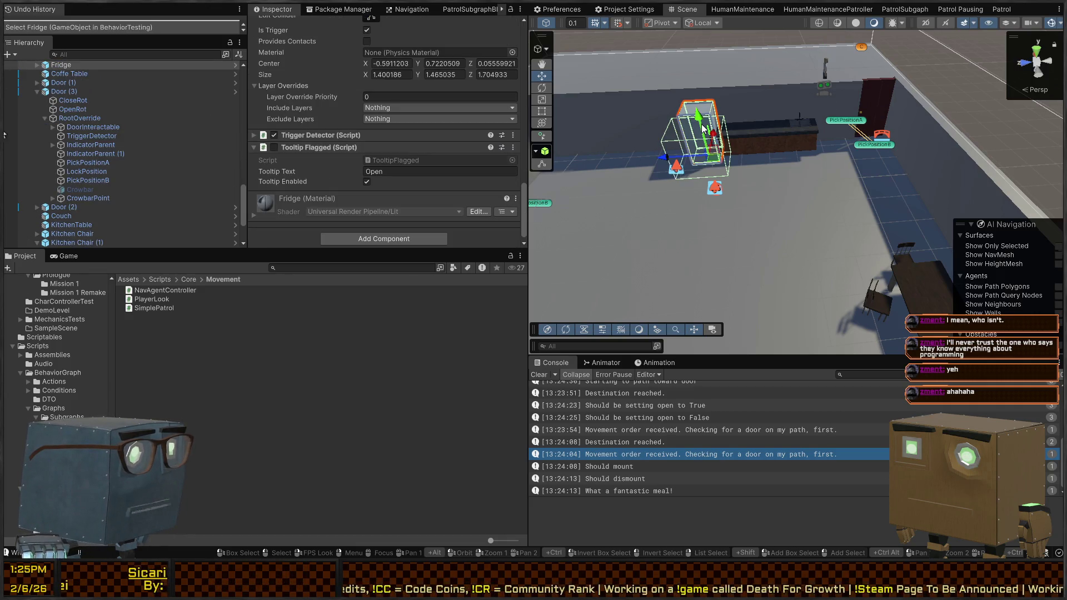
scroll(152, 133, down, 10)
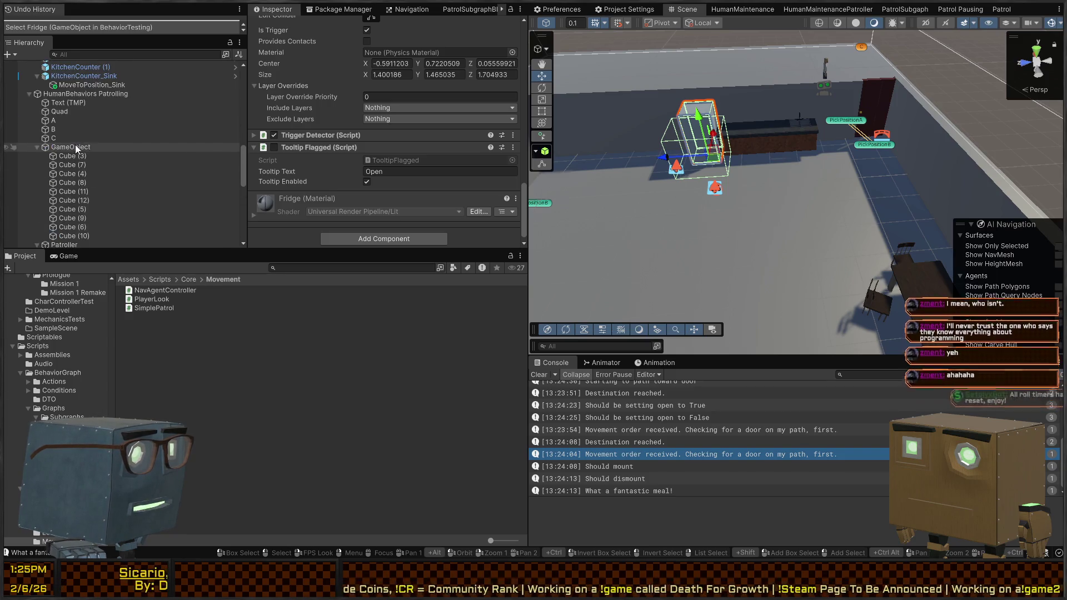
scroll(27, 92, up, 10)
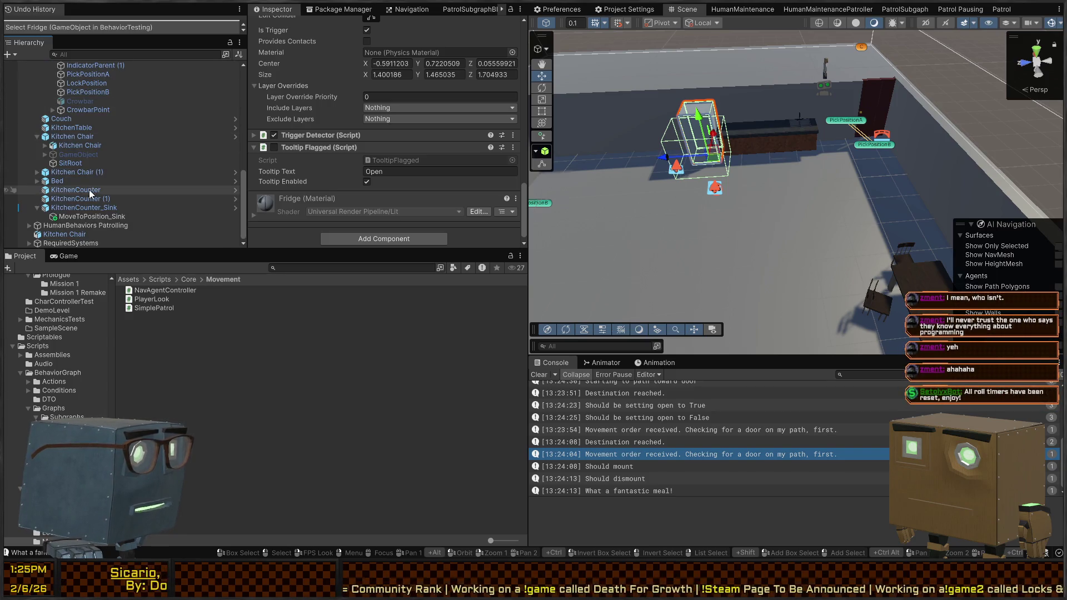
scroll(107, 171, up, 1)
scroll(98, 160, down, 5)
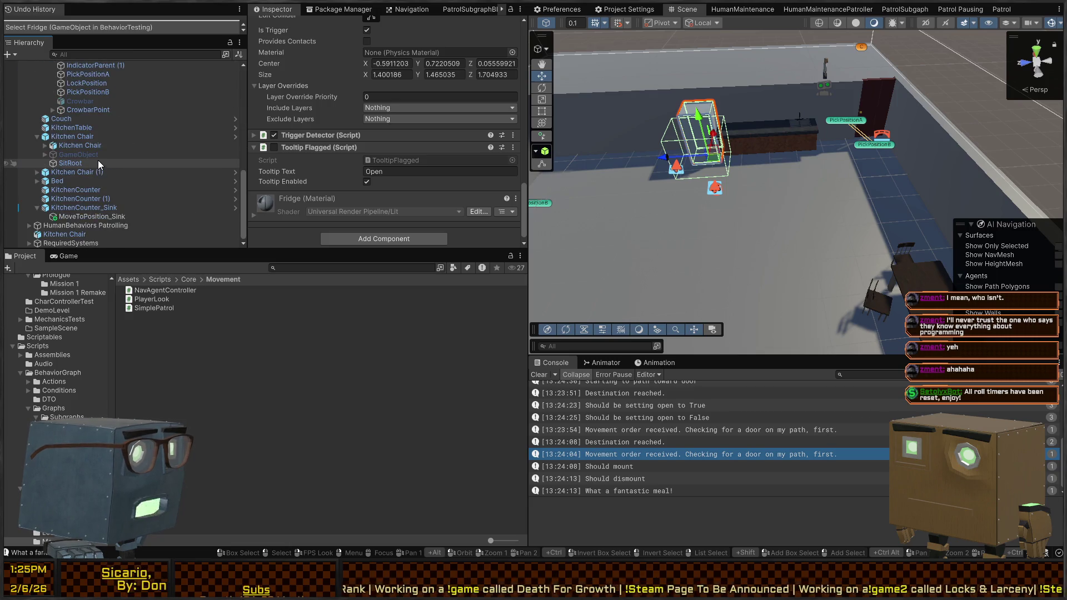
click(768, 140)
click(800, 139)
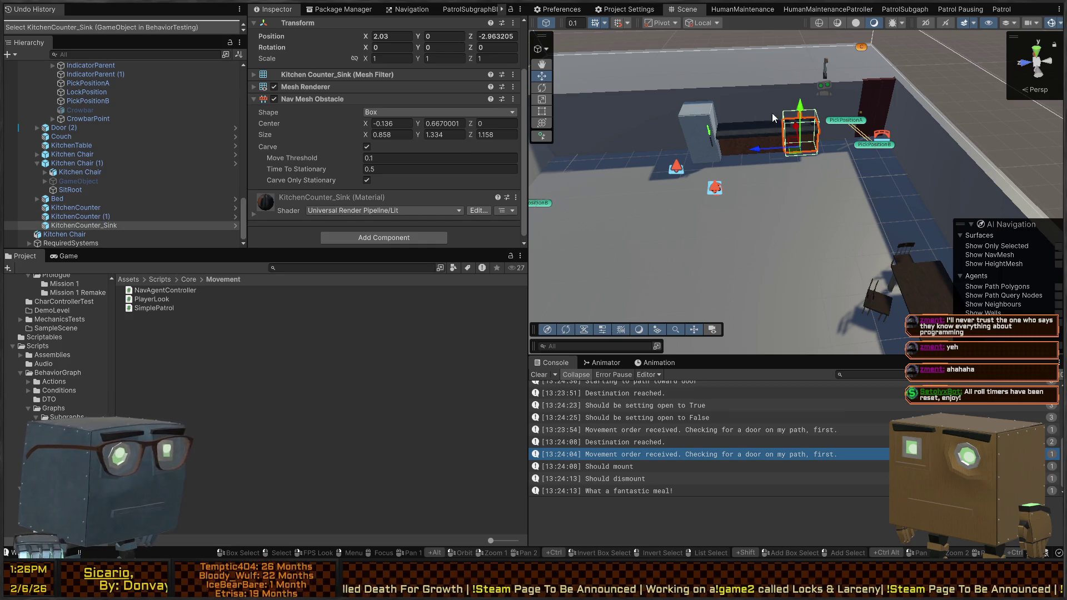
click(695, 134)
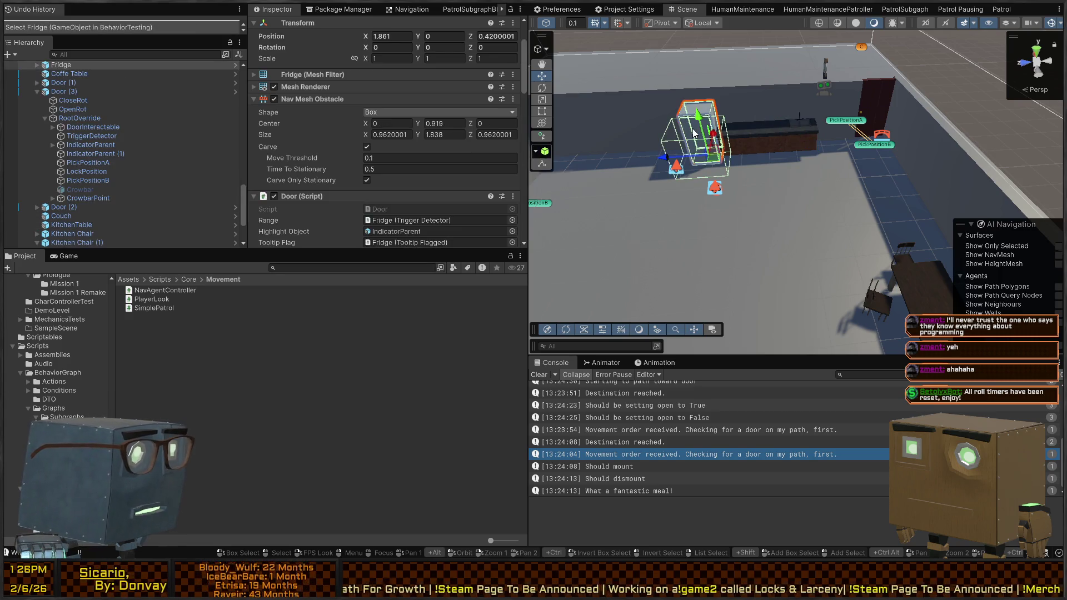
click(801, 137)
mouse_move(73, 244)
mouse_down()
mouse_move(75, 66)
mouse_move(75, 138)
mouse_up()
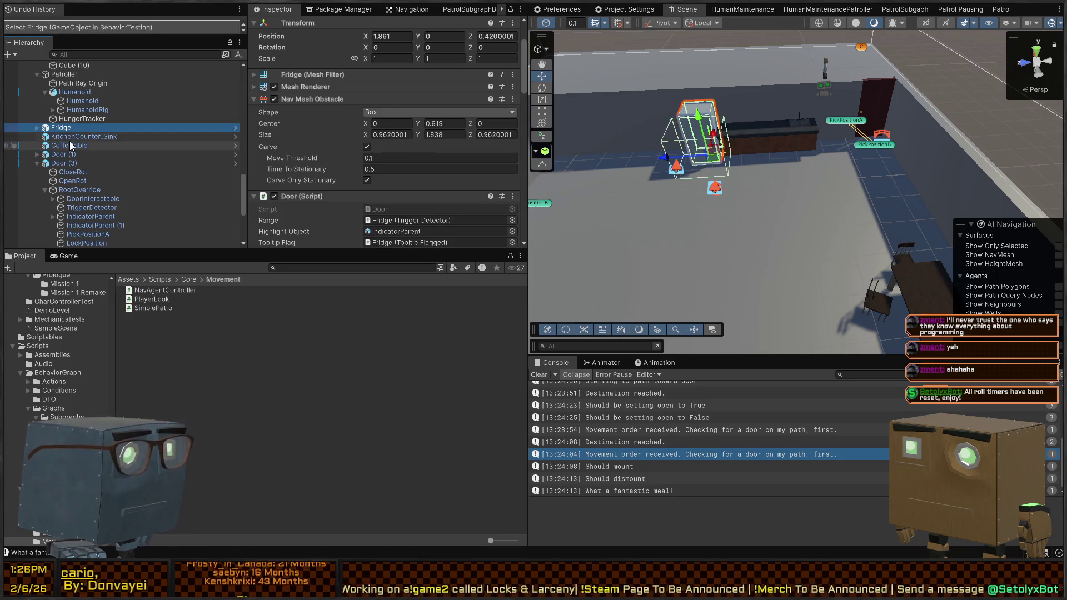
click(72, 139)
Collapse the GameObject, Patroller, Door (3) and Door (2) entries, then select HumanBehaviors Patrolling.
scroll(100, 146, up, 3)
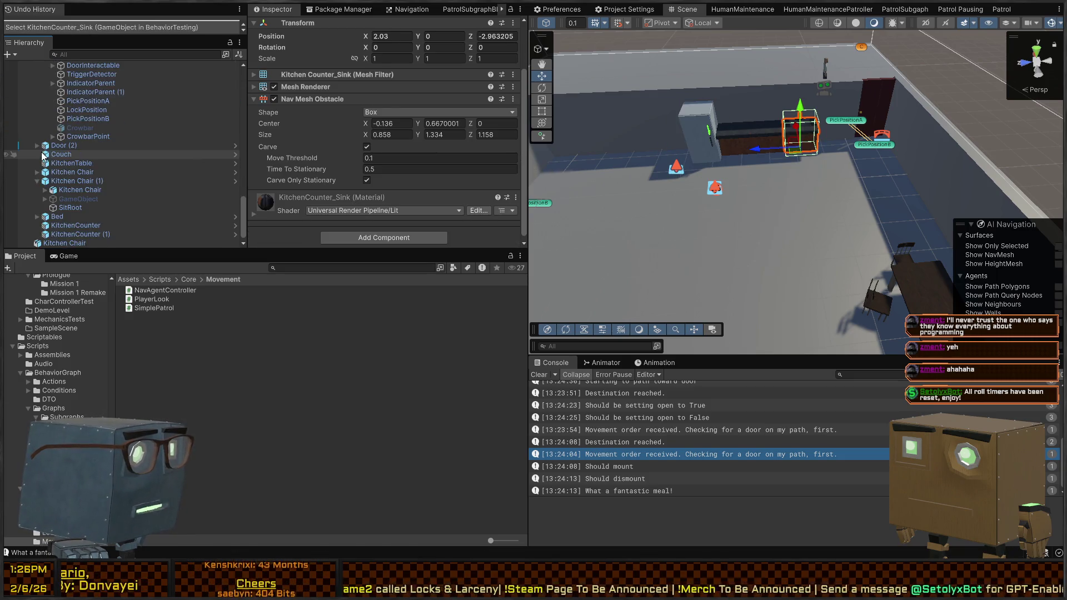
scroll(41, 153, up, 6)
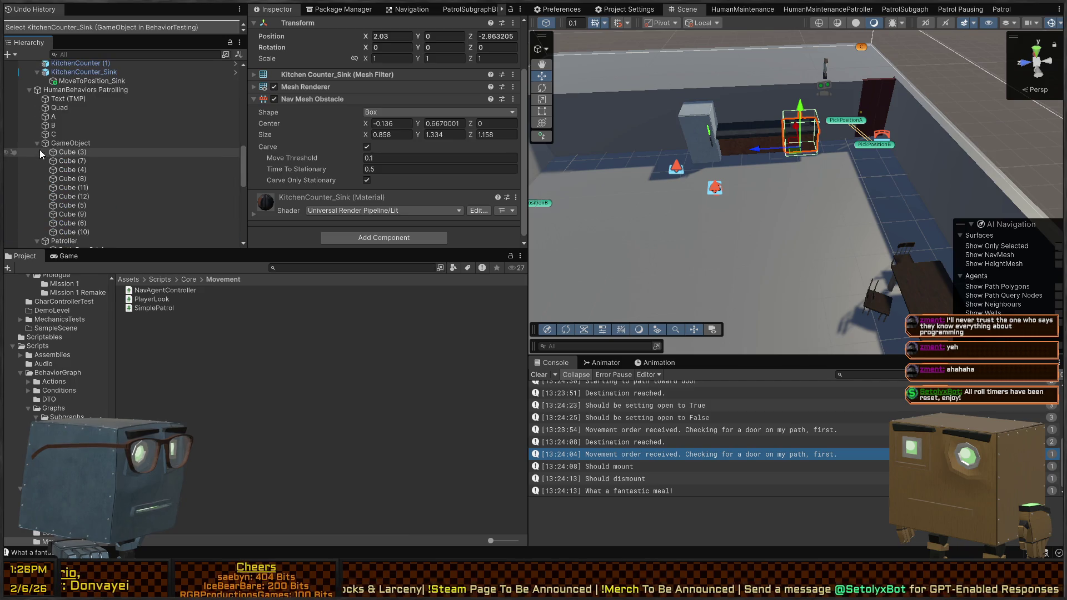
click(37, 142)
click(37, 152)
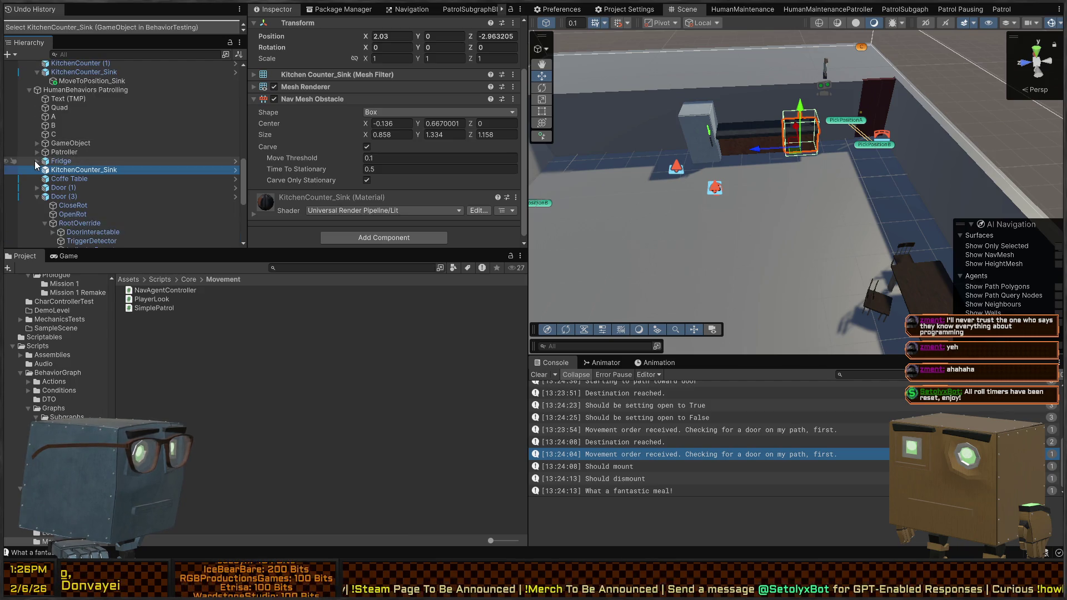
scroll(38, 153, down, 3)
click(36, 133)
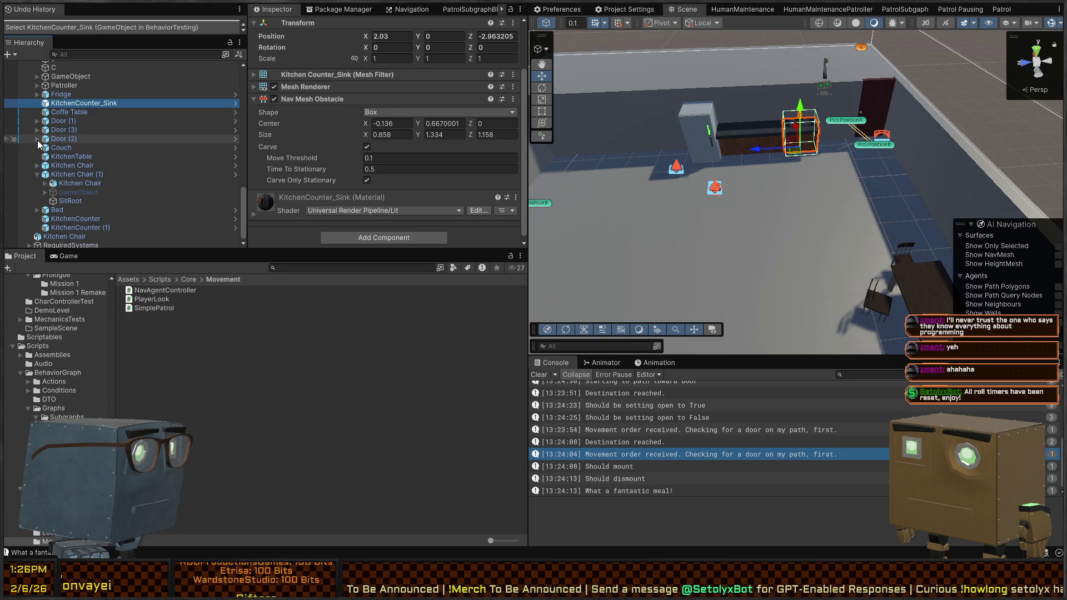
click(37, 138)
click(36, 140)
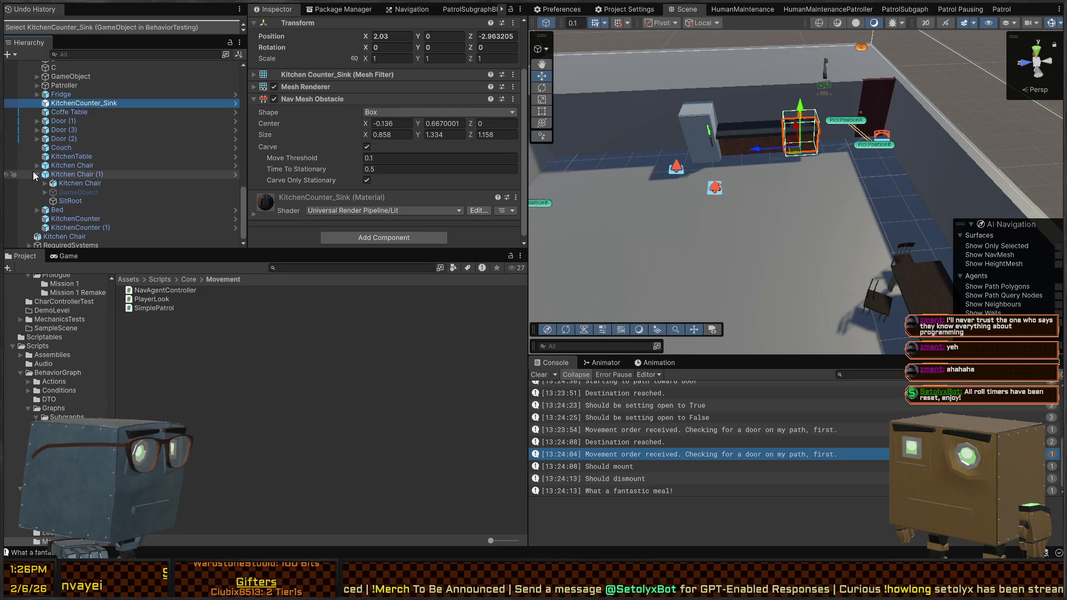
scroll(35, 173, up, 6)
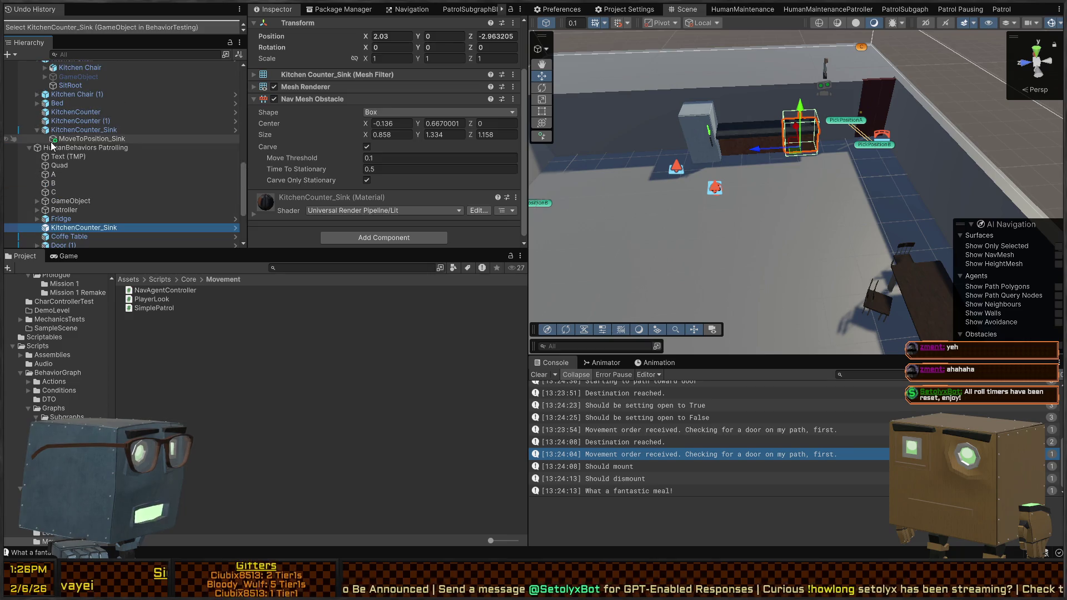
click(64, 148)
scroll(72, 152, down, 5)
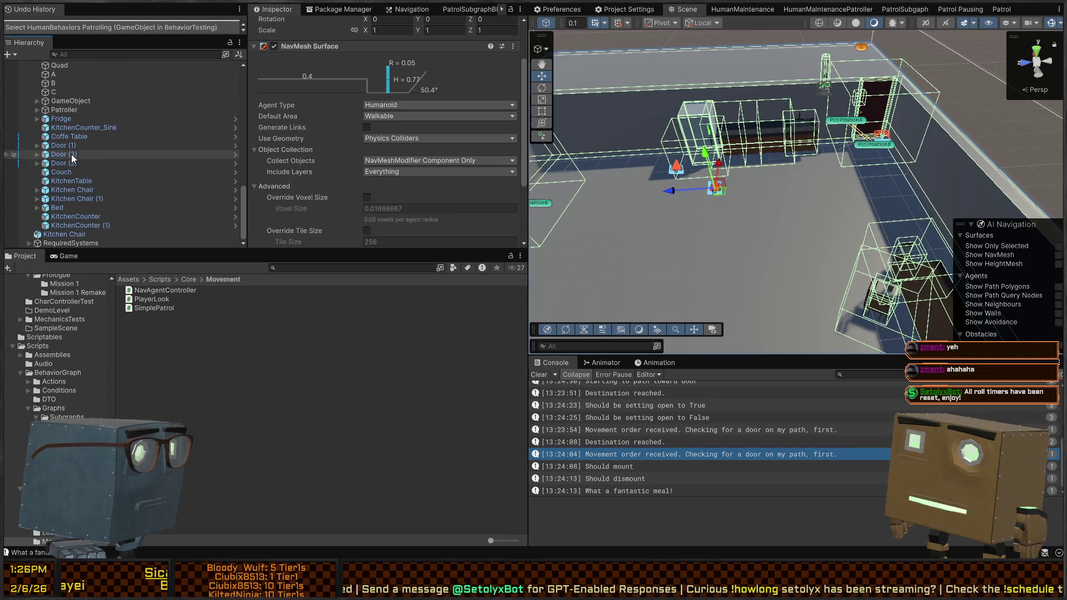
Frame the Kitchen Chairs and orbit the view to look across the room.
click(71, 190)
key(f)
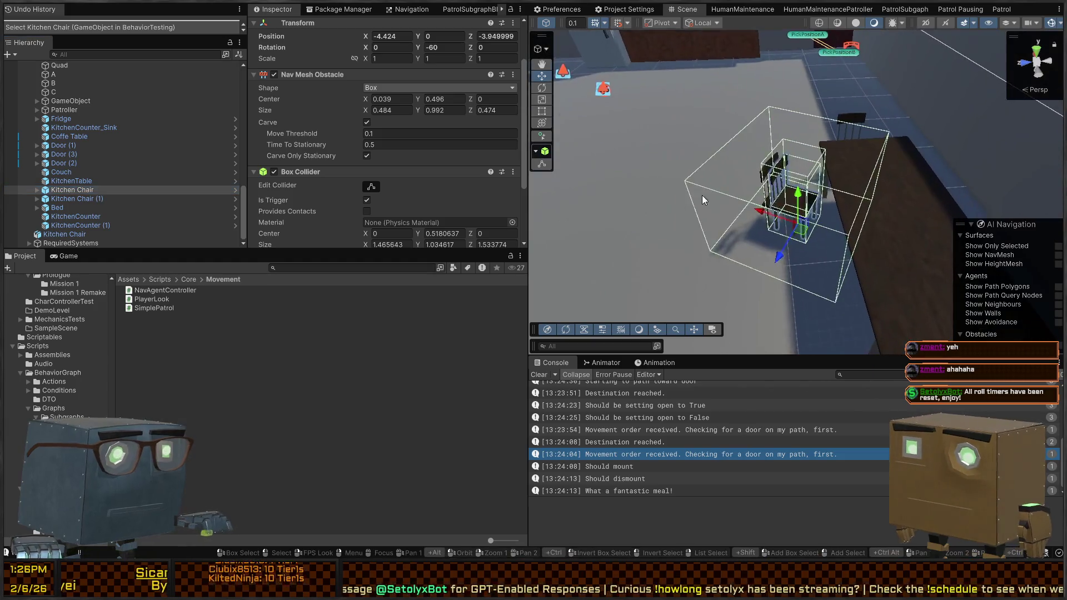
click(74, 199)
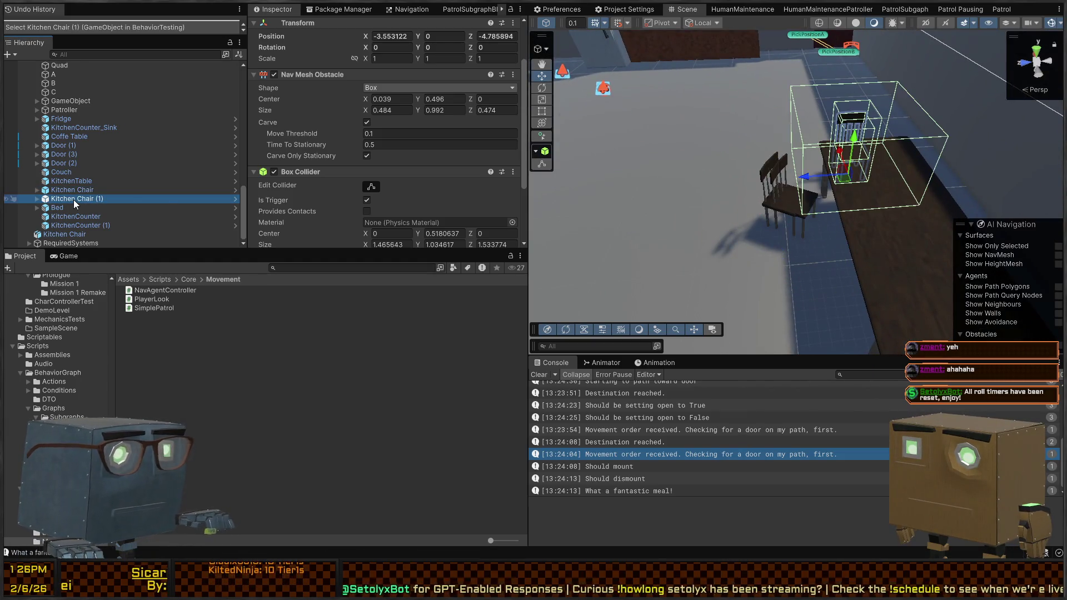
click(783, 191)
scroll(796, 190, down, 10)
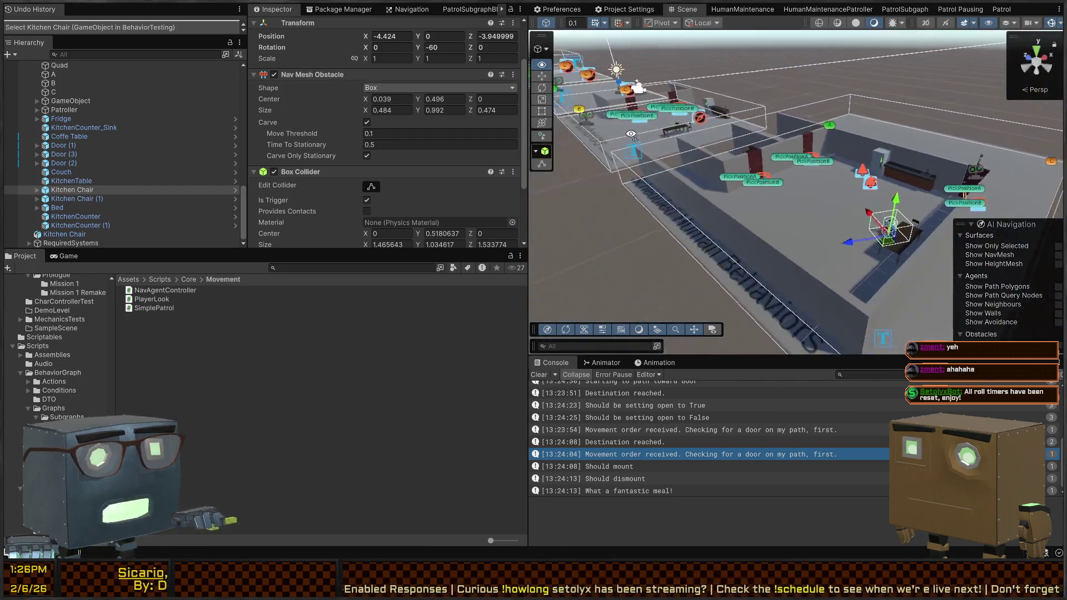
drag(786, 195, 932, 96)
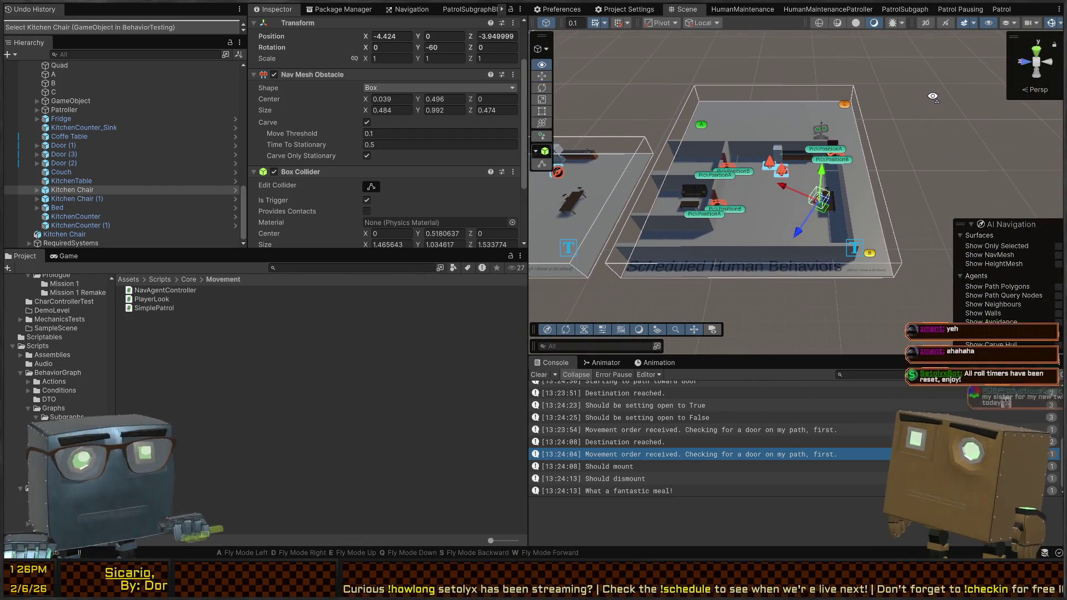
click(840, 195)
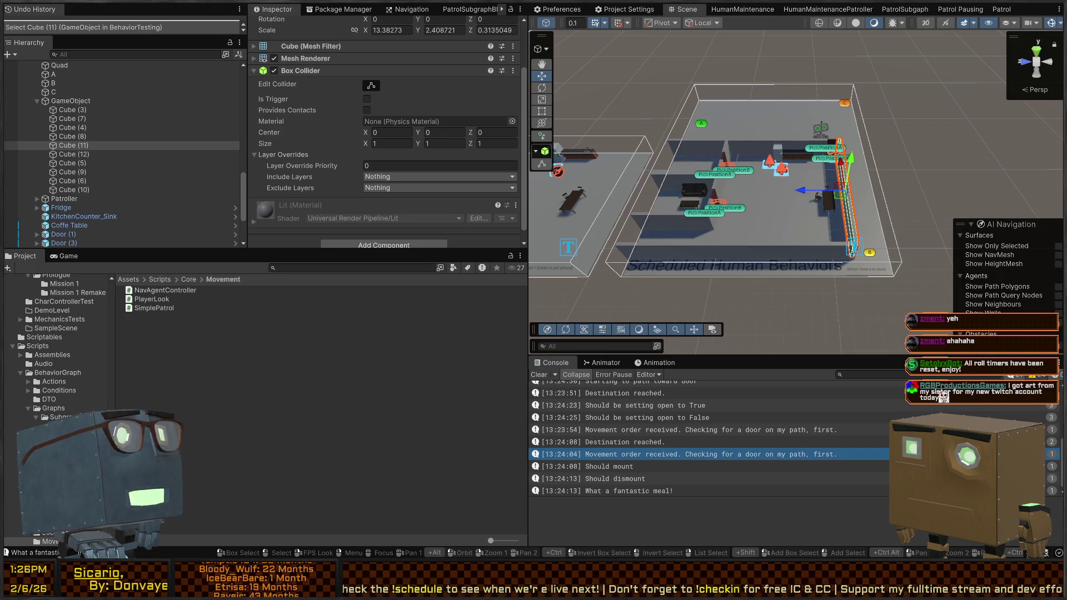
Delete the GameObject parent holding the wall cubes Cube (3) to Cube (10).
click(74, 189)
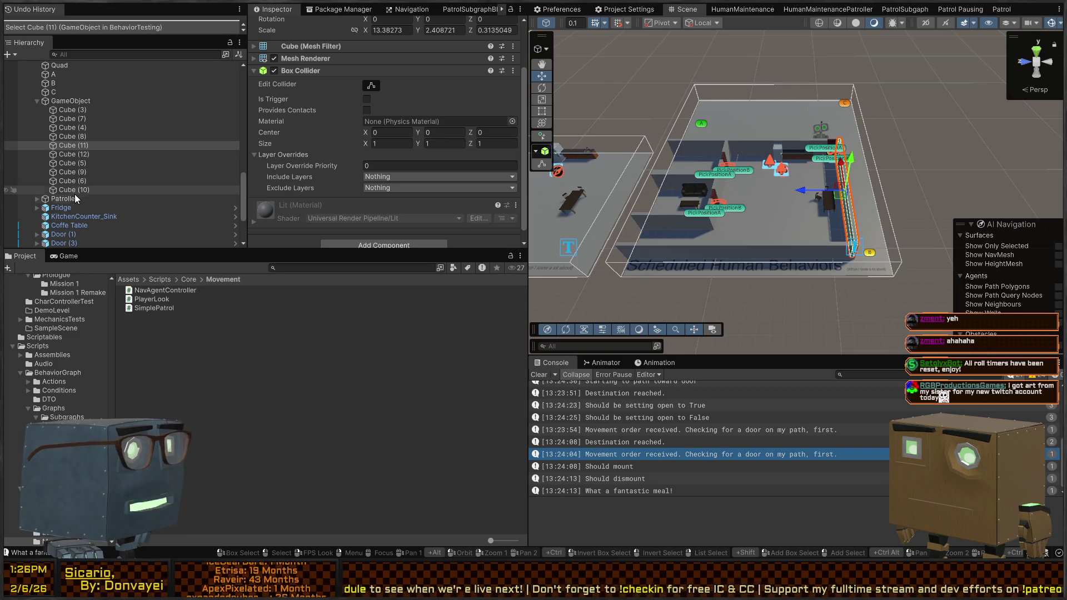
shift+click(68, 110)
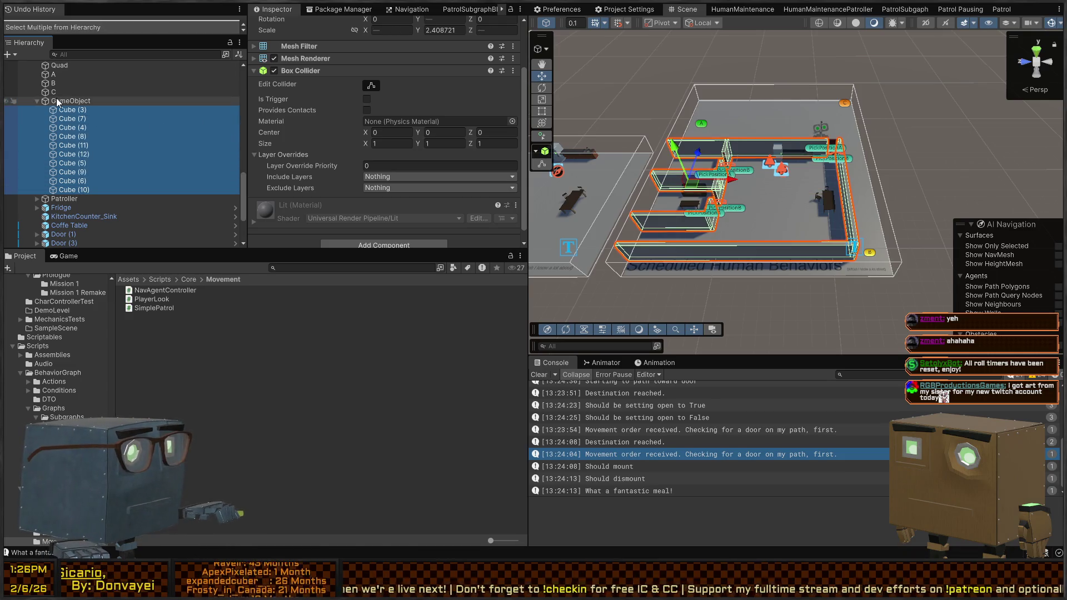
click(71, 100)
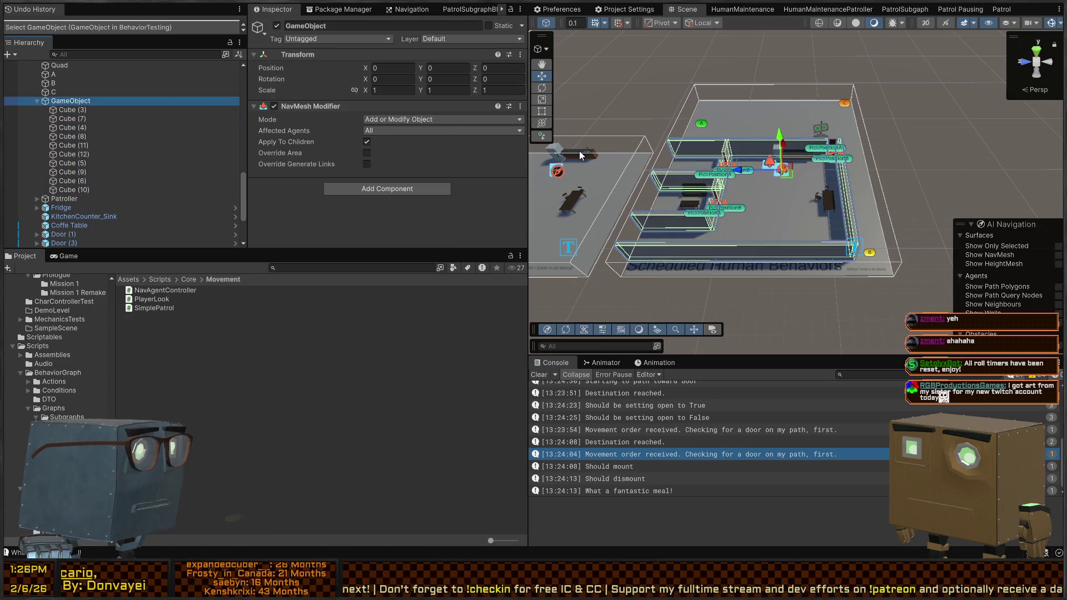
key(Delete)
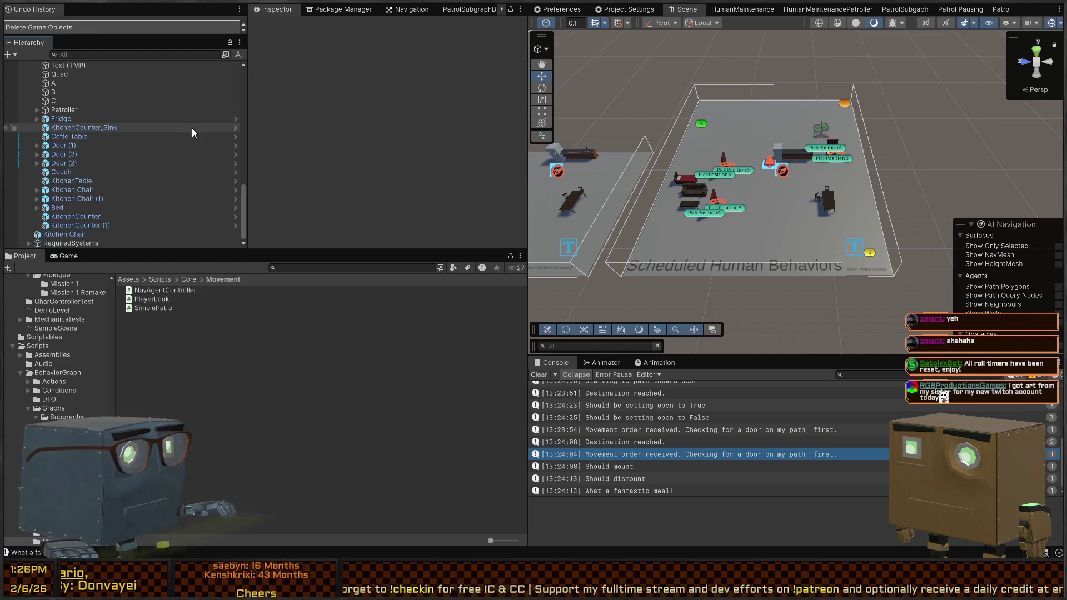
Delete HumanBehaviors Patrolling and the stray Kitchen Chair left in the scene.
scroll(89, 141, up, 4)
click(83, 147)
click(99, 155)
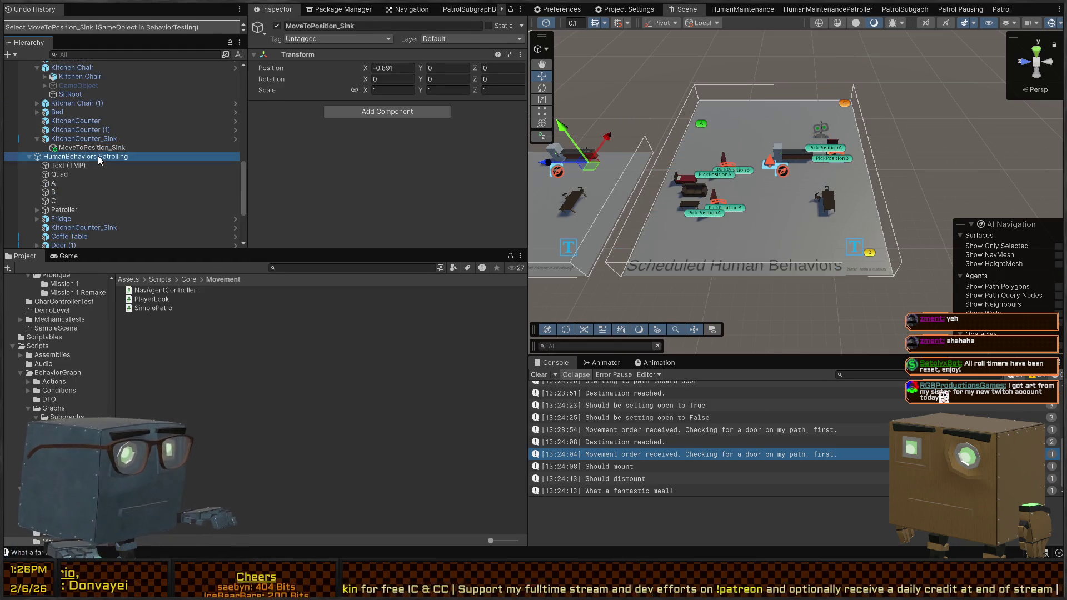
key(Delete)
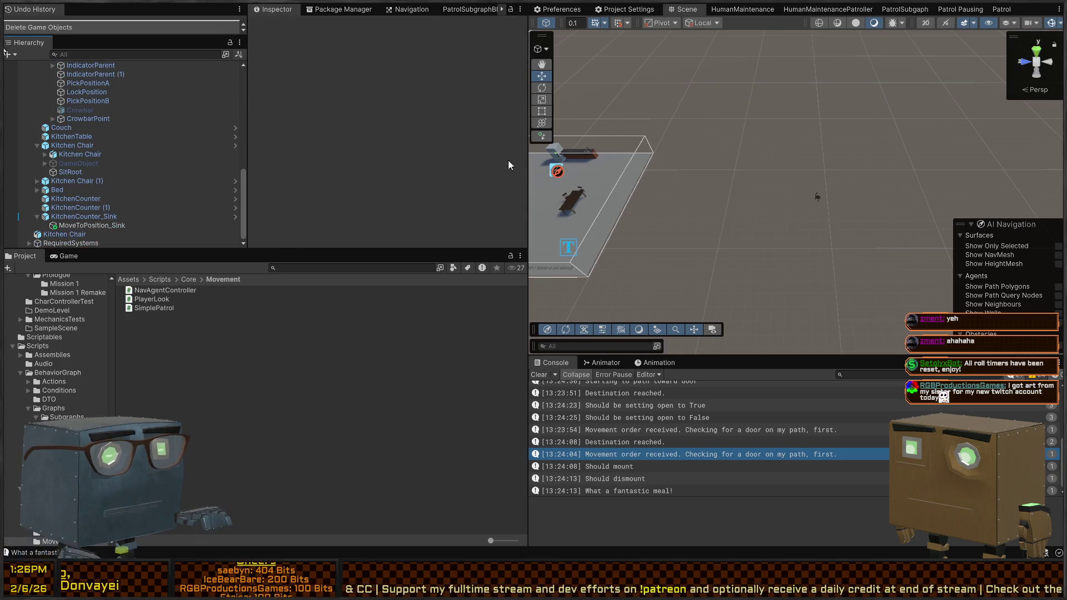
mouse_move(798, 149)
mouse_down()
mouse_move(786, 133)
mouse_move(901, 237)
mouse_up()
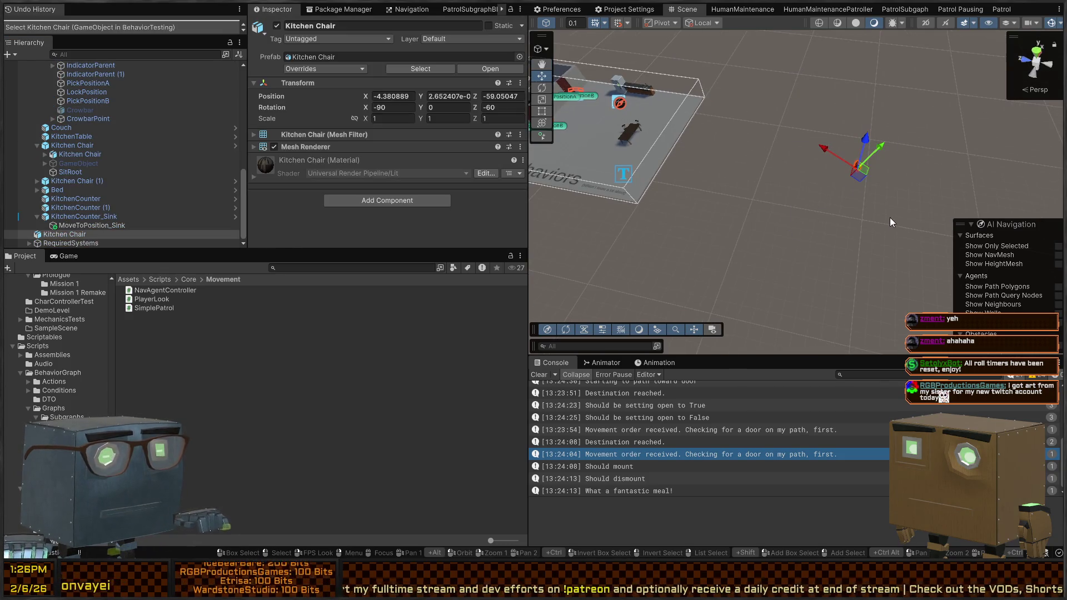
key(Delete)
Select the remaining room's objects, then the HumanBehaviors group in the Hierarchy.
mouse_move(759, 196)
mouse_down()
mouse_move(782, 186)
mouse_move(797, 216)
mouse_up()
mouse_move(949, 67)
mouse_down()
mouse_move(683, 285)
mouse_move(621, 278)
mouse_up()
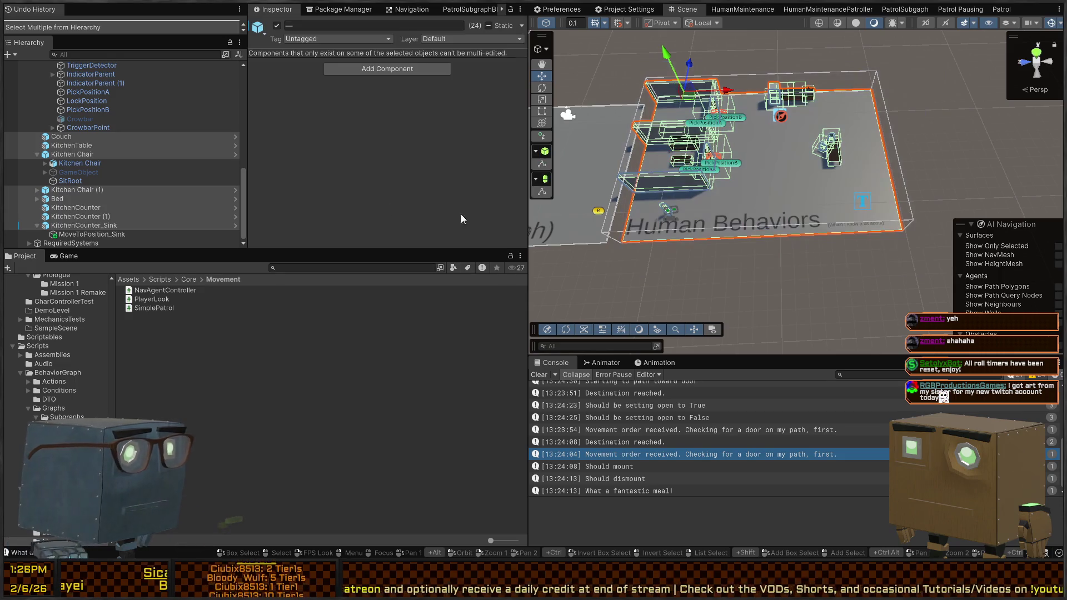
scroll(64, 127, up, 5)
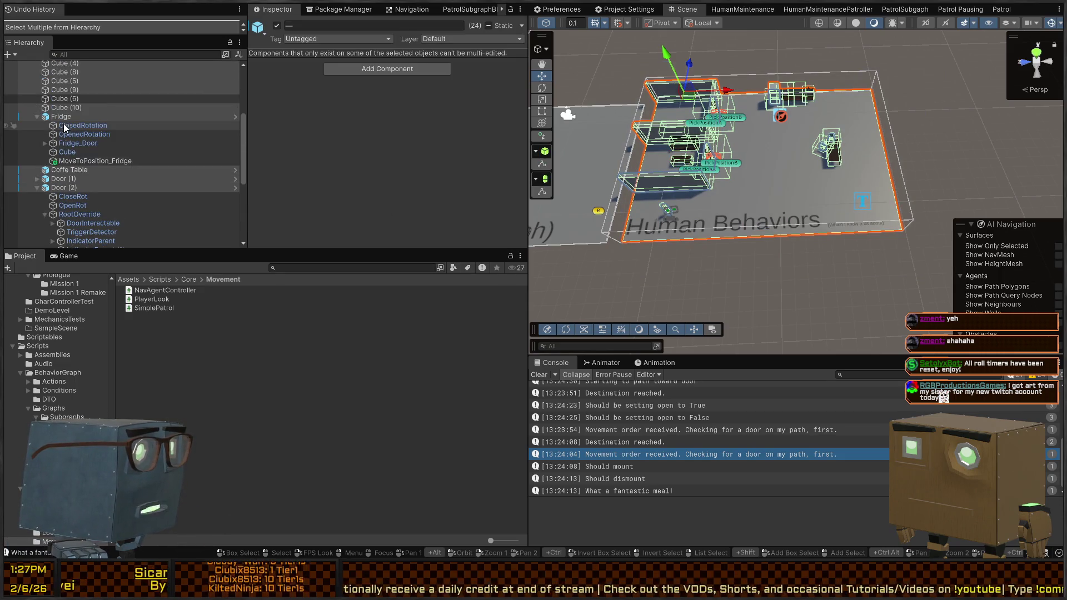
scroll(64, 127, up, 4)
click(60, 84)
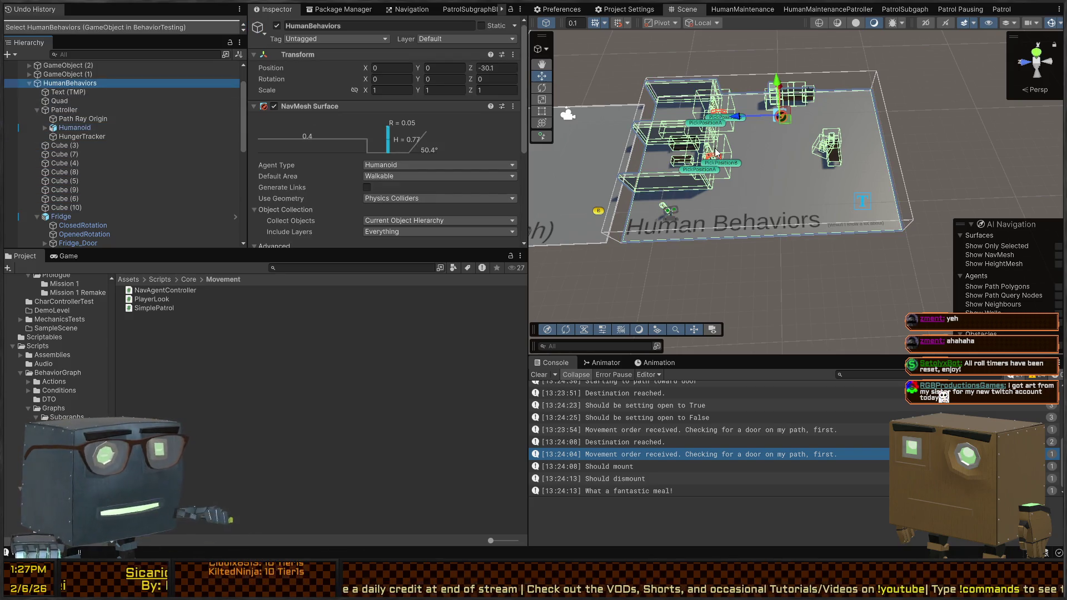